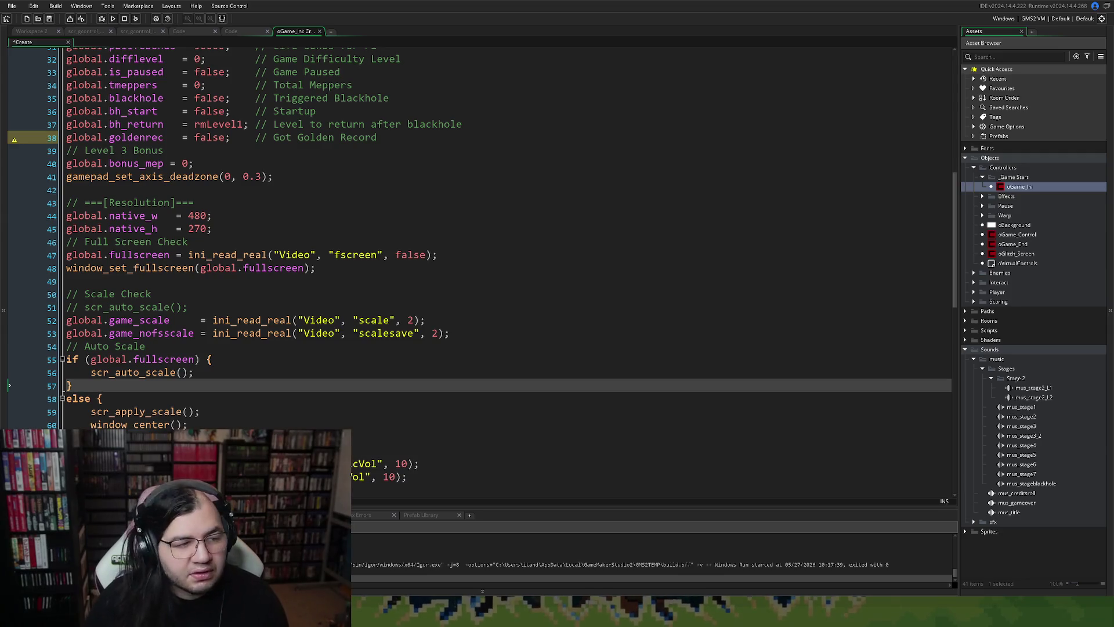
Look through the level setup code, the Step event's menu switch and the scr_gcontrol_ingame script.
{"action": "left_click", "coordinate": [196, 30]}
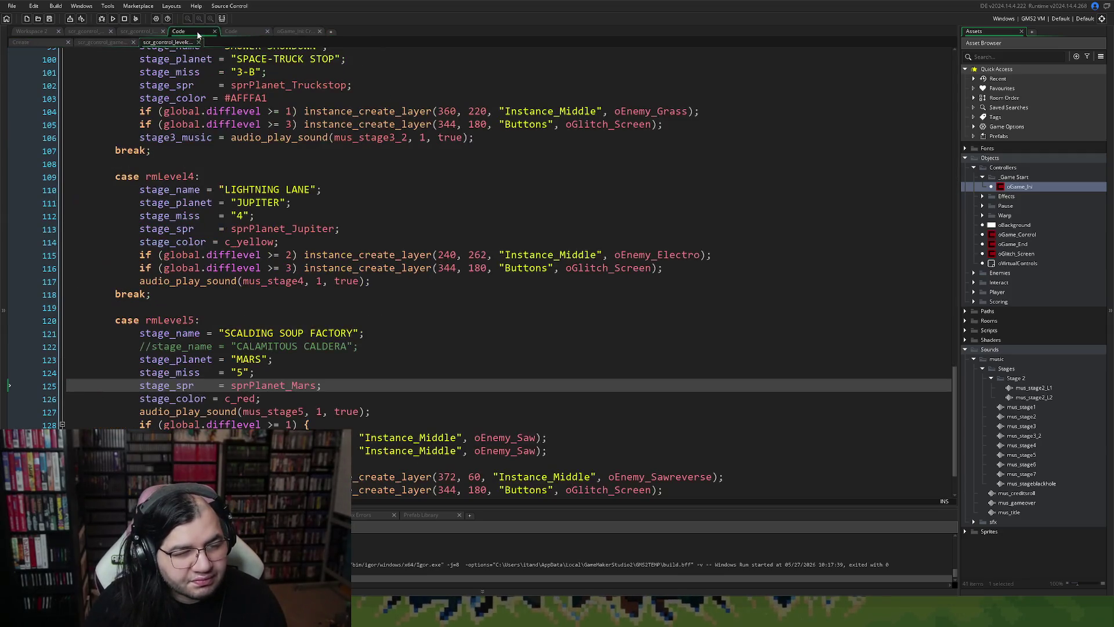
{"action": "left_click", "coordinate": [243, 32]}
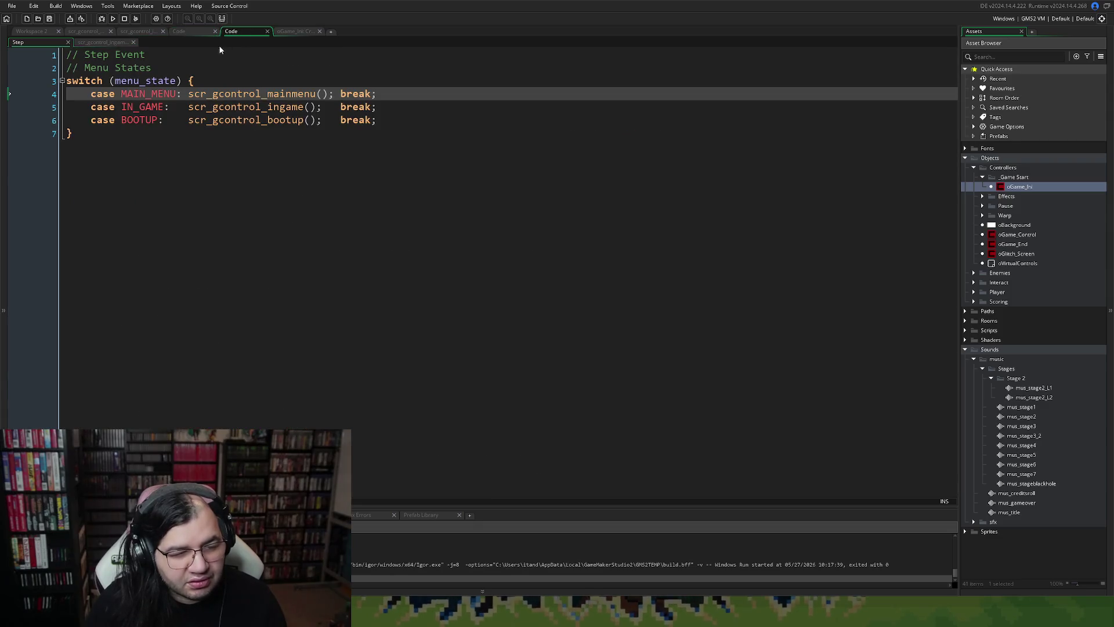
{"action": "left_click", "coordinate": [154, 31]}
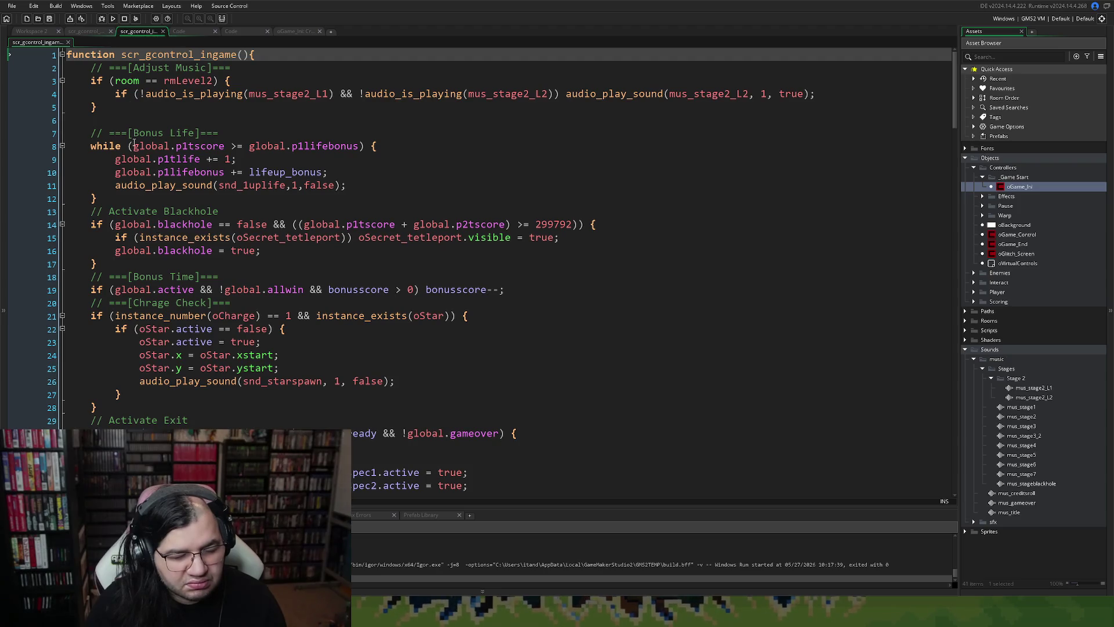
Show scr_gcontrol_mainmenu's Video Settings code that toggles fullscreen and windowed mode.
{"action": "left_click", "coordinate": [92, 33]}
{"action": "scroll", "coordinate": [146, 232], "scroll_direction": "down", "scroll_amount": 10}
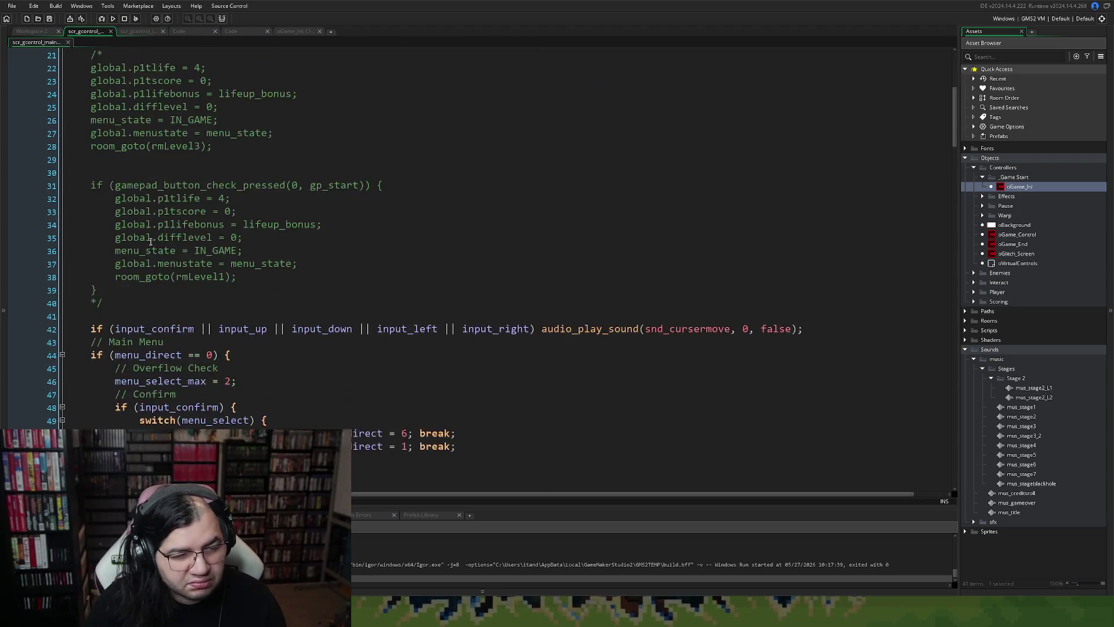
{"action": "scroll", "coordinate": [146, 231], "scroll_direction": "down", "scroll_amount": 13}
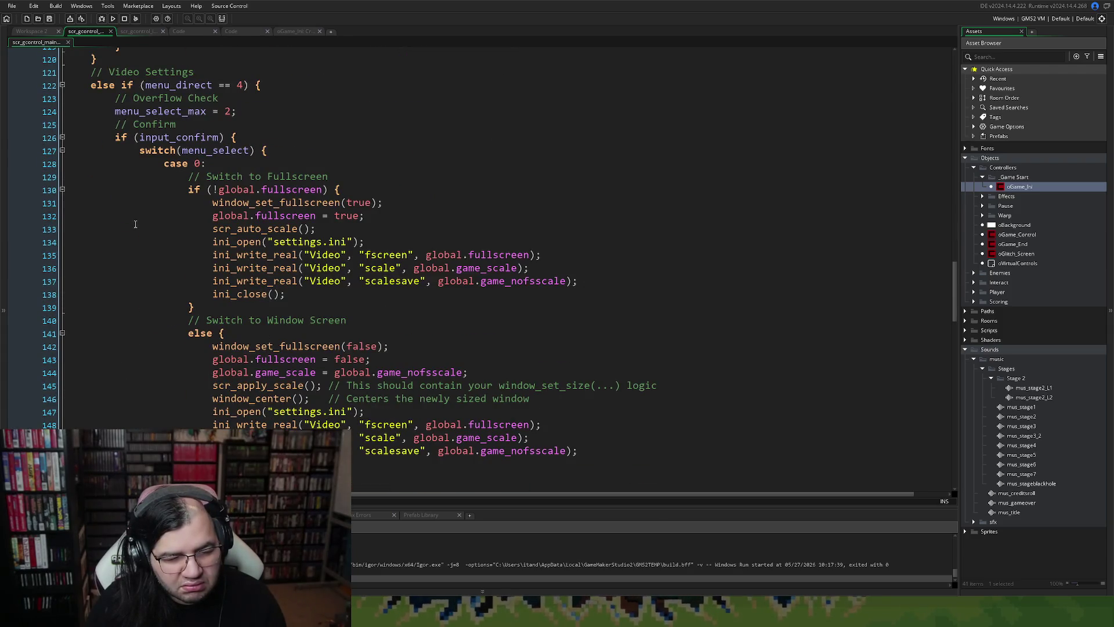
{"action": "scroll", "coordinate": [130, 229], "scroll_direction": "down", "scroll_amount": 1}
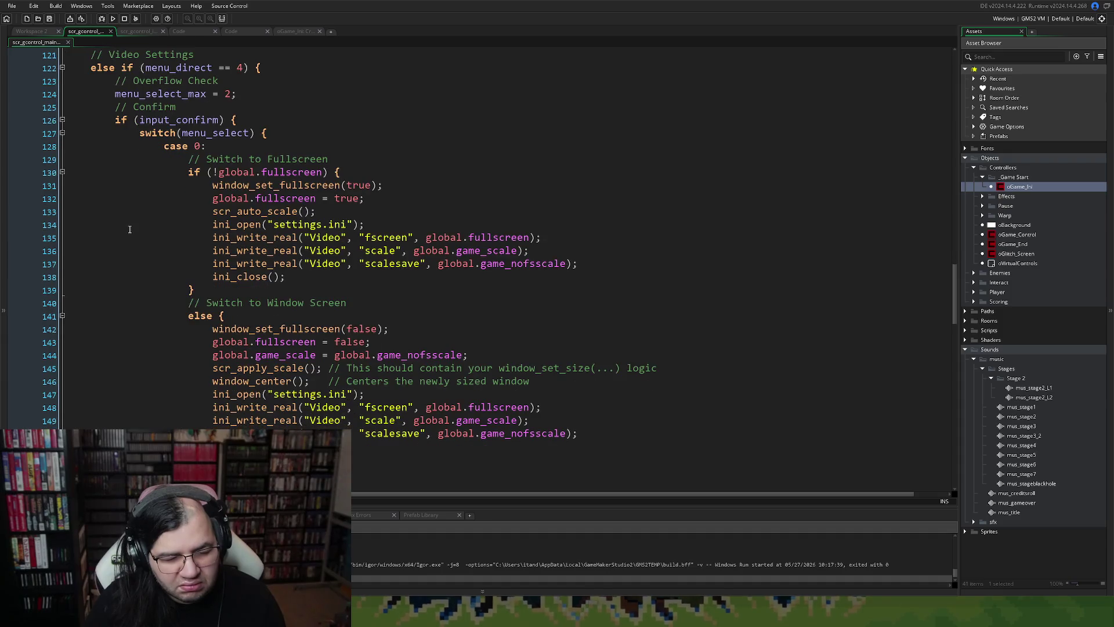
{"action": "scroll", "coordinate": [130, 229], "scroll_direction": "down", "scroll_amount": 1}
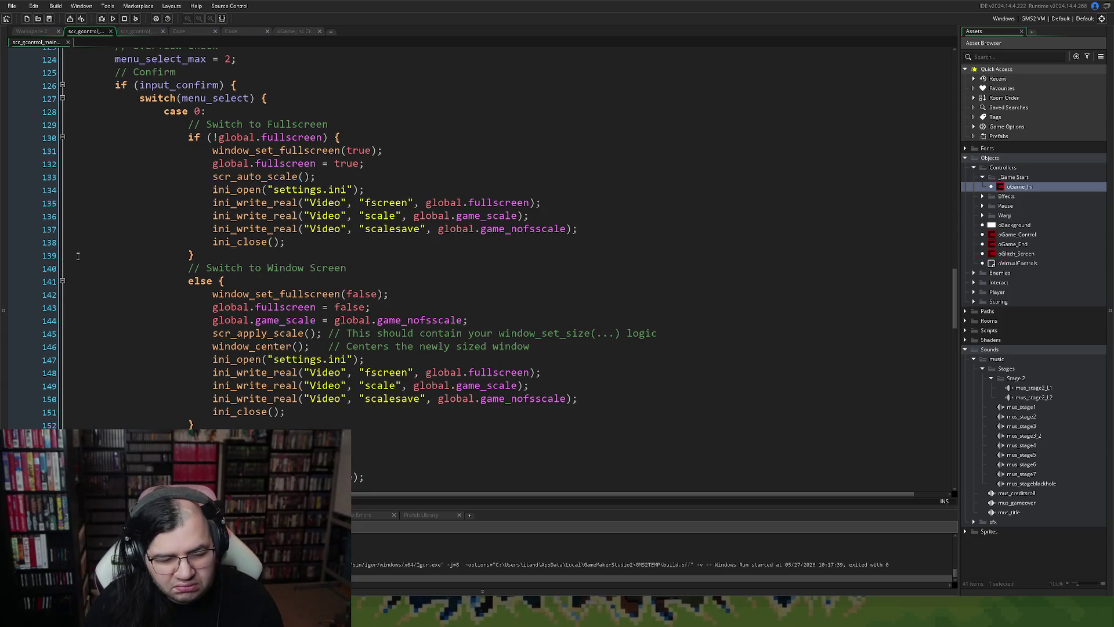
{"action": "scroll", "coordinate": [77, 256], "scroll_direction": "down", "scroll_amount": 3}
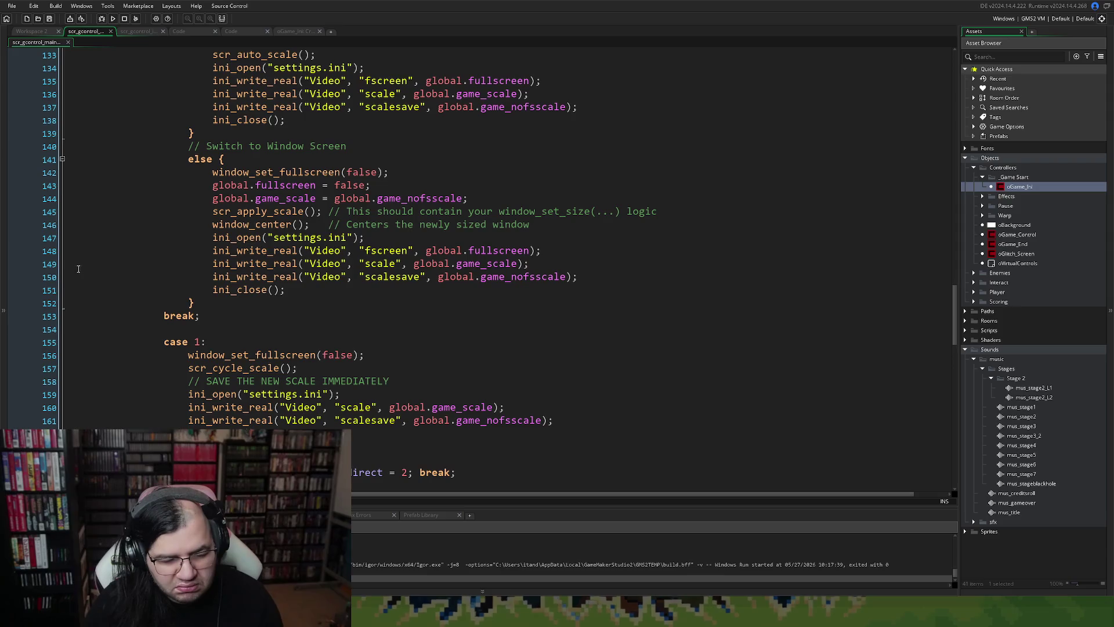
Copy the fscreen ini_write_real line into case 1 after ini_open.
{"action": "left_click_drag", "start_coordinate": [541, 250], "coordinate": [212, 251]}
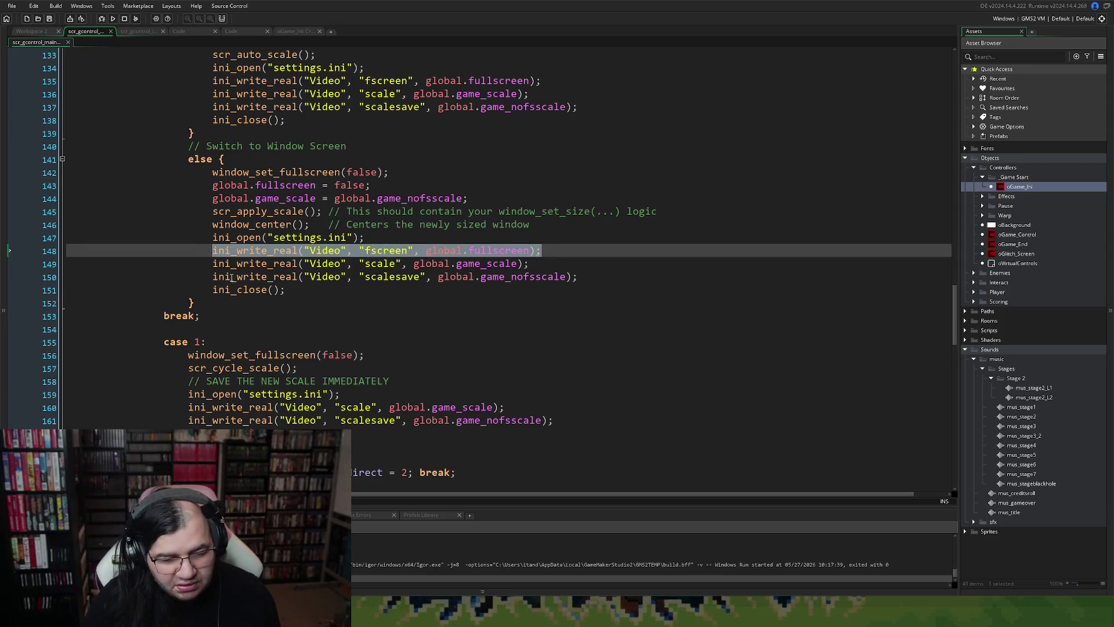
{"action": "key", "text": "ctrl+c"}
{"action": "left_click", "coordinate": [376, 394]}
{"action": "key", "text": "Return"}
{"action": "key", "text": "ctrl+v"}
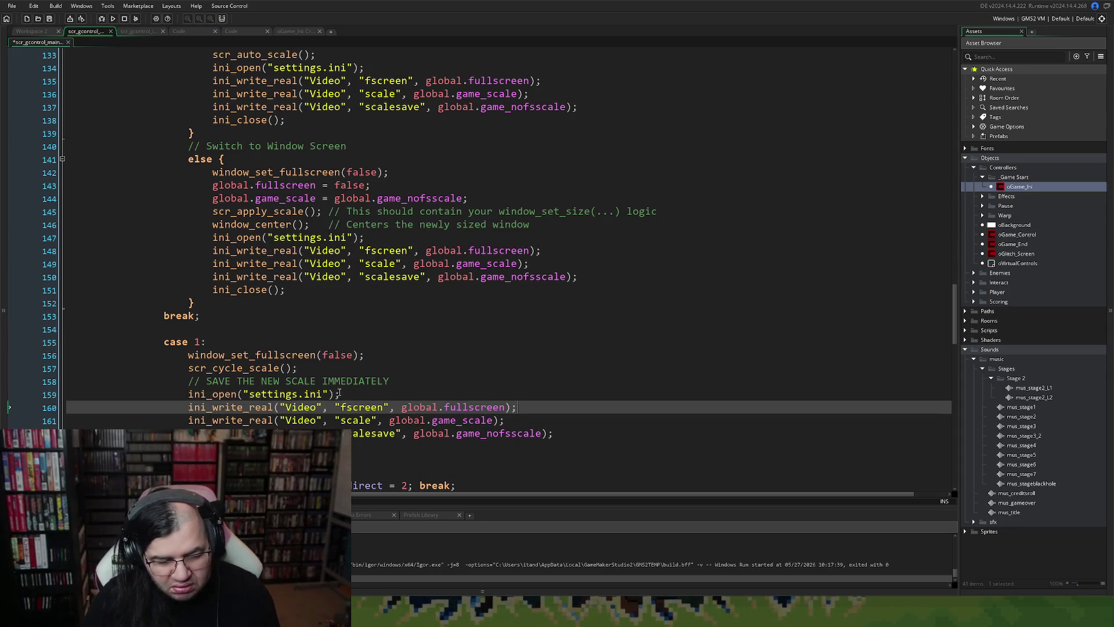
Add global.fullscreen = false; before scr_cycle_scale() in case 1, then save and run the game.
{"action": "left_click", "coordinate": [318, 186]}
{"action": "left_click_drag", "start_coordinate": [318, 185], "coordinate": [284, 187]}
{"action": "left_click_drag", "start_coordinate": [399, 186], "coordinate": [210, 186]}
{"action": "left_click", "coordinate": [189, 368]}
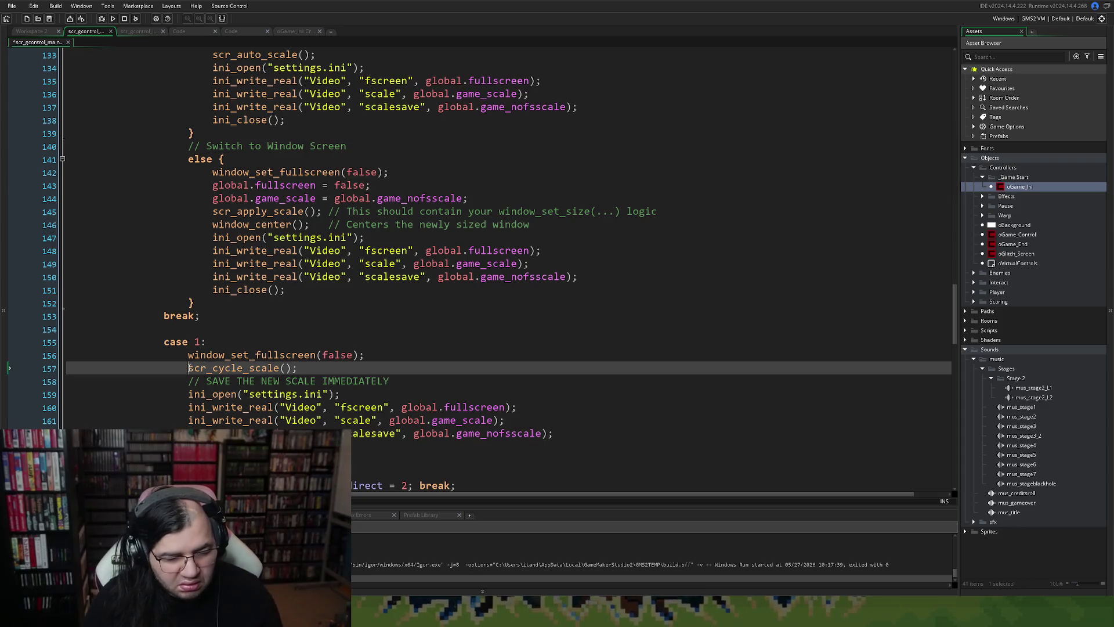
{"action": "key", "text": "Return"}
{"action": "key", "text": "Up"}
{"action": "key", "text": "ctrl+v"}
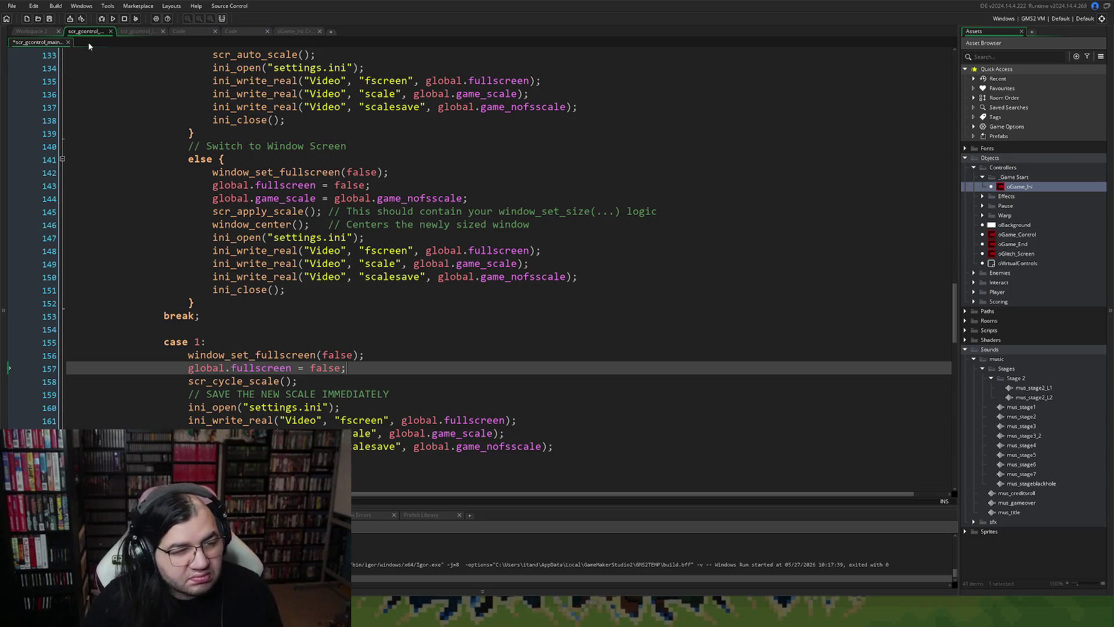
{"action": "left_click", "coordinate": [49, 18]}
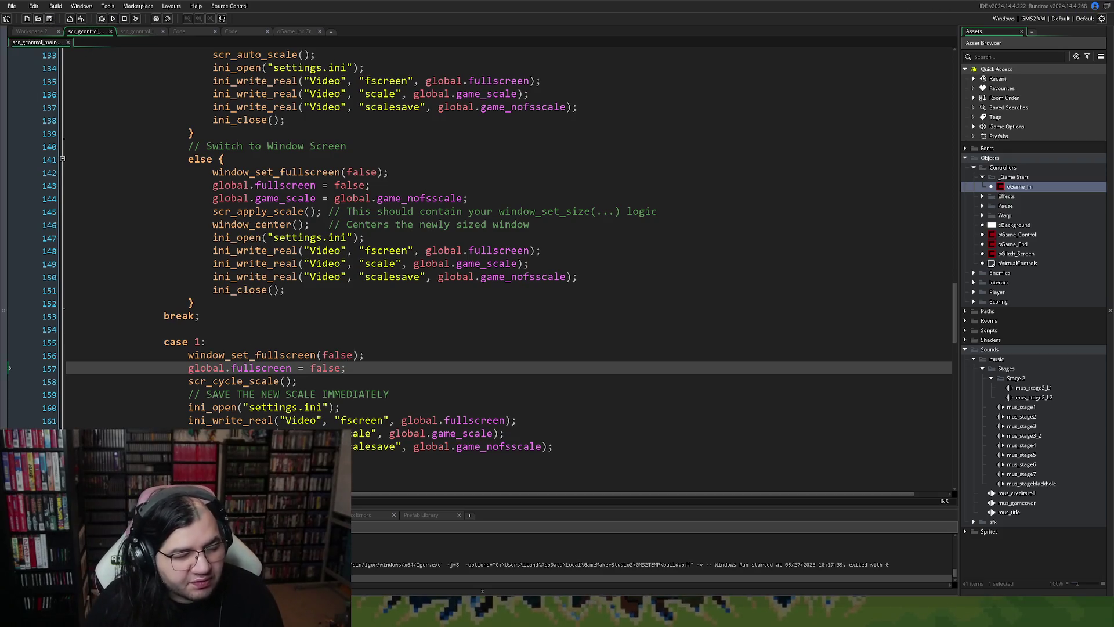
{"action": "left_click", "coordinate": [114, 18]}
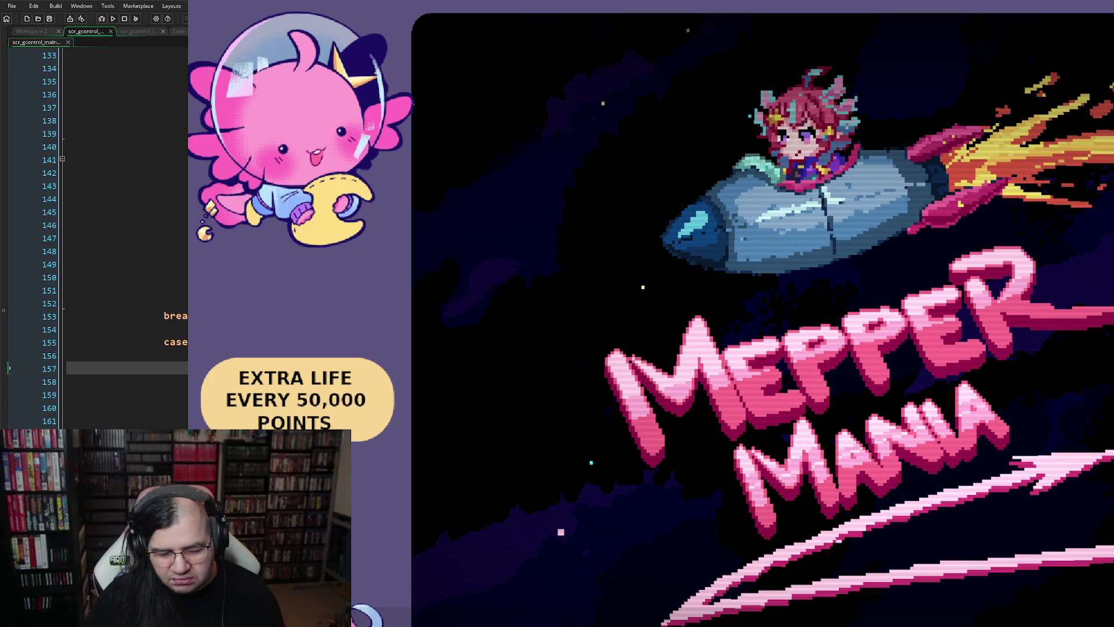
Test the window scale options in the running game, back out, and rebuild with F5.
{"action": "key", "text": "Left"}
{"action": "key", "text": "Left"}
{"action": "key", "text": "Right"}
{"action": "key", "text": "Down"}
{"action": "key", "text": "Return"}
{"action": "key", "text": "Return"}
{"action": "key", "text": "Return"}
{"action": "key", "text": "Up"}
{"action": "key", "text": "Up"}
{"action": "key", "text": "Return"}
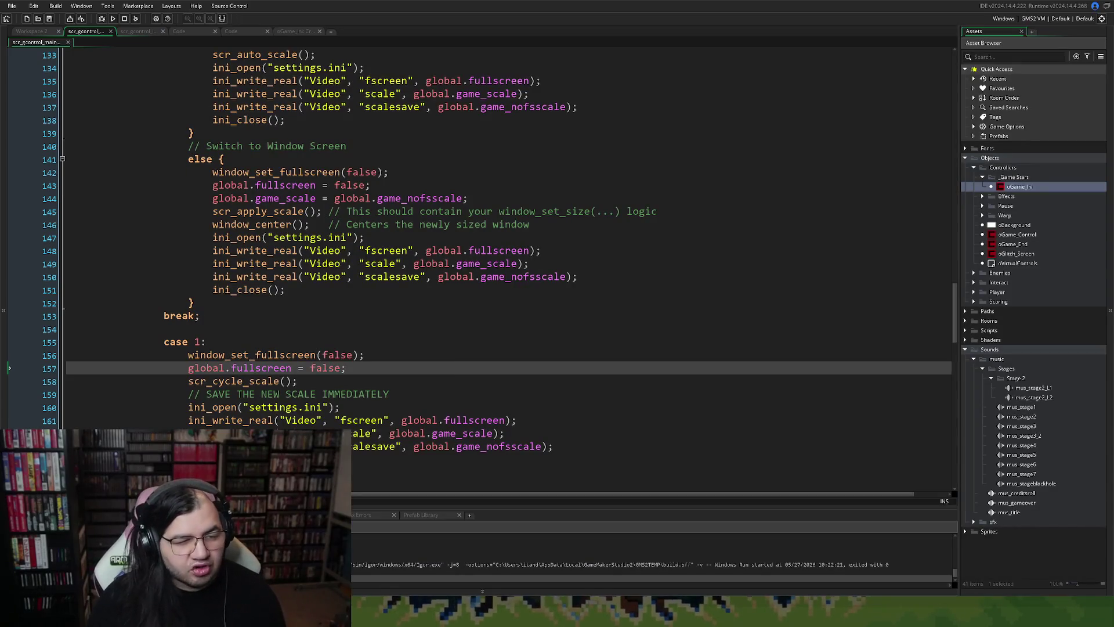
{"action": "key", "text": "F5"}
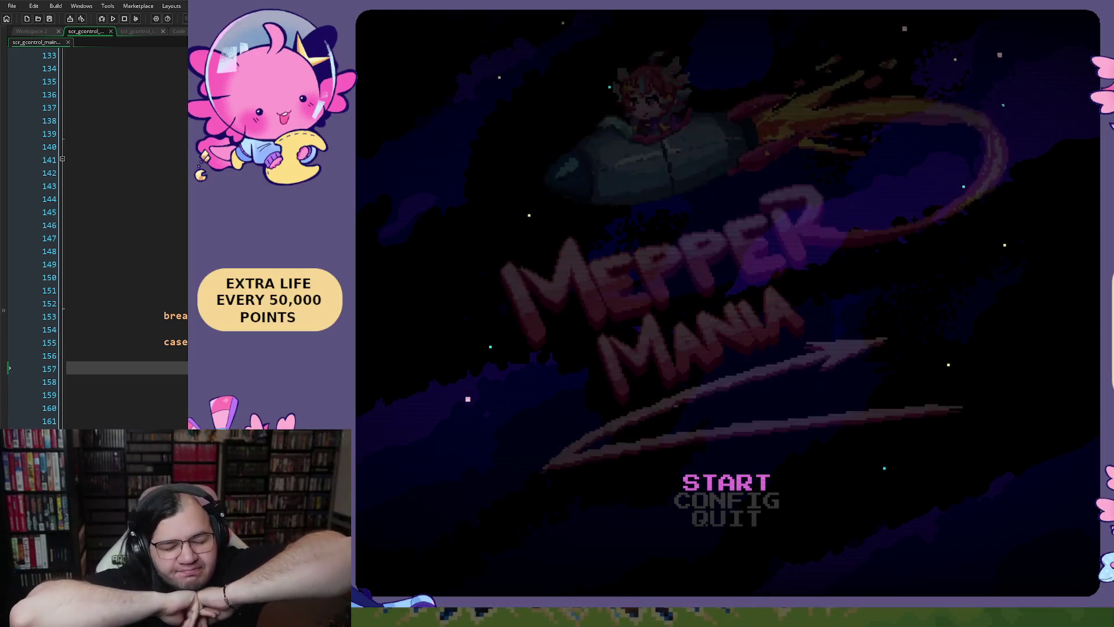
Choose START, set STAGE to 1 and pick BEGIN to launch Neptune's Perilous Pitstop.
{"action": "key", "text": "Return"}
{"action": "key", "text": "Down"}
{"action": "key", "text": "Right"}
{"action": "key", "text": "Right"}
{"action": "key", "text": "Left"}
{"action": "key", "text": "Left"}
{"action": "key", "text": "Right"}
{"action": "key", "text": "Right"}
{"action": "key", "text": "Right"}
{"action": "key", "text": "Left"}
{"action": "key", "text": "Left"}
{"action": "key", "text": "Left"}
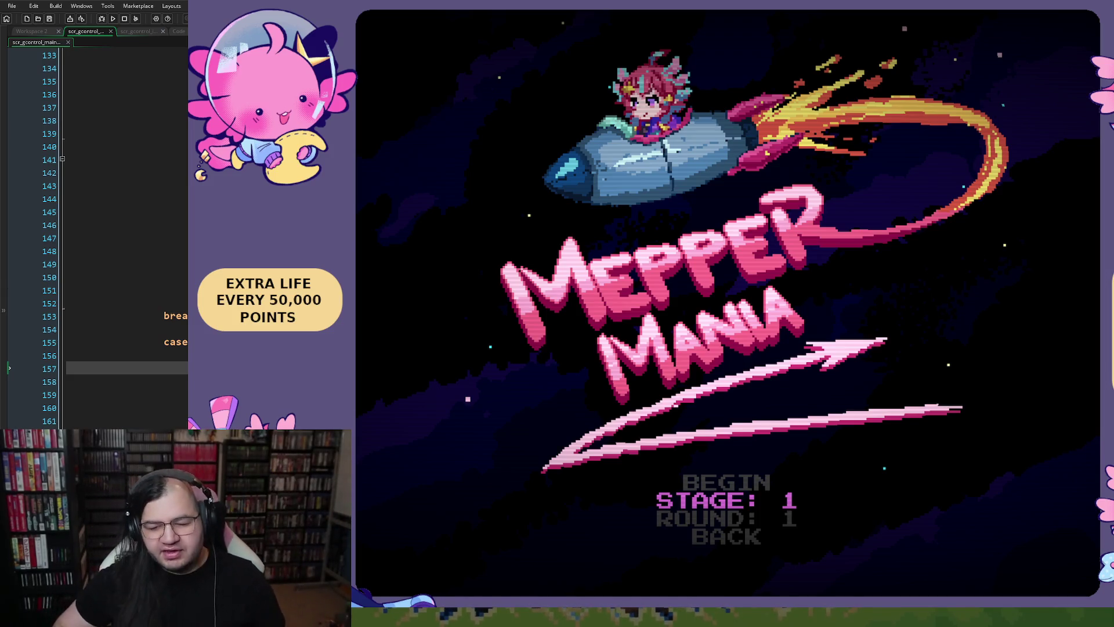
{"action": "key", "text": "Right"}
{"action": "key", "text": "Left"}
{"action": "key", "text": "Right"}
{"action": "key", "text": "Right"}
{"action": "key", "text": "Right"}
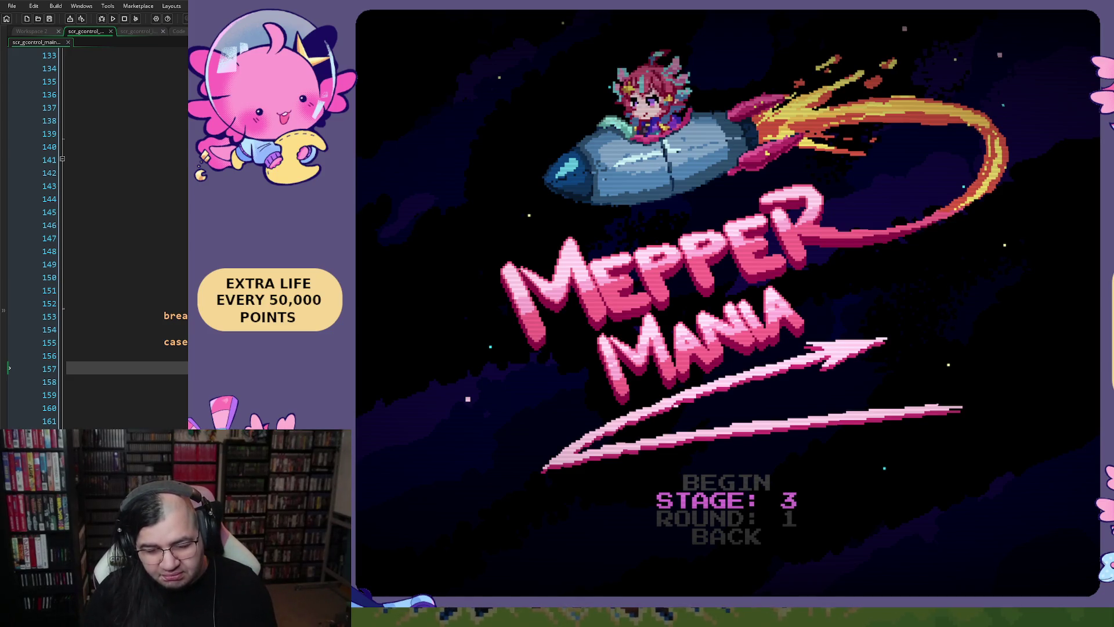
{"action": "key", "text": "Left"}
{"action": "key", "text": "Left"}
{"action": "key", "text": "Left"}
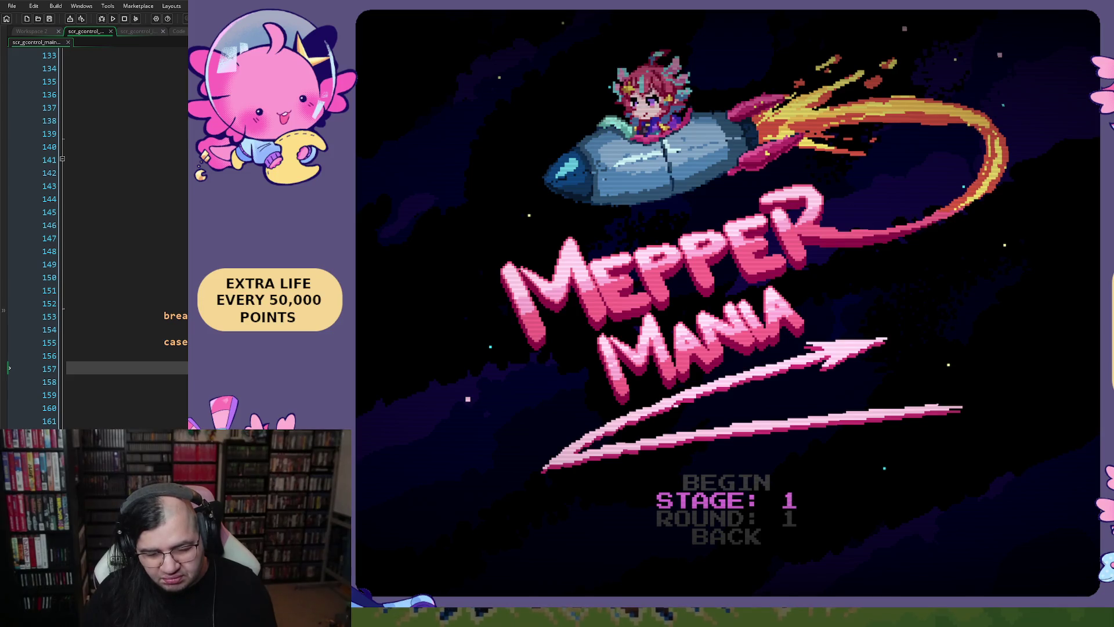
{"action": "key", "text": "Up"}
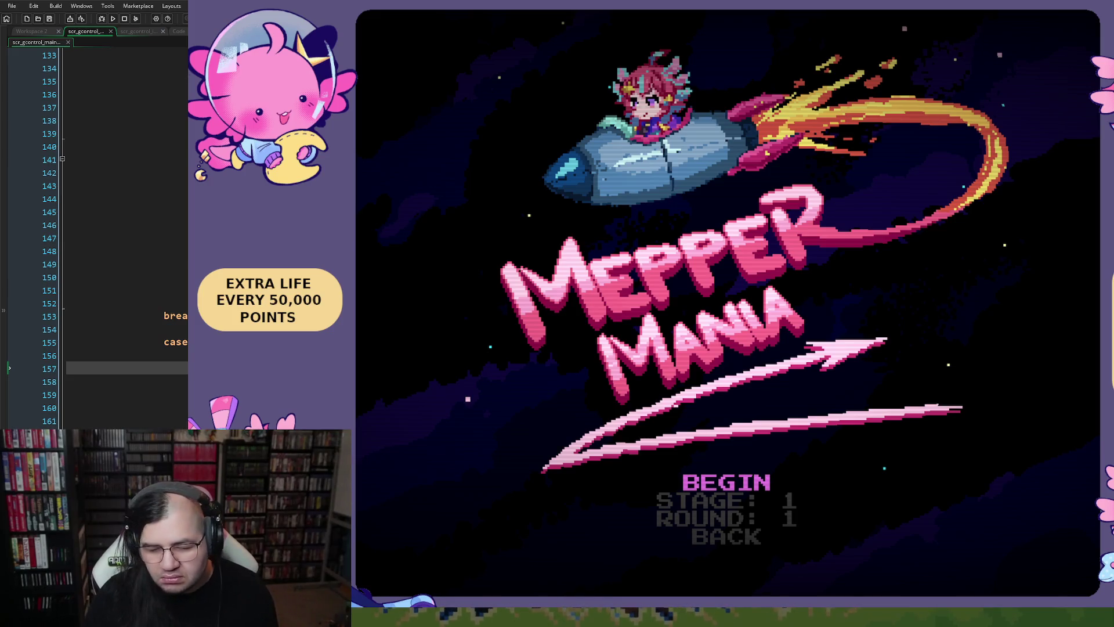
{"action": "key", "text": "Return"}
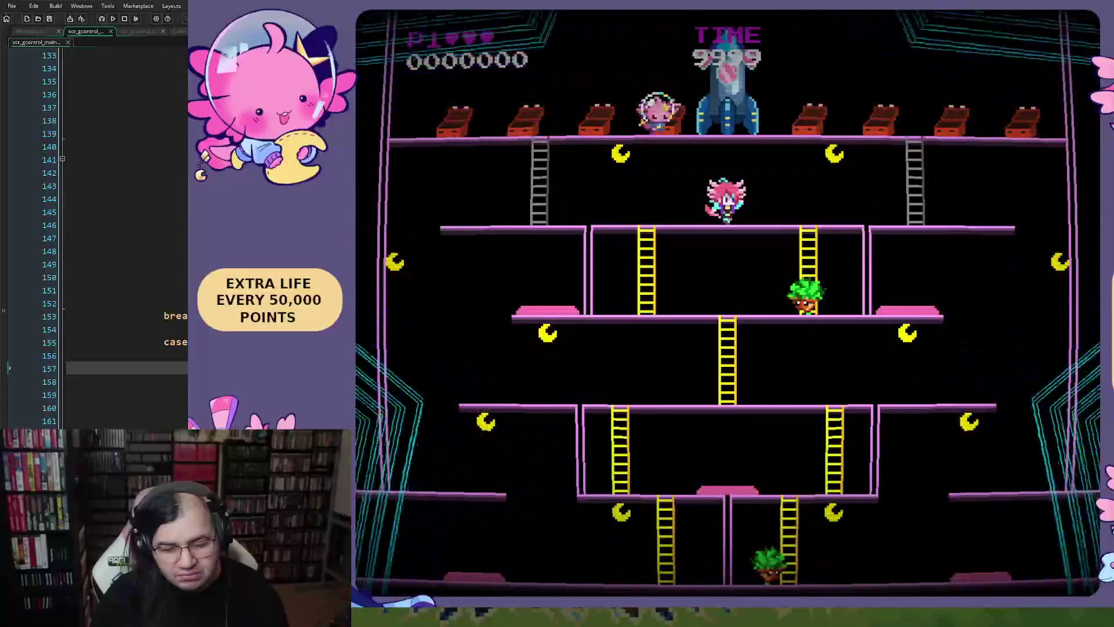
Work down the Neptune stage's platforms, grabbing the item and jumping repeatedly for bonus points.
{"action": "key", "text": "Right"}
{"action": "key", "text": "Left"}
{"action": "key", "text": "Right"}
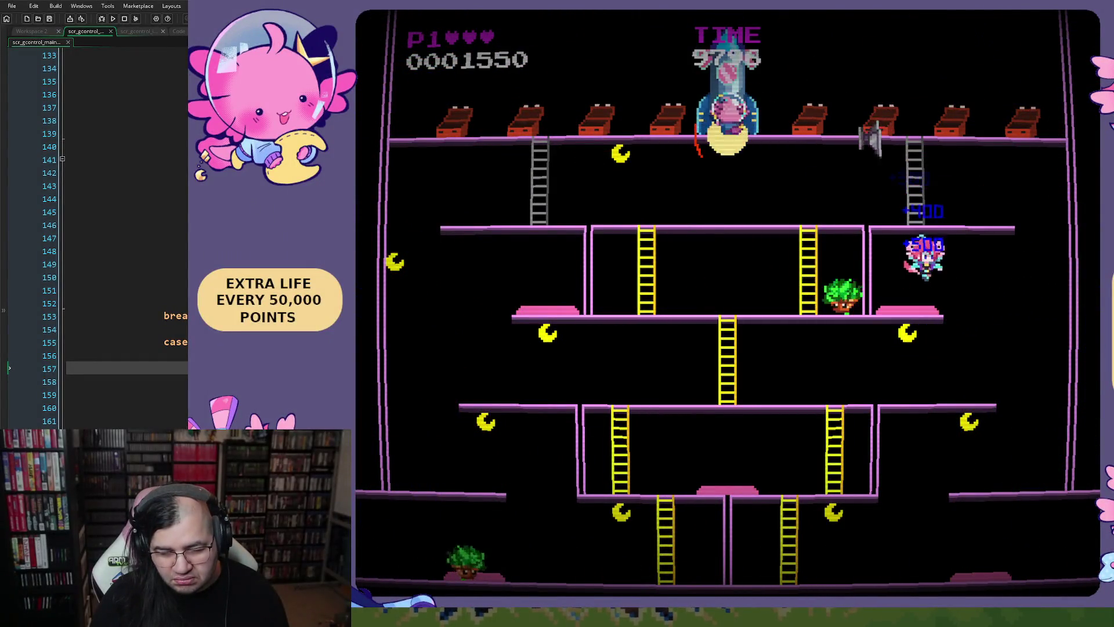
{"action": "key", "text": "Right"}
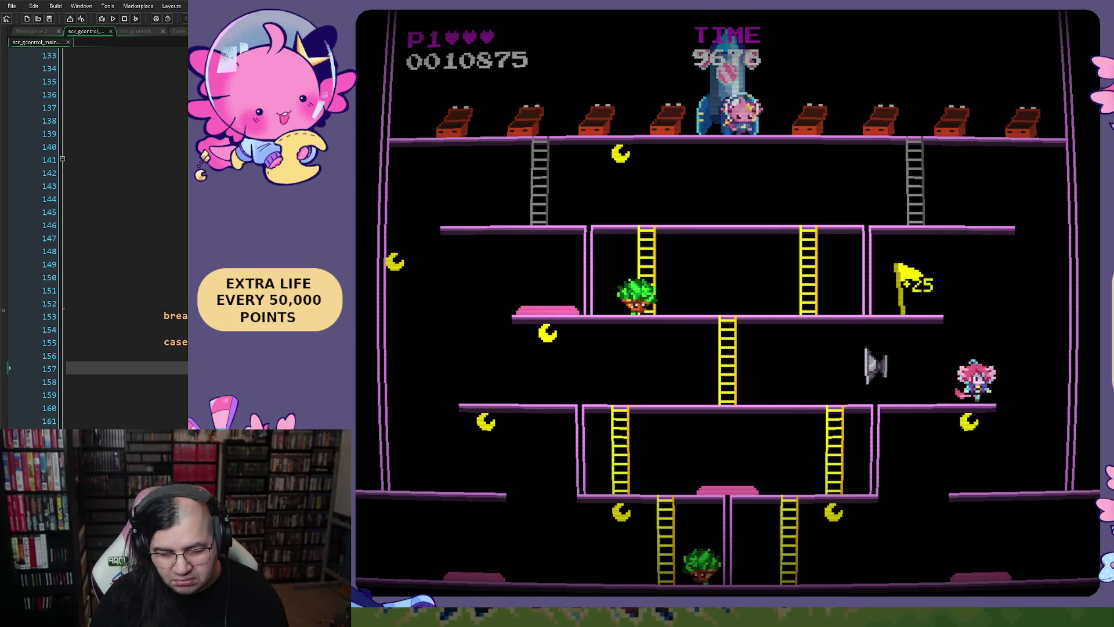
{"action": "key", "text": "space"}
{"action": "key", "text": "space"}
{"action": "key", "text": "space"}
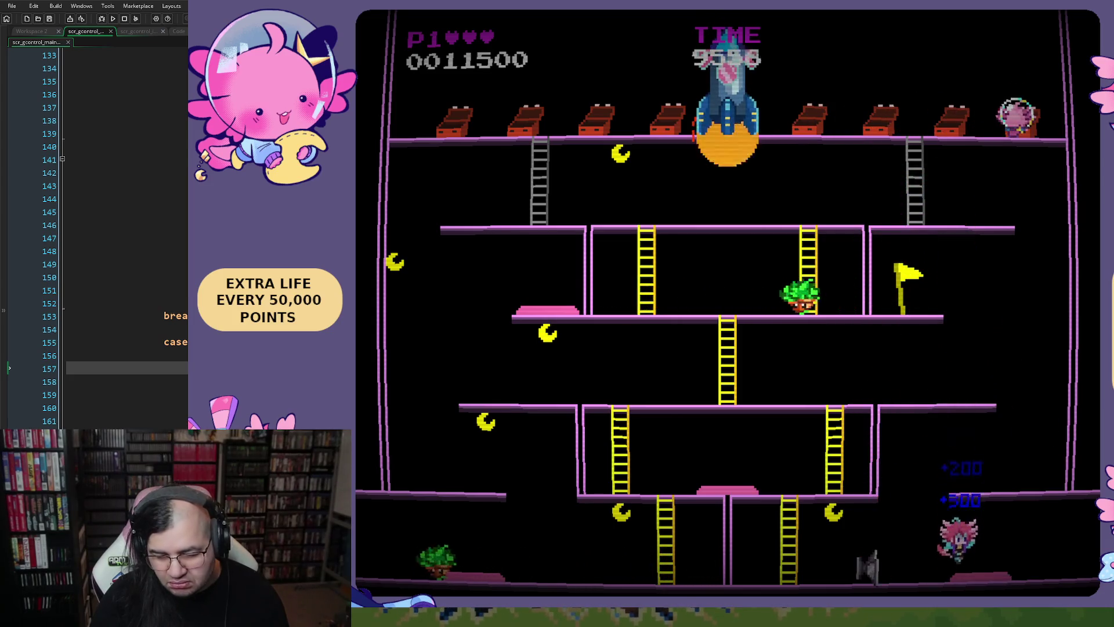
{"action": "key", "text": "Left"}
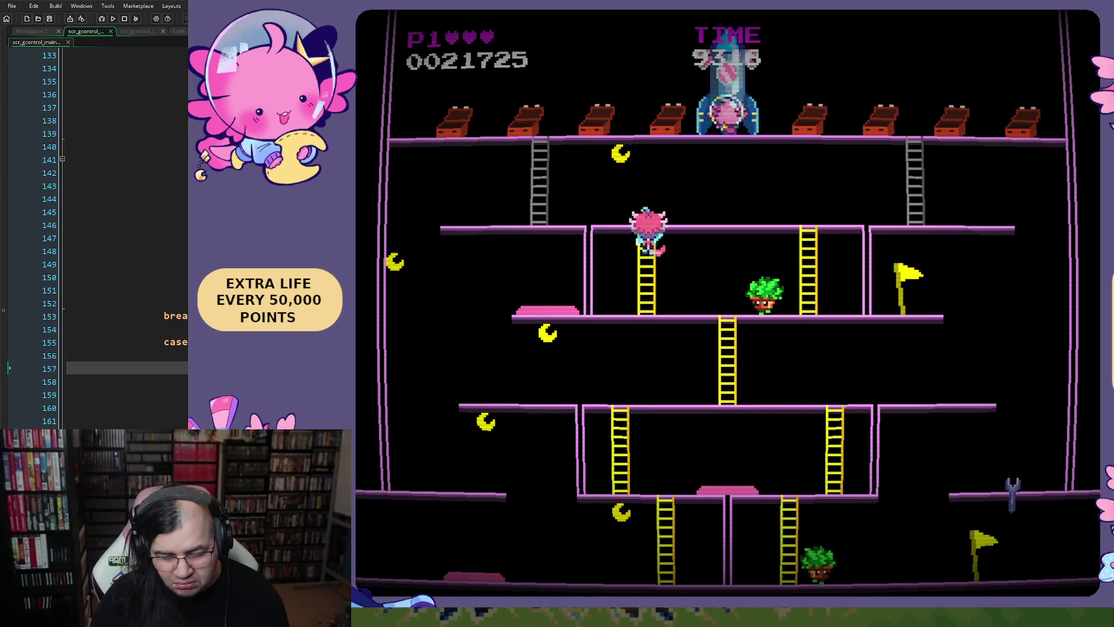
{"action": "key", "text": "space"}
{"action": "key", "text": "Left"}
{"action": "key", "text": "Right"}
{"action": "key", "text": "space"}
{"action": "key", "text": "space"}
{"action": "key", "text": "space"}
{"action": "key", "text": "Left"}
{"action": "key", "text": "space"}
{"action": "key", "text": "Right"}
{"action": "key", "text": "space"}
{"action": "key", "text": "space"}
{"action": "key", "text": "space"}
Climb the ladders to the rocket to clear the stage at 64250 points, then close the game.
{"action": "key", "text": "Right"}
{"action": "key", "text": "Up"}
{"action": "key", "text": "space"}
{"action": "key", "text": "space"}
{"action": "key", "text": "space"}
{"action": "key", "text": "space"}
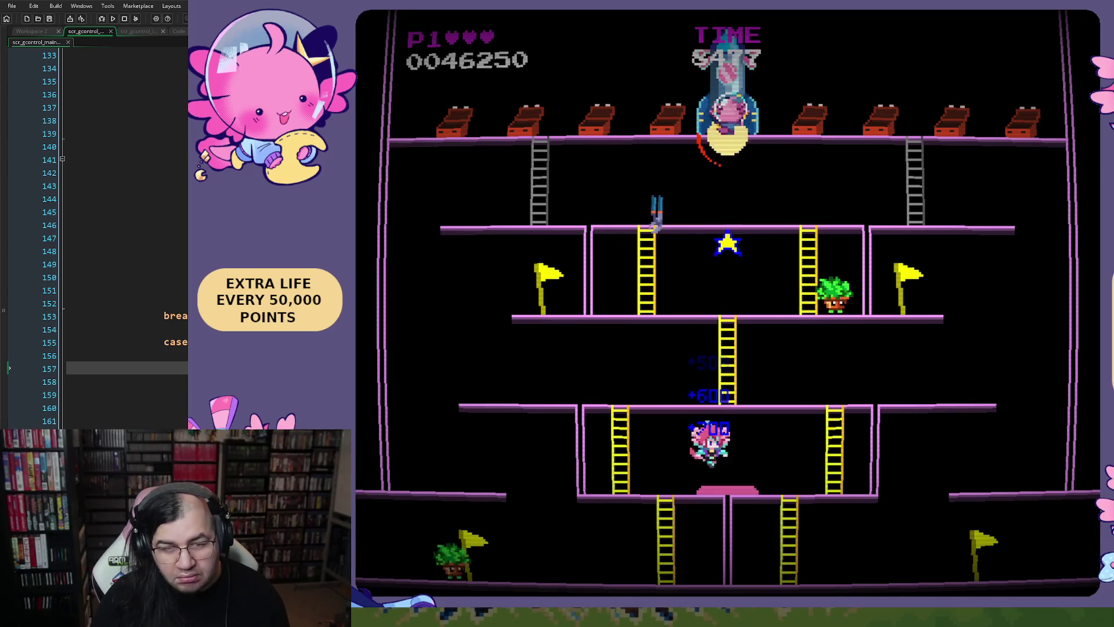
{"action": "key", "text": "Left"}
{"action": "key", "text": "Up"}
{"action": "key", "text": "Right"}
{"action": "key", "text": "Up"}
{"action": "key", "text": "Right"}
{"action": "key", "text": "Up"}
{"action": "key", "text": "Left"}
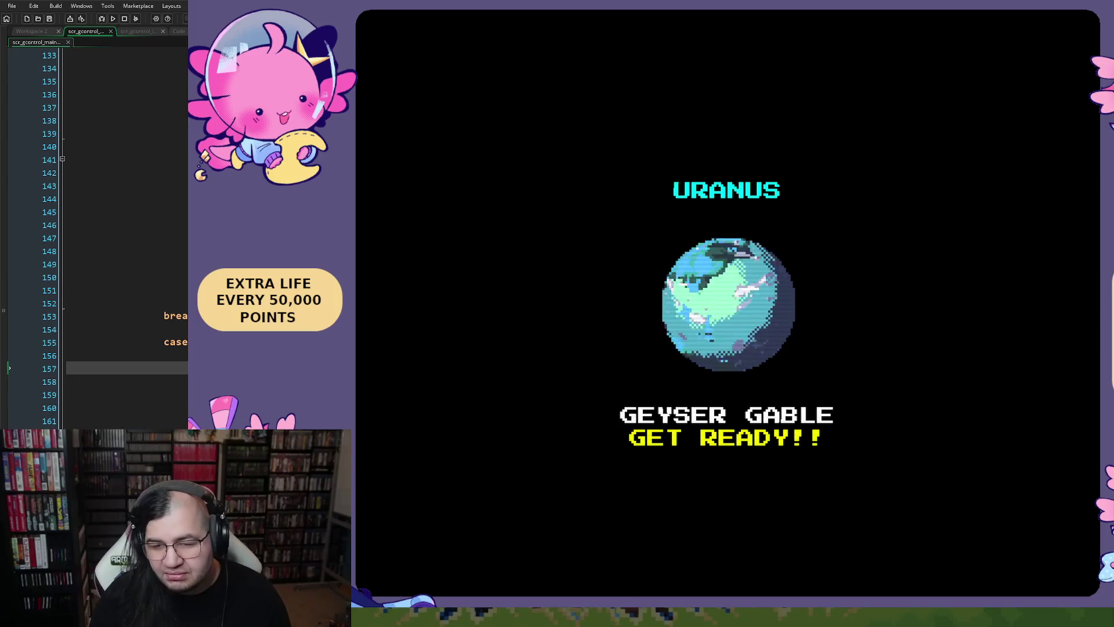
{"action": "key", "text": "Escape"}
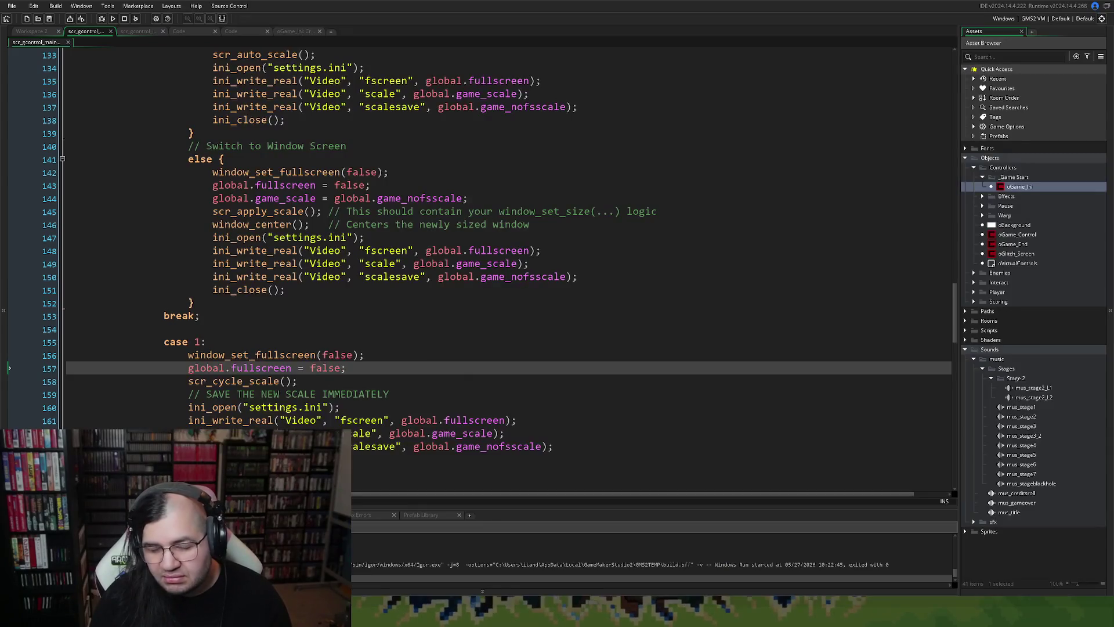
Close the open scr_gcontrol_ingame and main menu script editors.
{"action": "scroll", "coordinate": [509, 267], "scroll_direction": "up", "scroll_amount": 5}
{"action": "key", "text": "ctrl+Tab"}
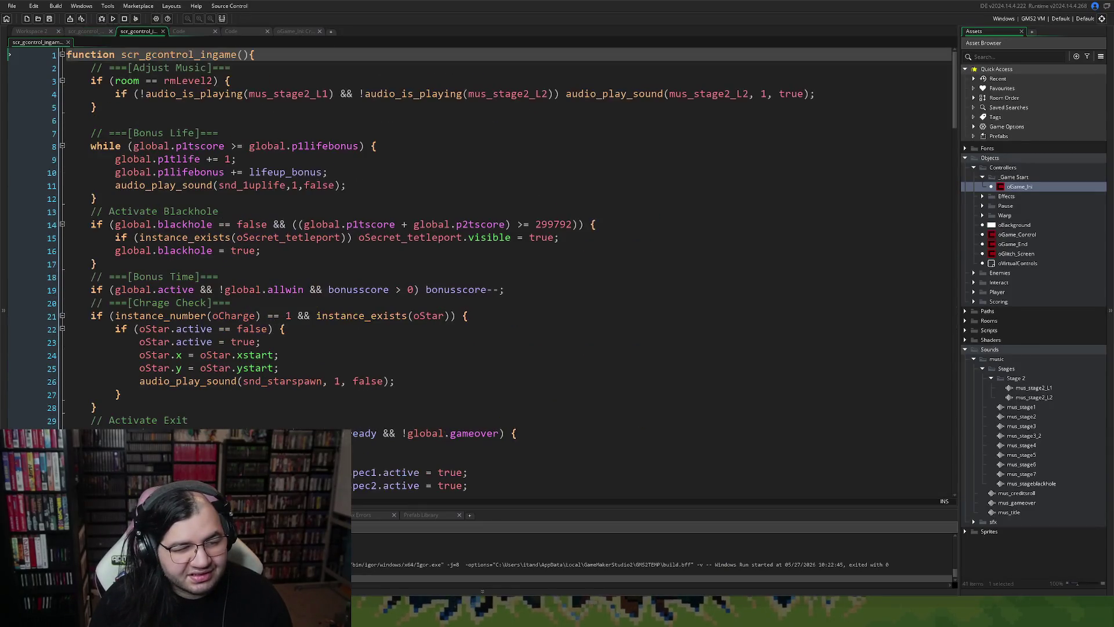
{"action": "left_click", "coordinate": [163, 32]}
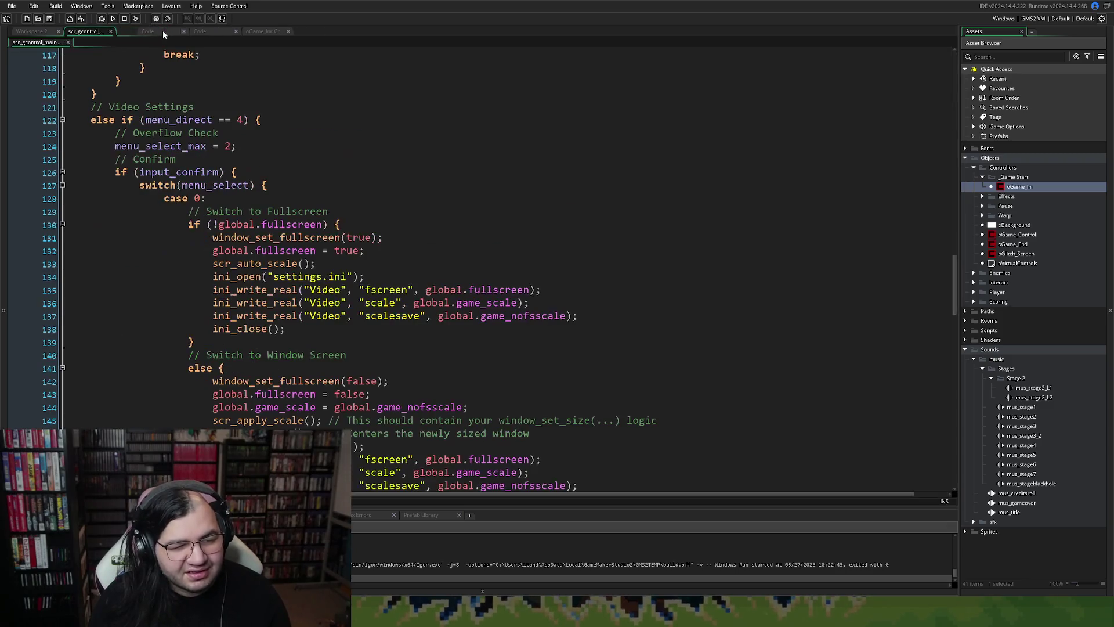
{"action": "left_click", "coordinate": [110, 32]}
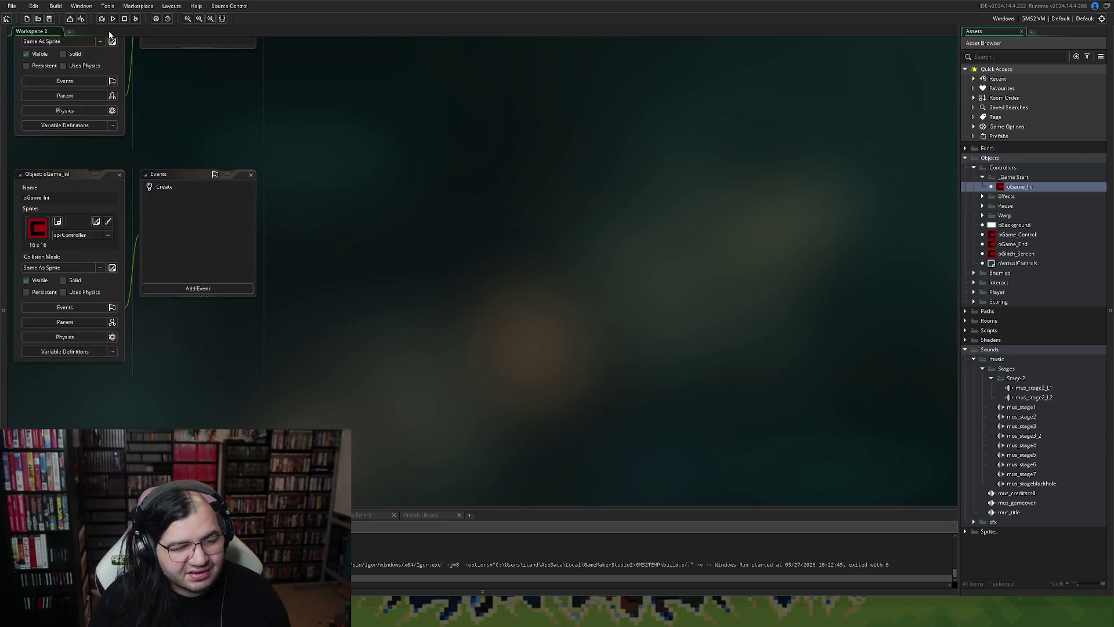
{"action": "scroll", "coordinate": [211, 286], "scroll_direction": "up", "scroll_amount": 5}
{"action": "scroll", "coordinate": [291, 328], "scroll_direction": "up", "scroll_amount": 5}
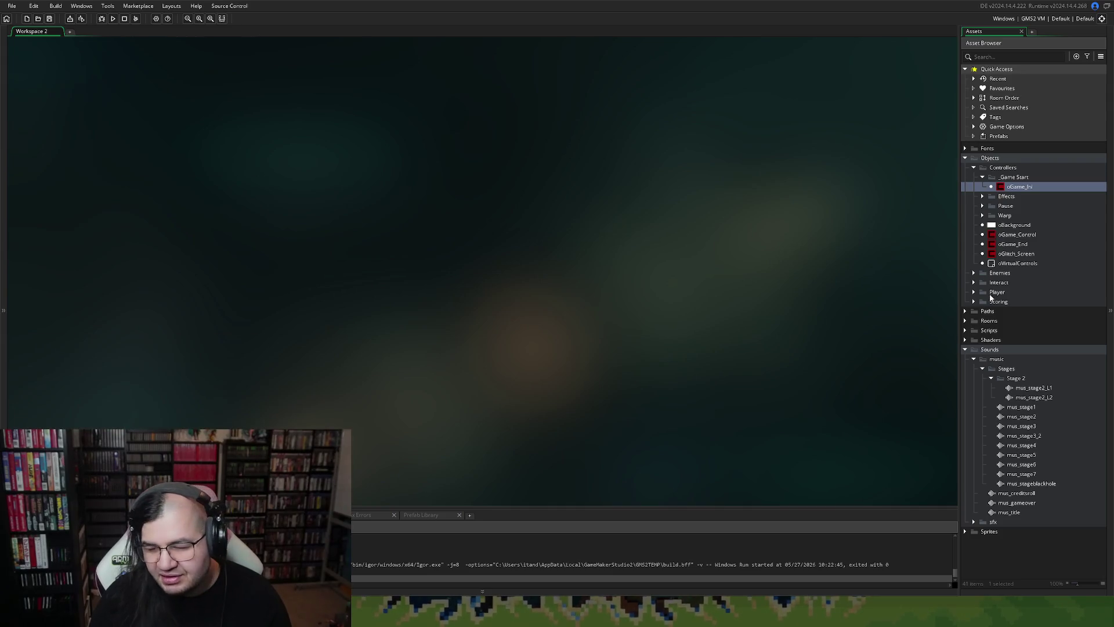
Delete the Adjust Music block from scr_gcontrol_ingame via oGame_Control's Step event, then run.
{"action": "double_click", "coordinate": [1010, 235]}
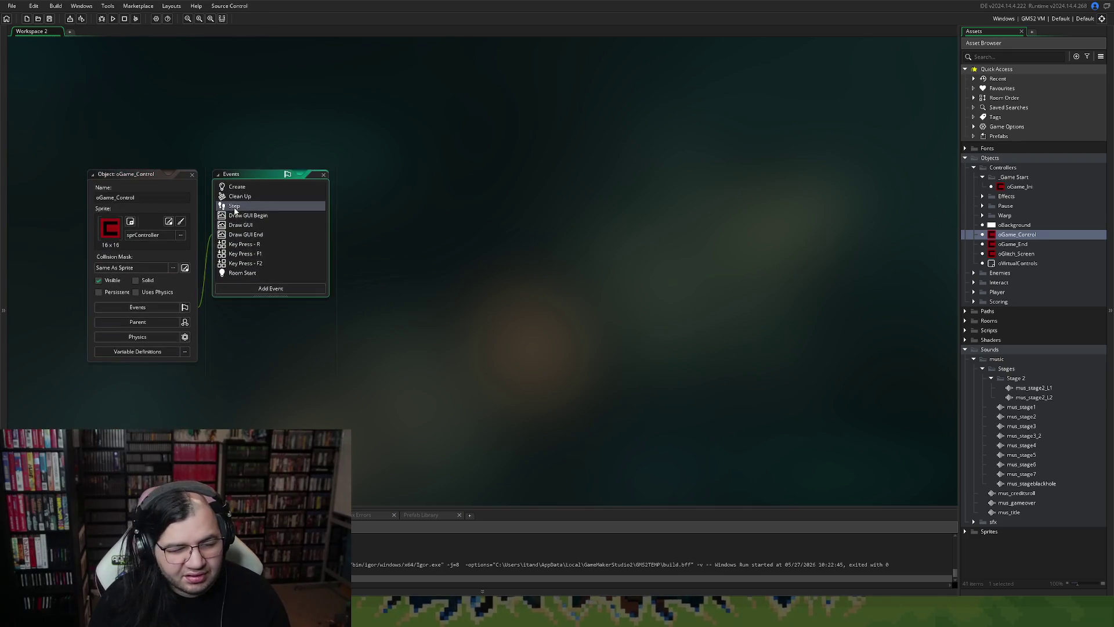
{"action": "double_click", "coordinate": [233, 206]}
{"action": "left_click", "coordinate": [576, 252]}
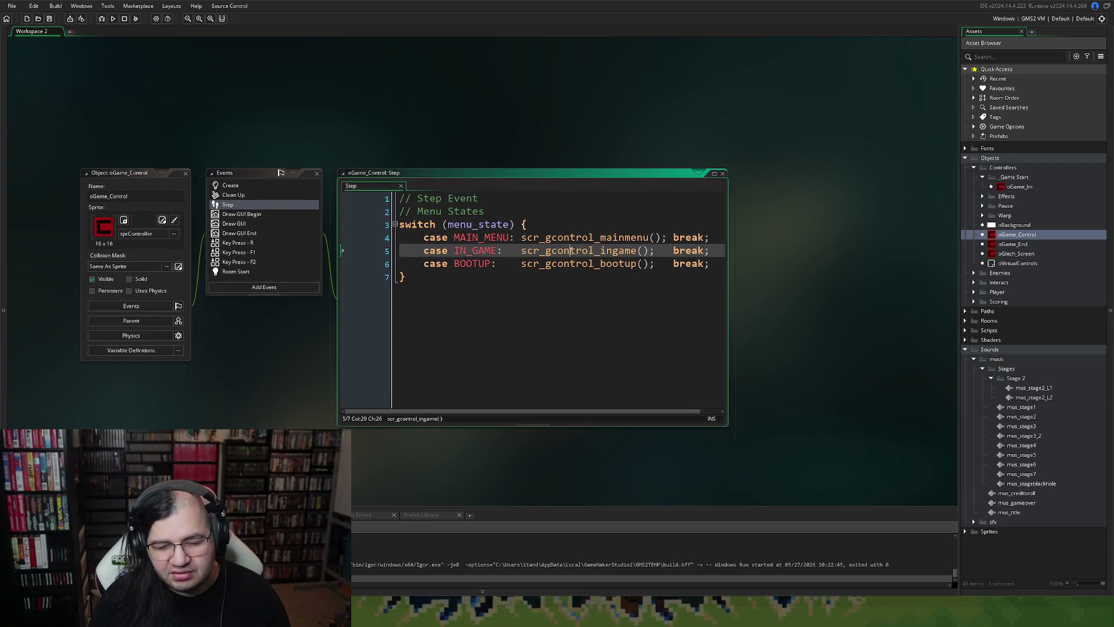
{"action": "middle_click", "coordinate": [617, 249]}
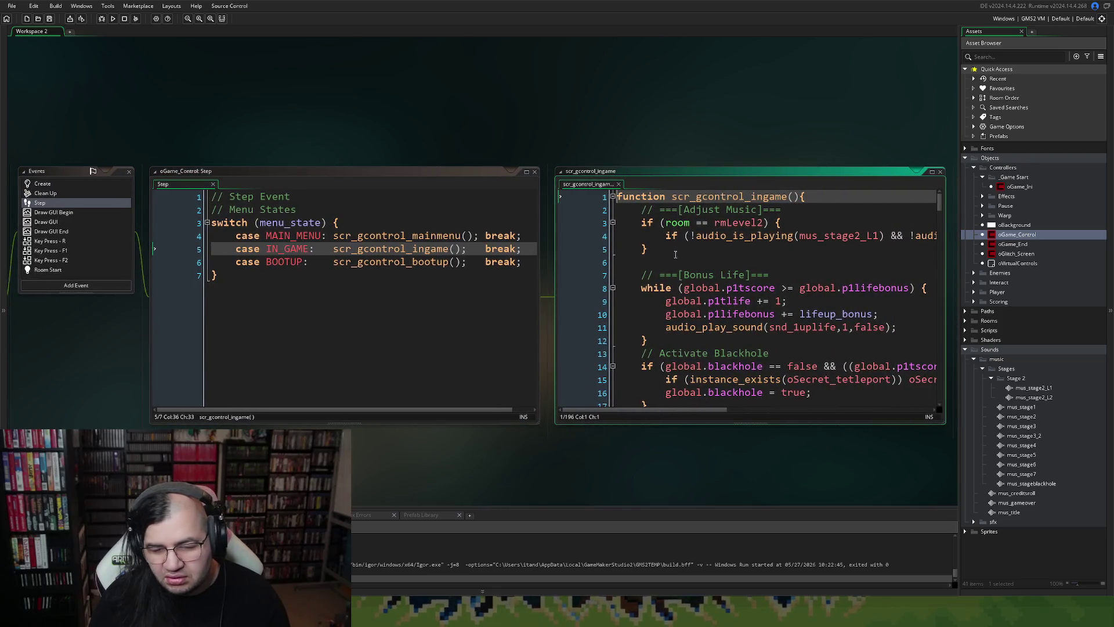
{"action": "left_click_drag", "start_coordinate": [671, 257], "coordinate": [806, 196]}
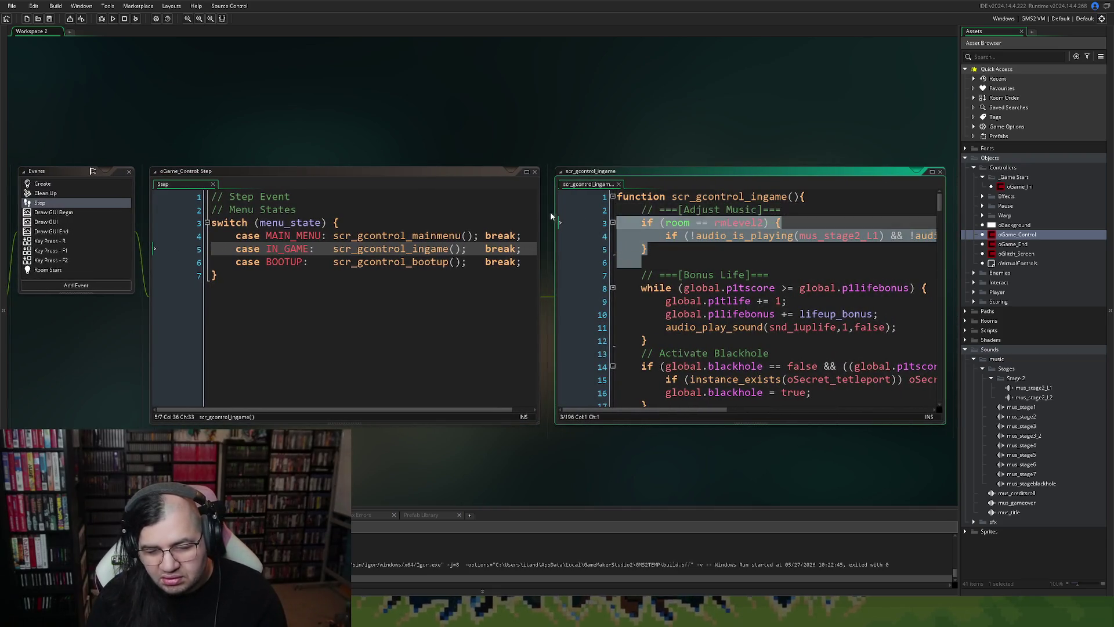
{"action": "key", "text": "BackSpace"}
{"action": "key", "text": "BackSpace"}
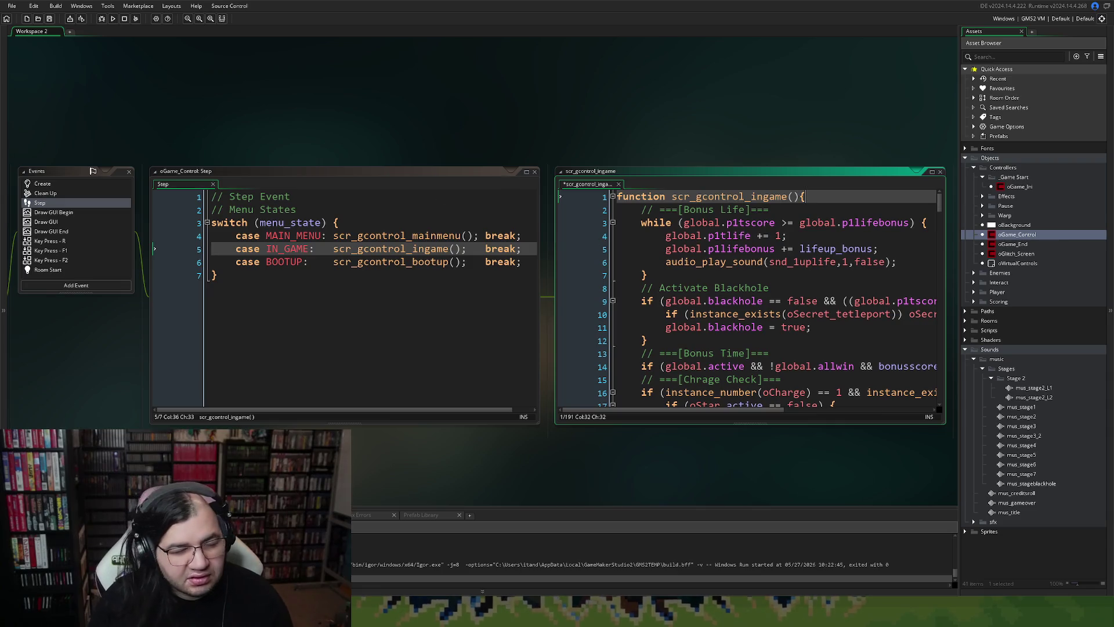
{"action": "left_click", "coordinate": [113, 19]}
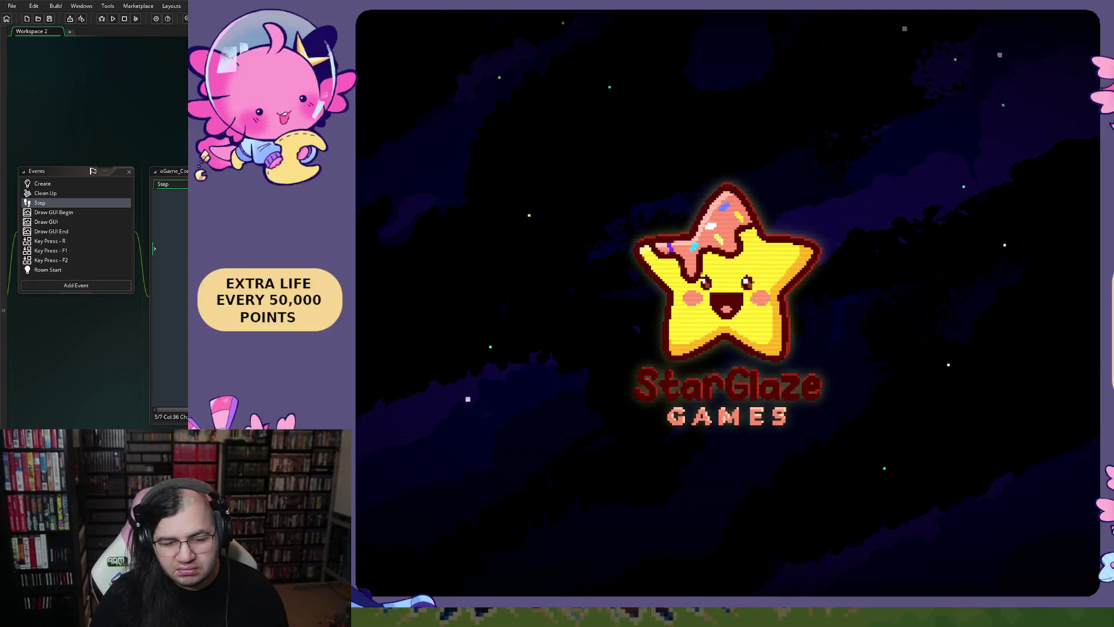
Advance past the title screen, choose BEGIN and start moving in the first stage.
{"action": "key", "text": "Return"}
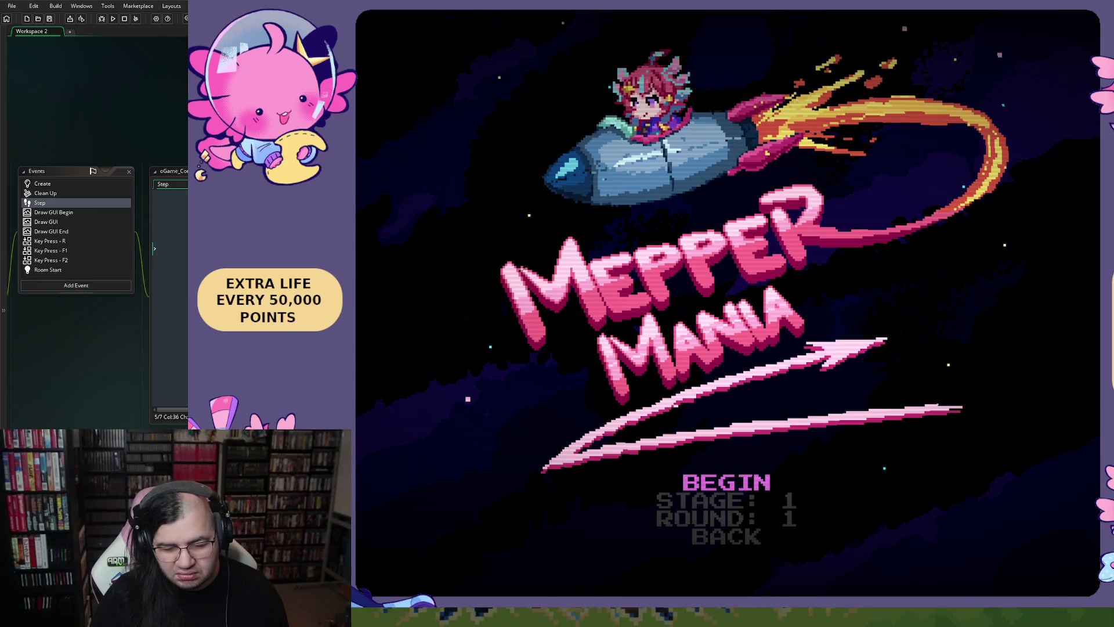
{"action": "key", "text": "Return"}
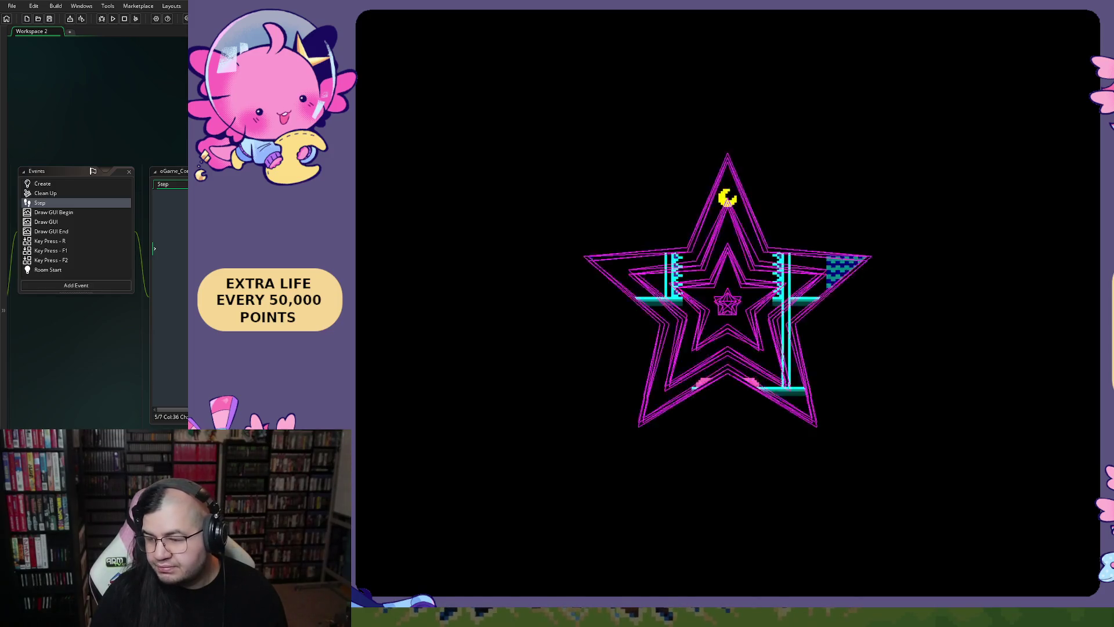
{"action": "key", "text": "Right"}
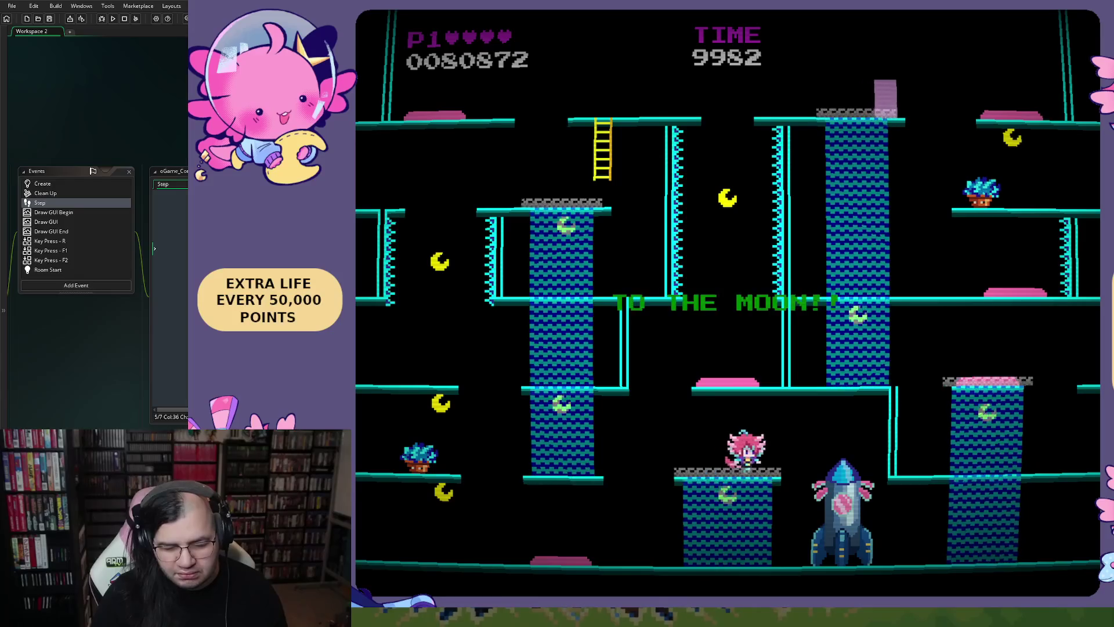
Run and jump left across Geyser Gable, climbing the blue column to the top-right flag.
{"action": "key", "text": "Left"}
{"action": "key", "text": "space"}
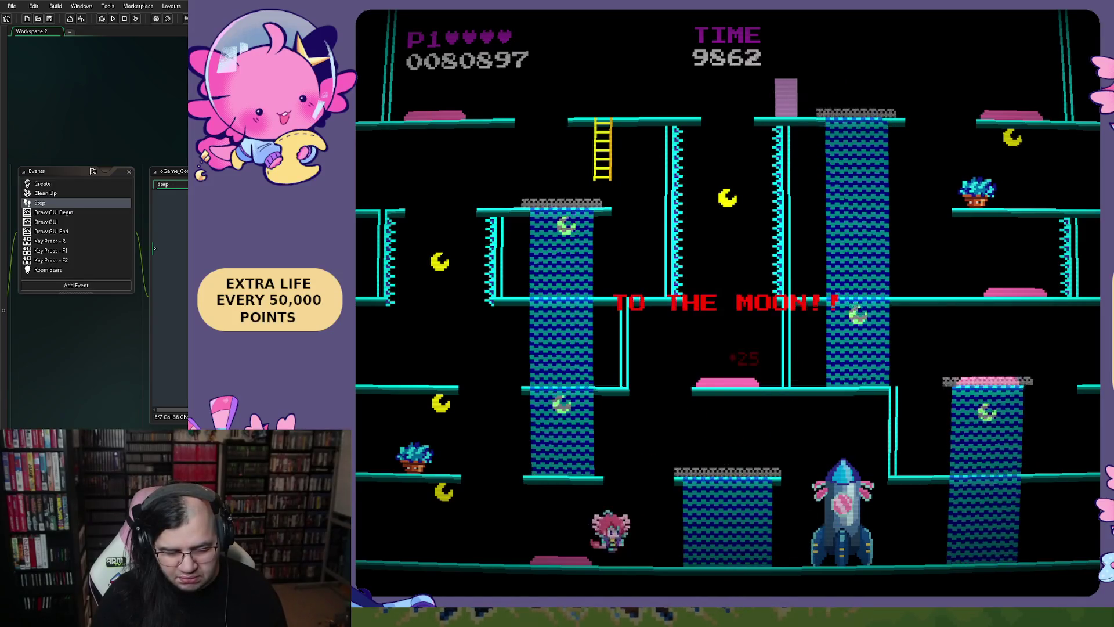
{"action": "key", "text": "Left"}
{"action": "key", "text": "space"}
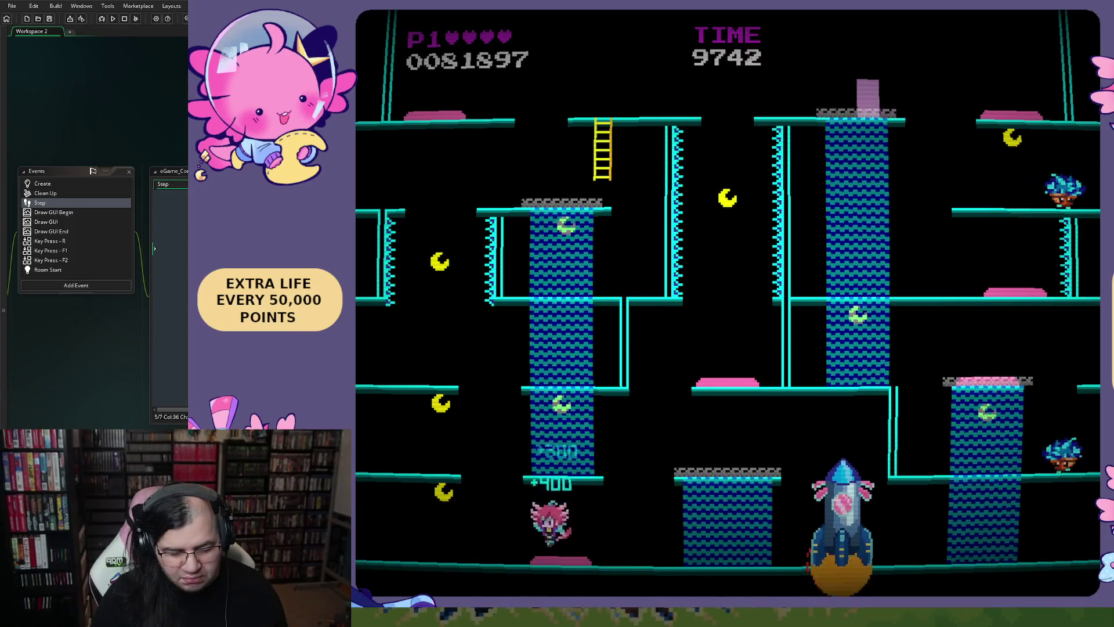
{"action": "key", "text": "Left"}
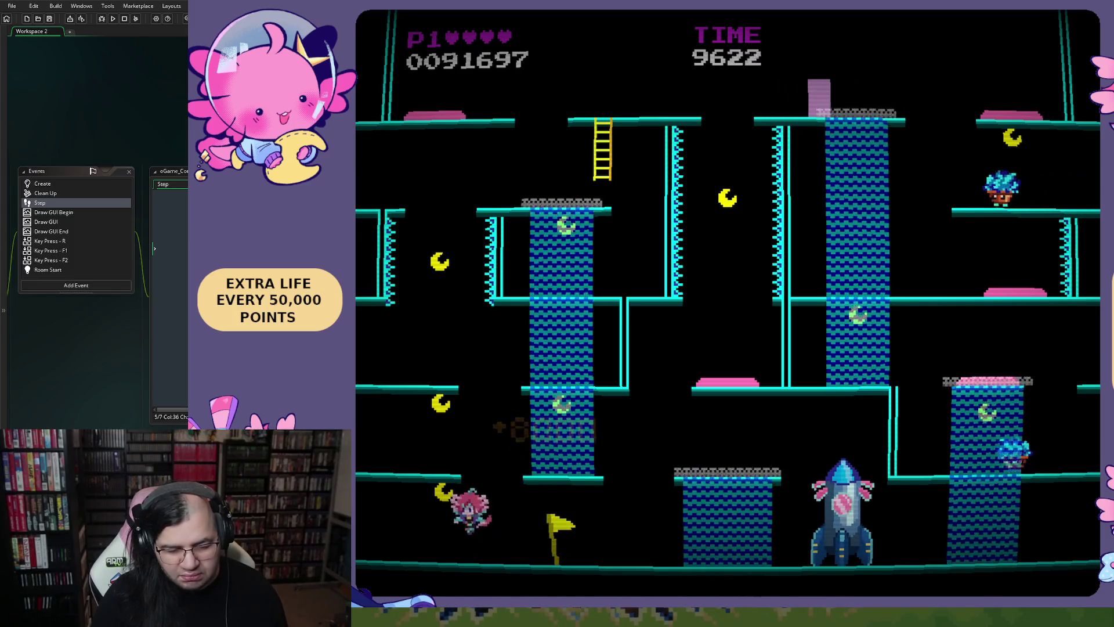
{"action": "key", "text": "Left"}
{"action": "key", "text": "space"}
{"action": "key", "text": "space"}
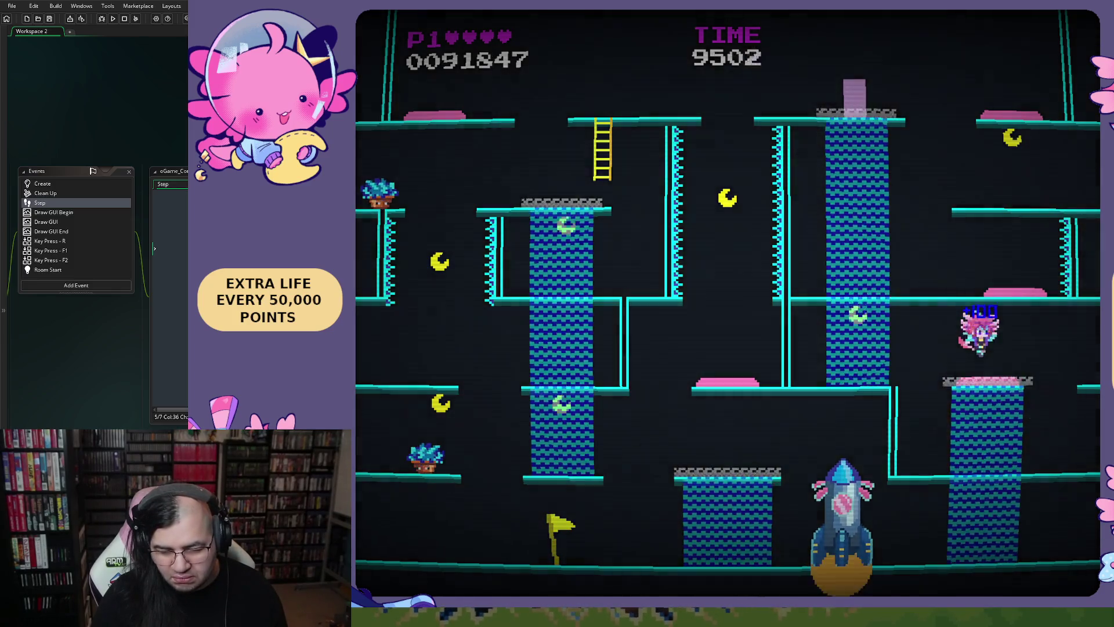
{"action": "key", "text": "space"}
{"action": "key", "text": "space"}
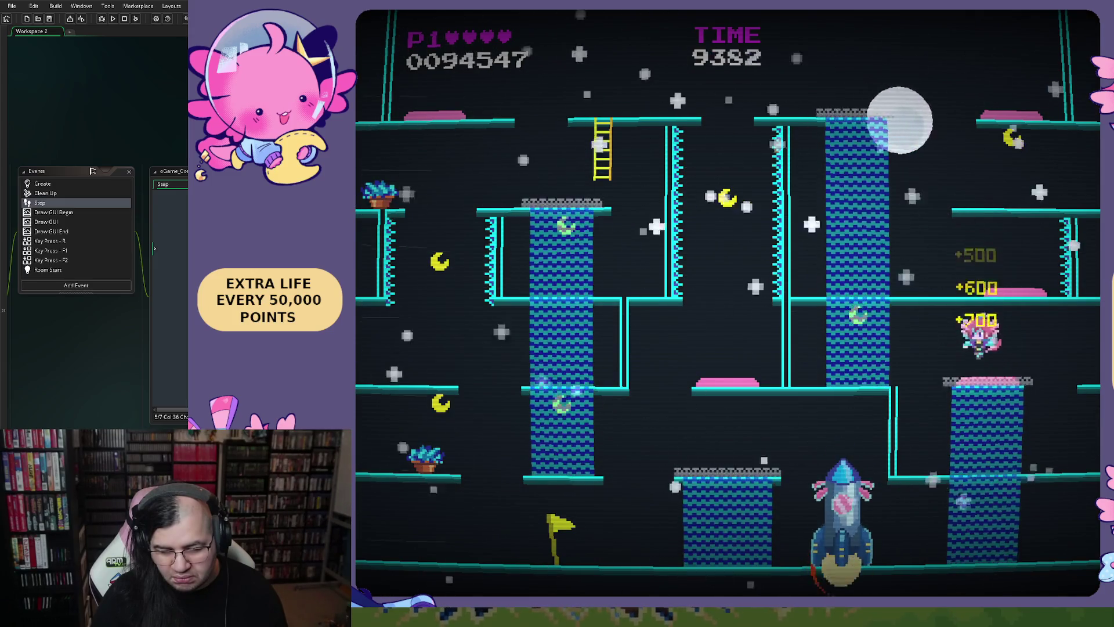
{"action": "key", "text": "Left"}
{"action": "key", "text": "Up"}
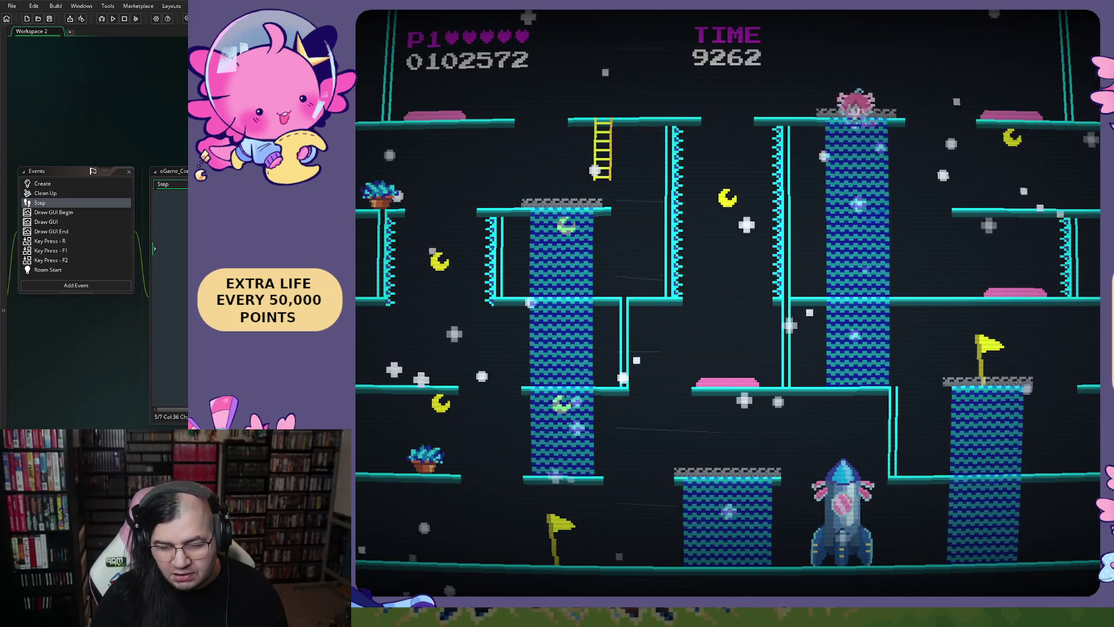
{"action": "key", "text": "space"}
{"action": "key", "text": "Right"}
{"action": "key", "text": "space"}
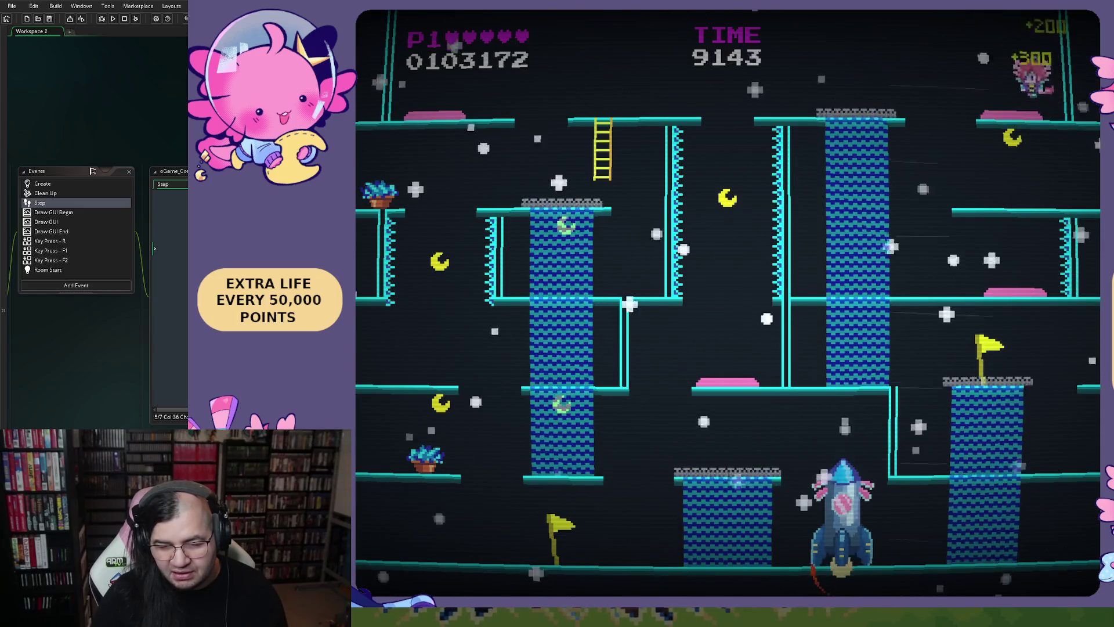
{"action": "key", "text": "Left"}
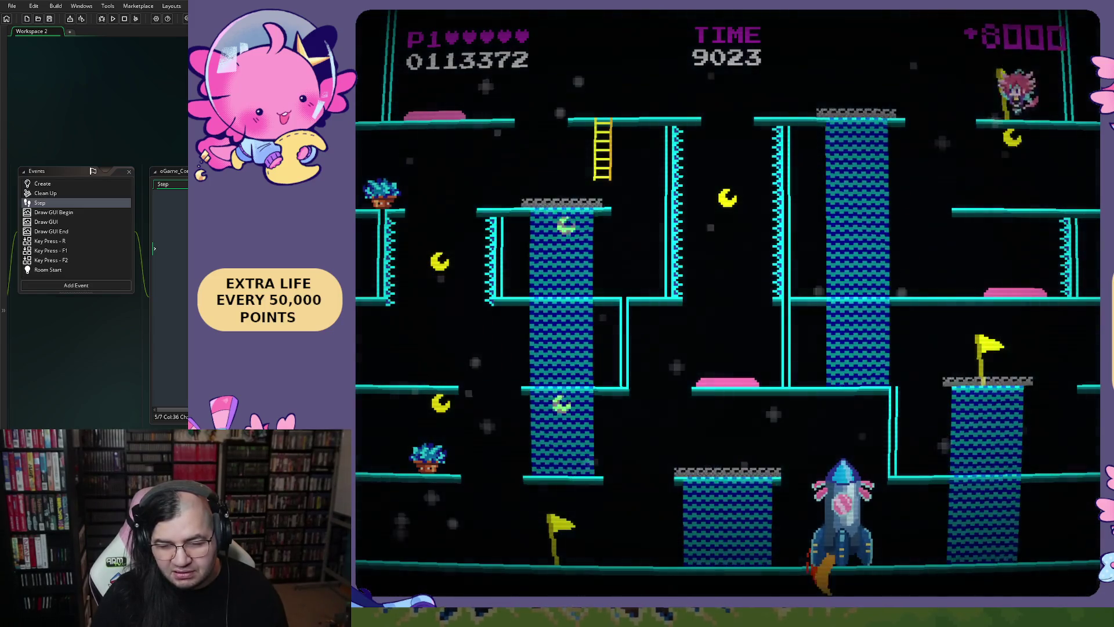
{"action": "key", "text": "Right"}
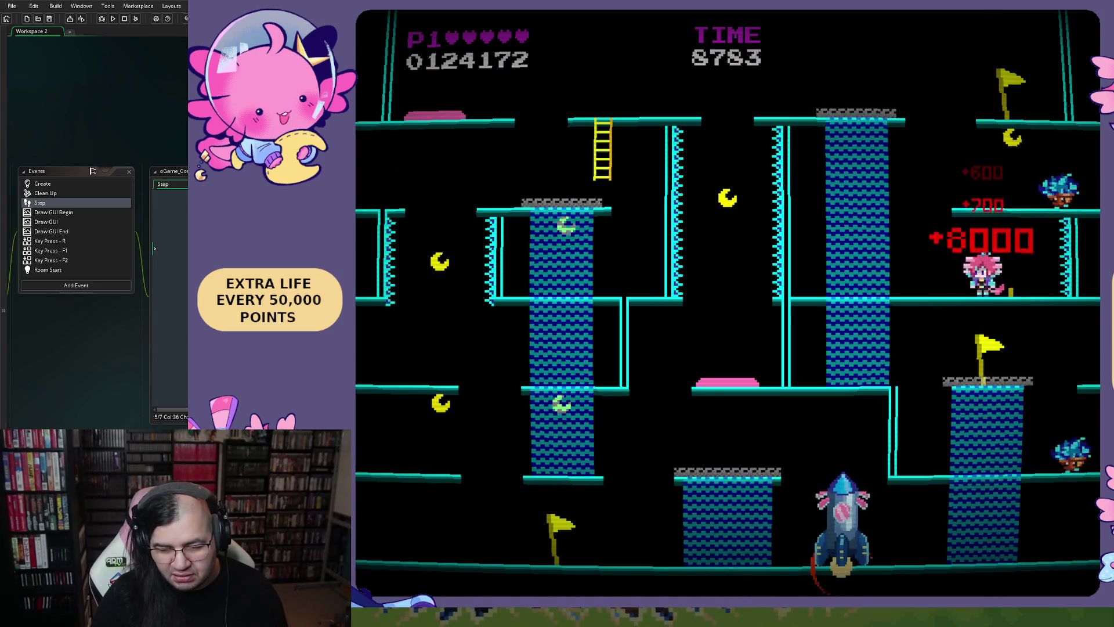
{"action": "key", "text": "Left"}
Collect the crescent and green moons along the platforms, raising the score to 124297.
{"action": "key", "text": "Right"}
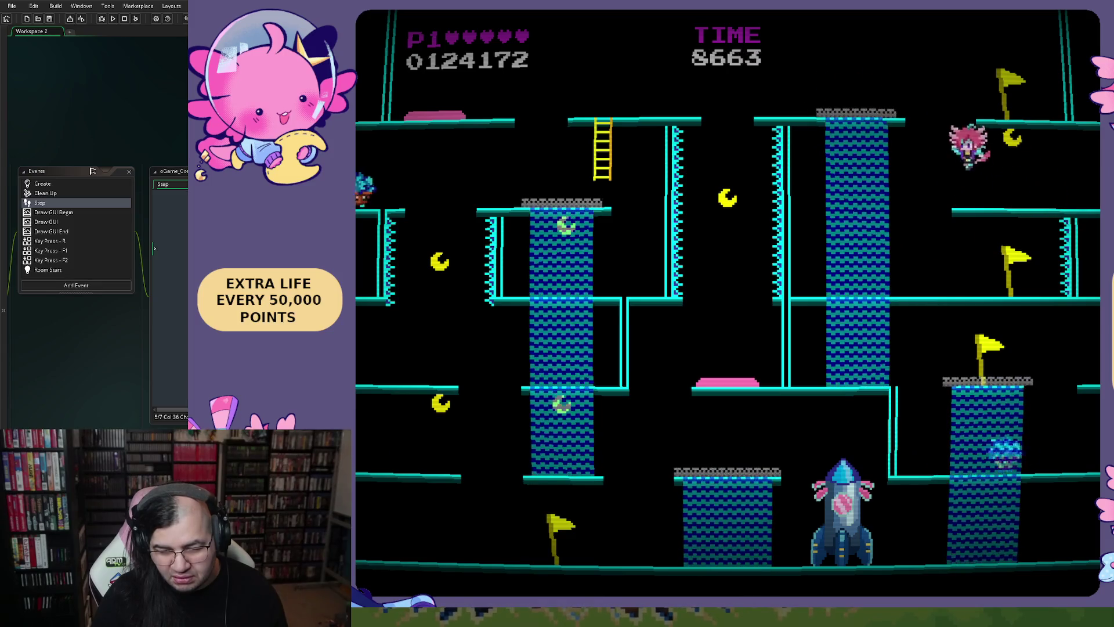
{"action": "key", "text": "Right"}
{"action": "key", "text": "Right"}
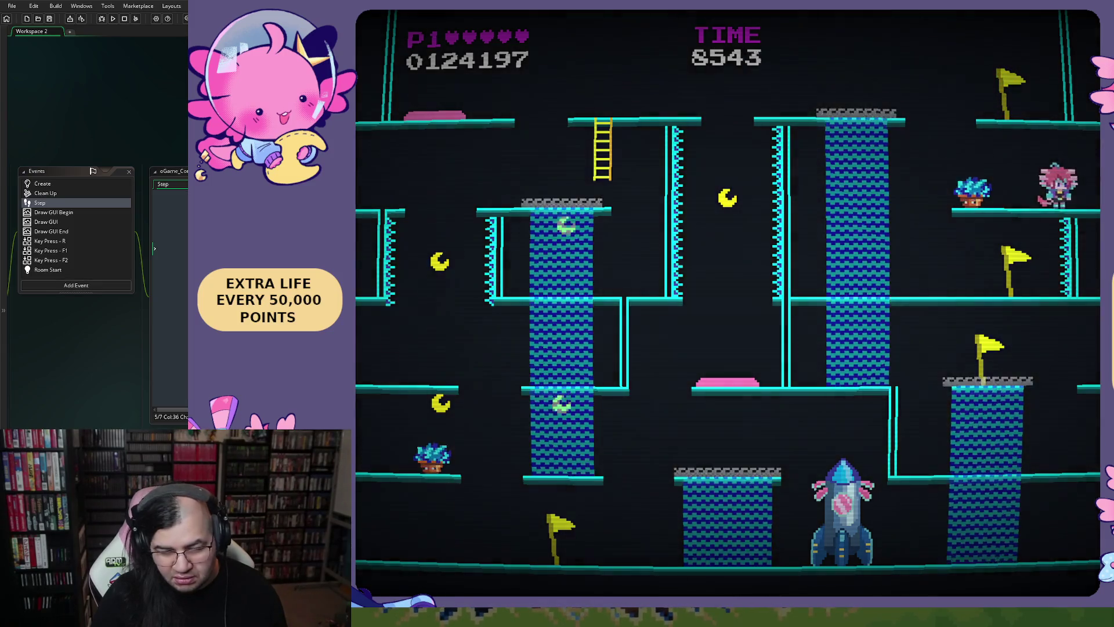
{"action": "key", "text": "Right"}
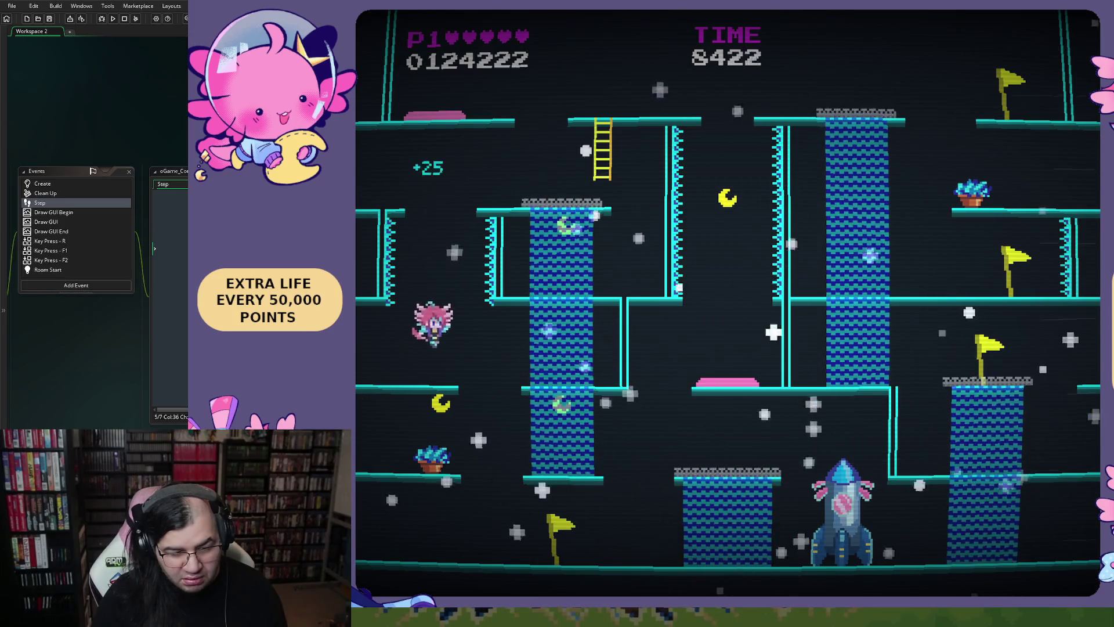
{"action": "key", "text": "Left"}
{"action": "key", "text": "Right"}
{"action": "key", "text": "Up"}
{"action": "key", "text": "Left"}
{"action": "key", "text": "Right"}
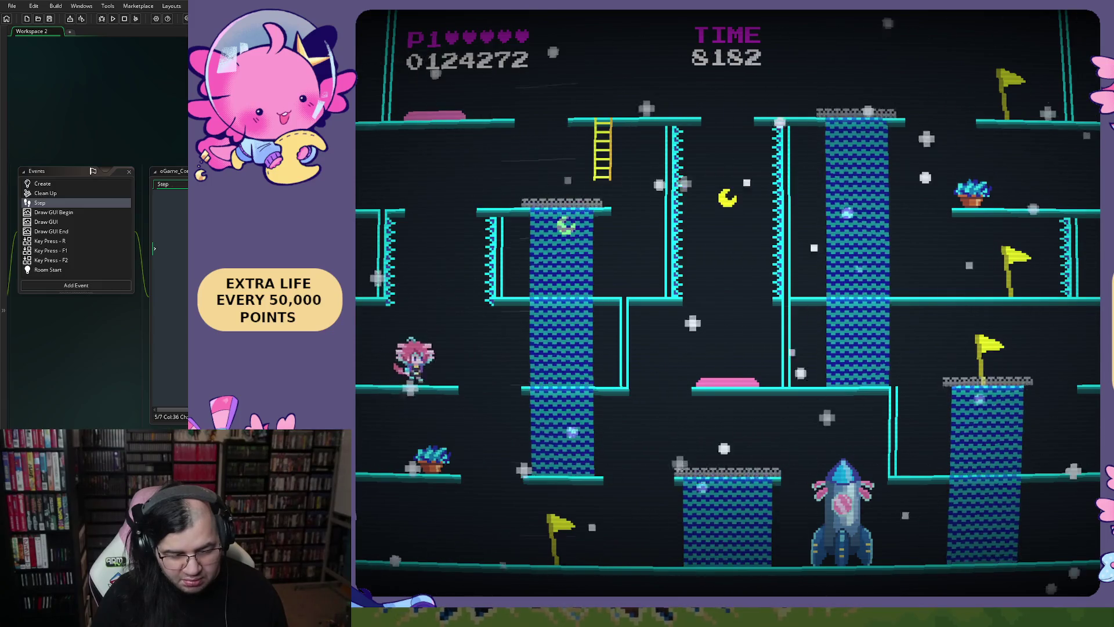
{"action": "key", "text": "Up"}
{"action": "key", "text": "Right"}
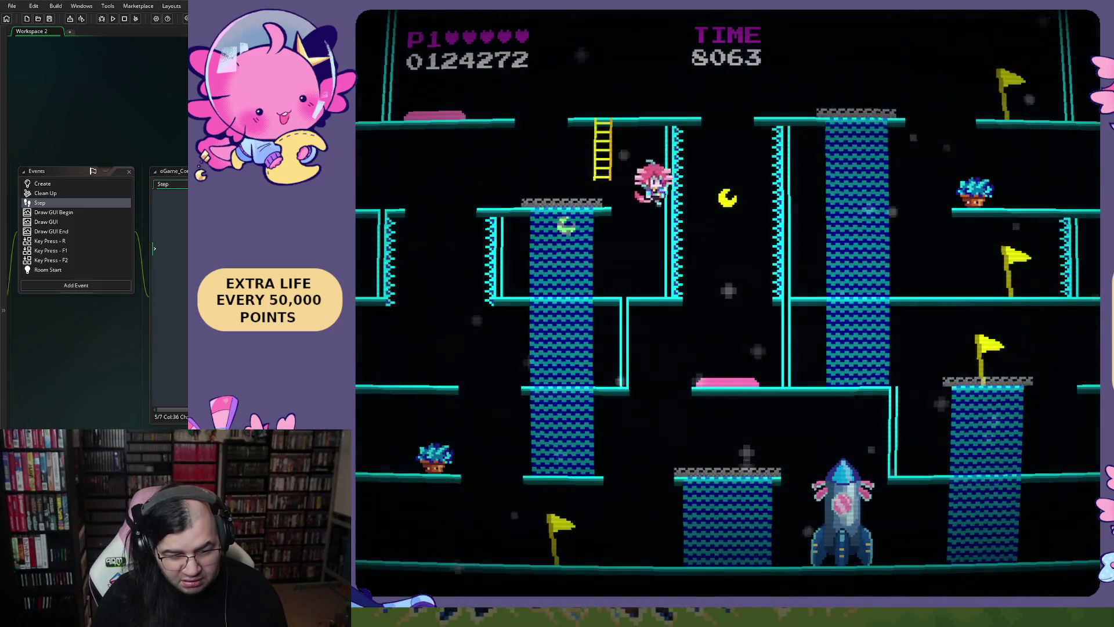
{"action": "key", "text": "Up"}
{"action": "key", "text": "Left"}
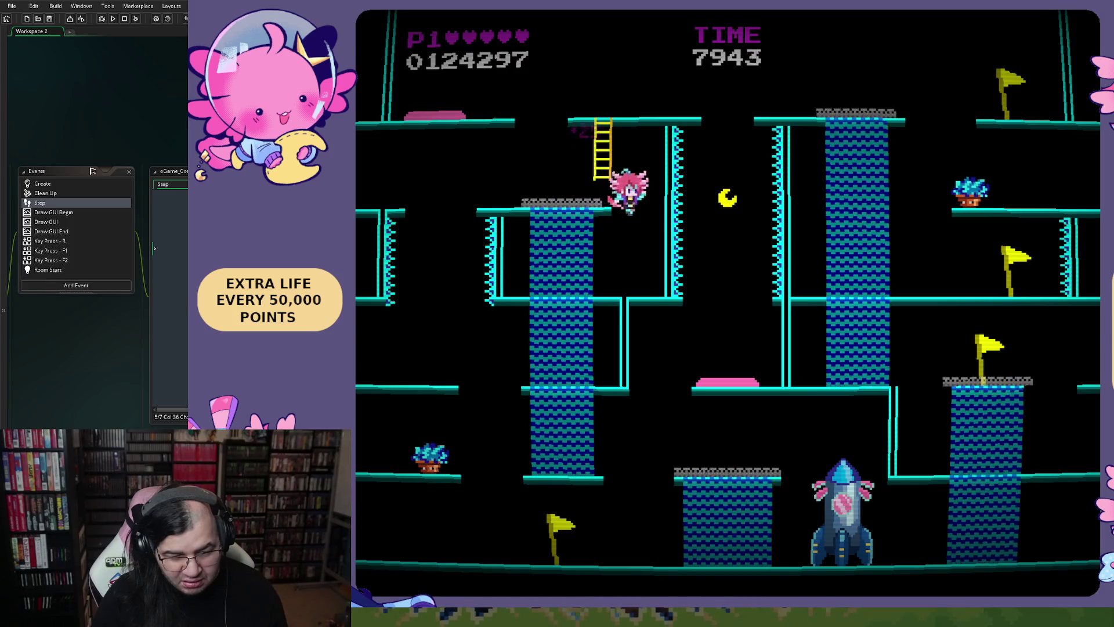
{"action": "key", "text": "Right"}
{"action": "key", "text": "Right"}
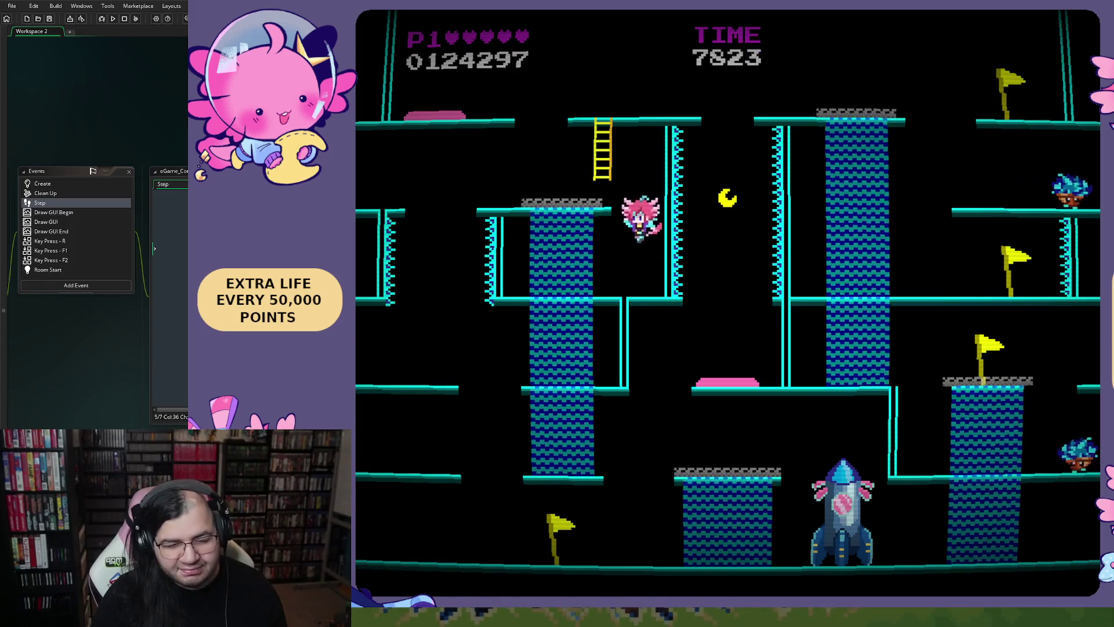
{"action": "key", "text": "Left"}
{"action": "key", "text": "Up"}
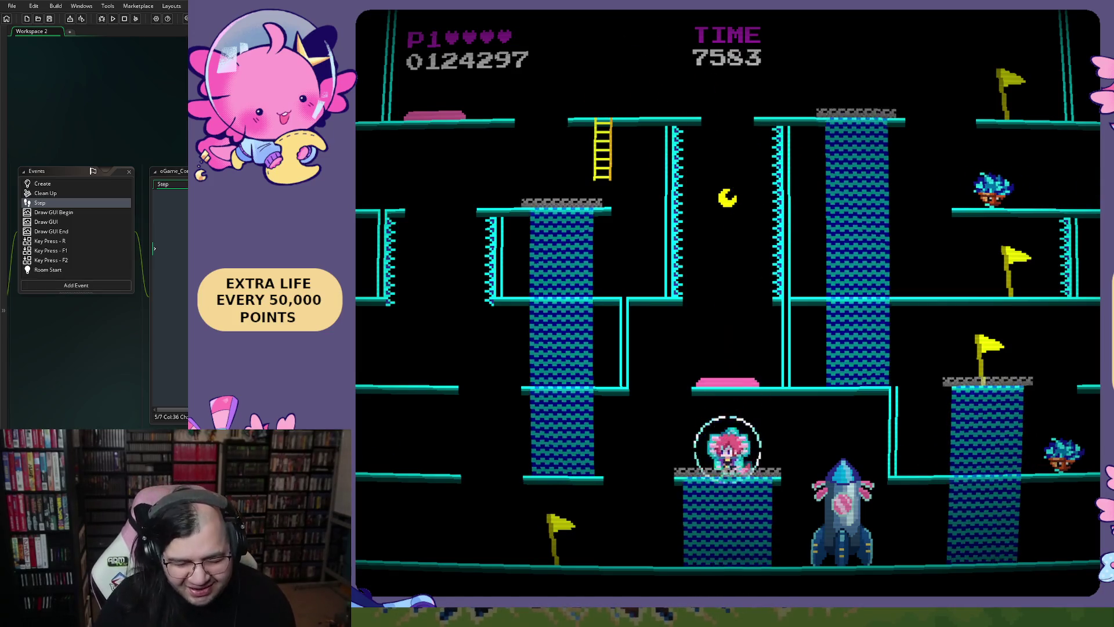
{"action": "key", "text": "Left"}
{"action": "key", "text": "space"}
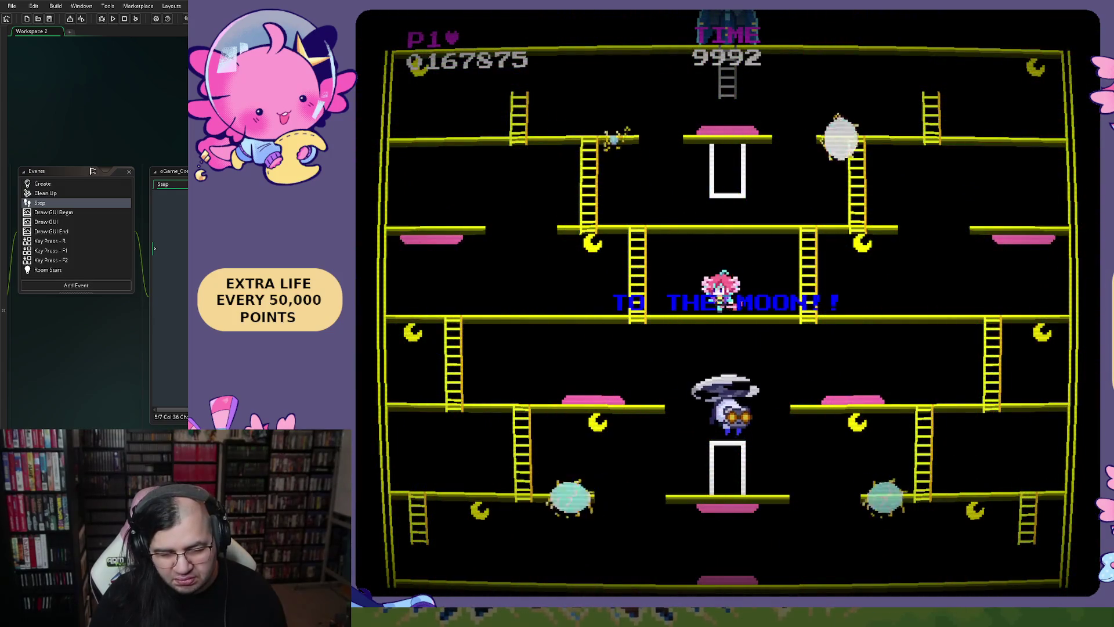
Collect moons on the middle floor, then climb down and walk along the bottom floor.
{"action": "key", "text": "Left"}
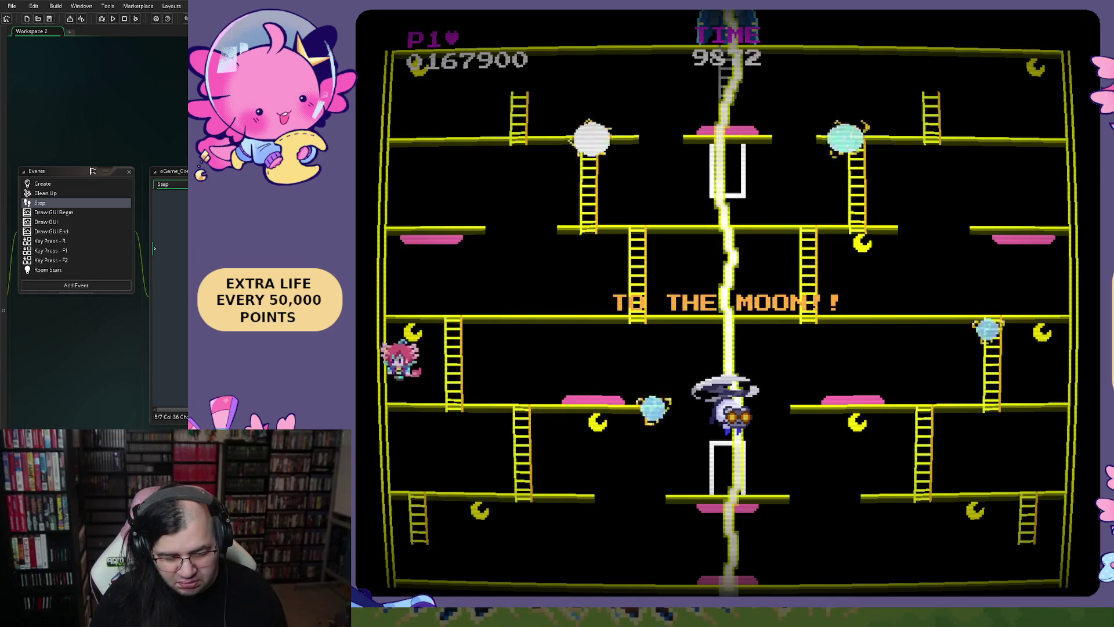
{"action": "key", "text": "Right"}
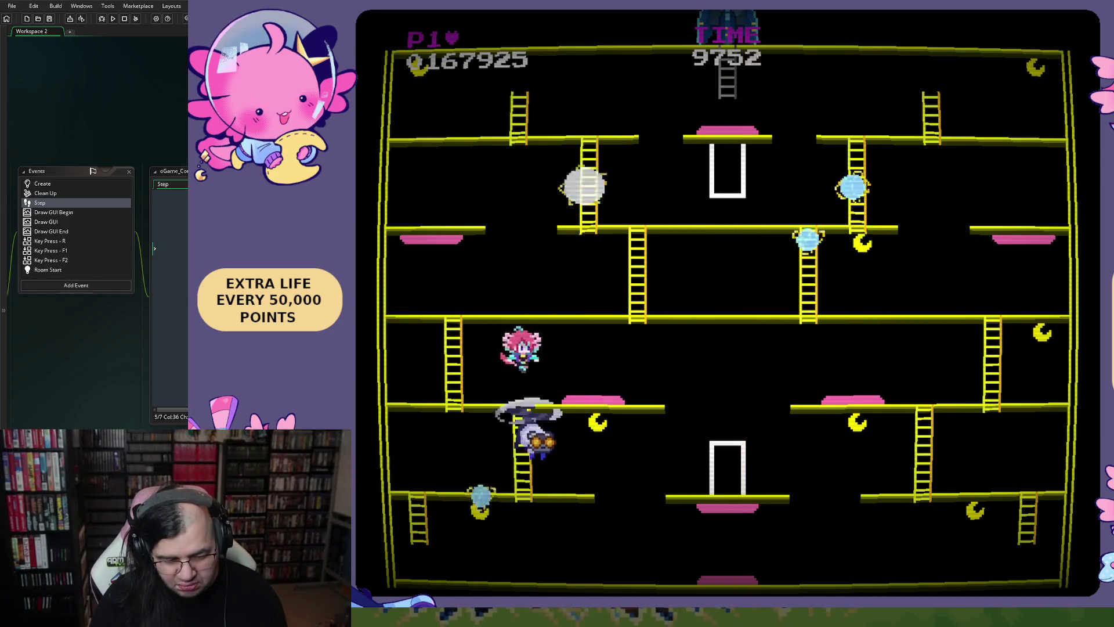
{"action": "key", "text": "Right"}
{"action": "key", "text": "Left"}
{"action": "key", "text": "Left"}
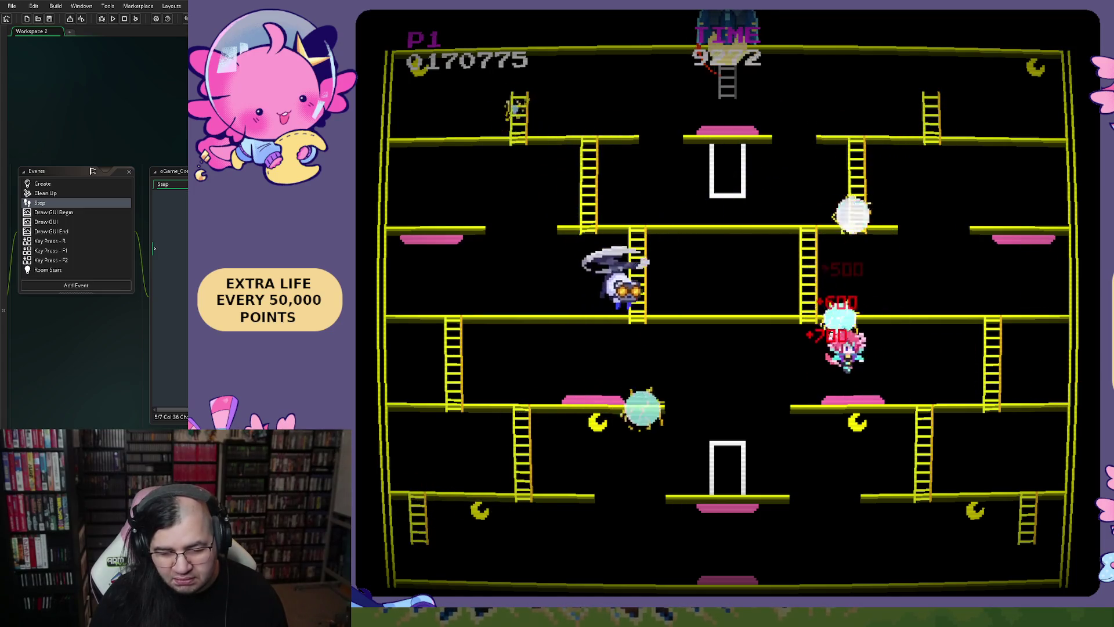
{"action": "key", "text": "Right"}
{"action": "key", "text": "Down"}
{"action": "key", "text": "Down"}
{"action": "key", "text": "Left"}
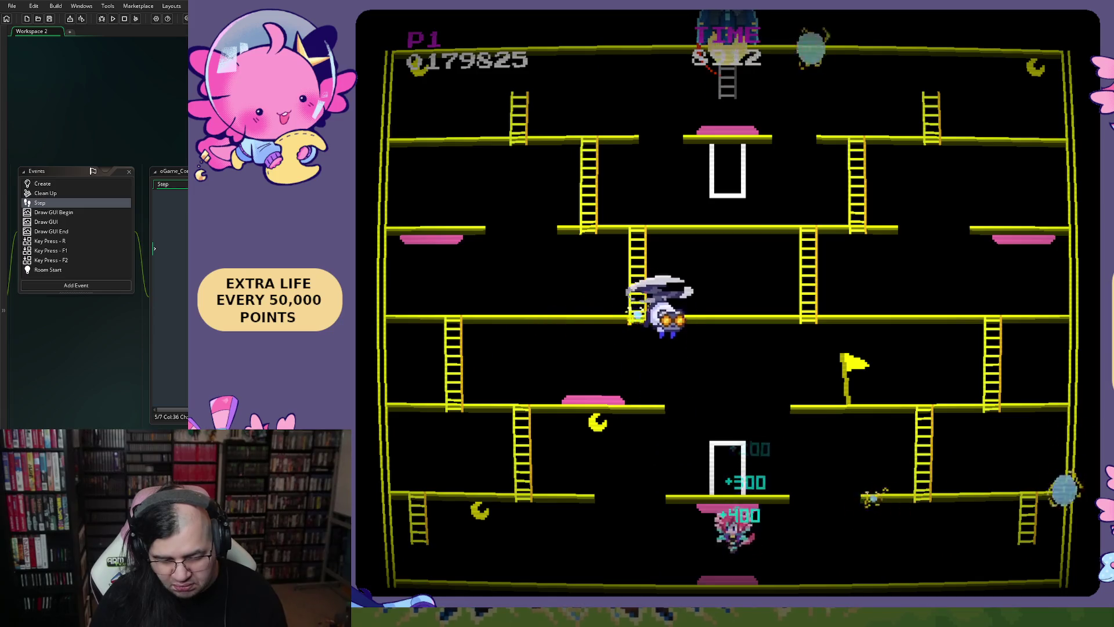
{"action": "key", "text": "Left"}
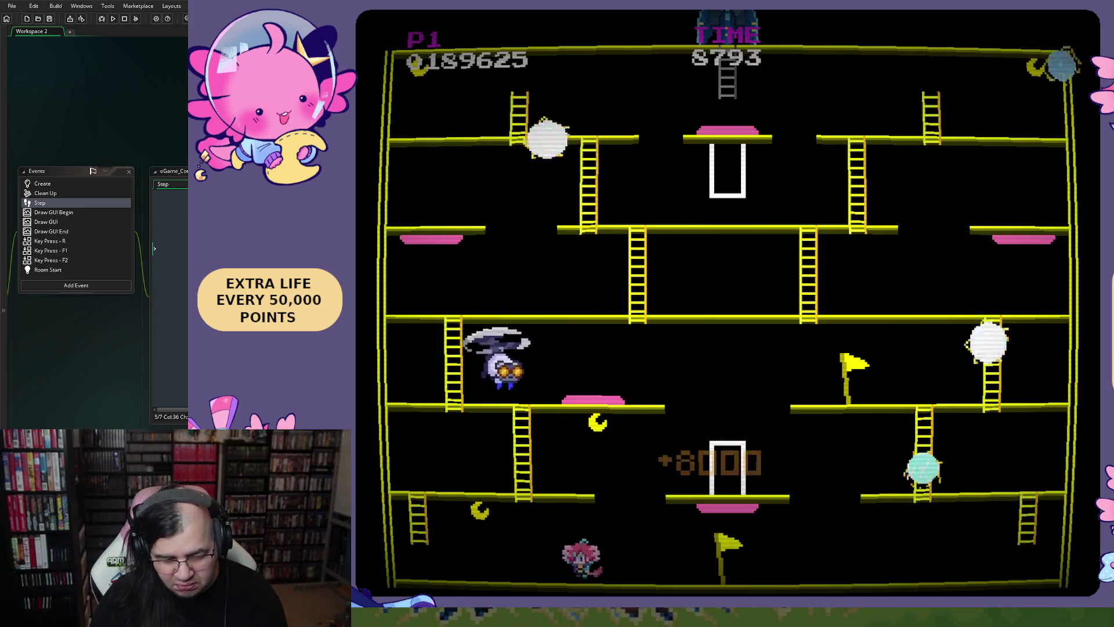
{"action": "key", "text": "Left"}
{"action": "key", "text": "Up"}
{"action": "key", "text": "Right"}
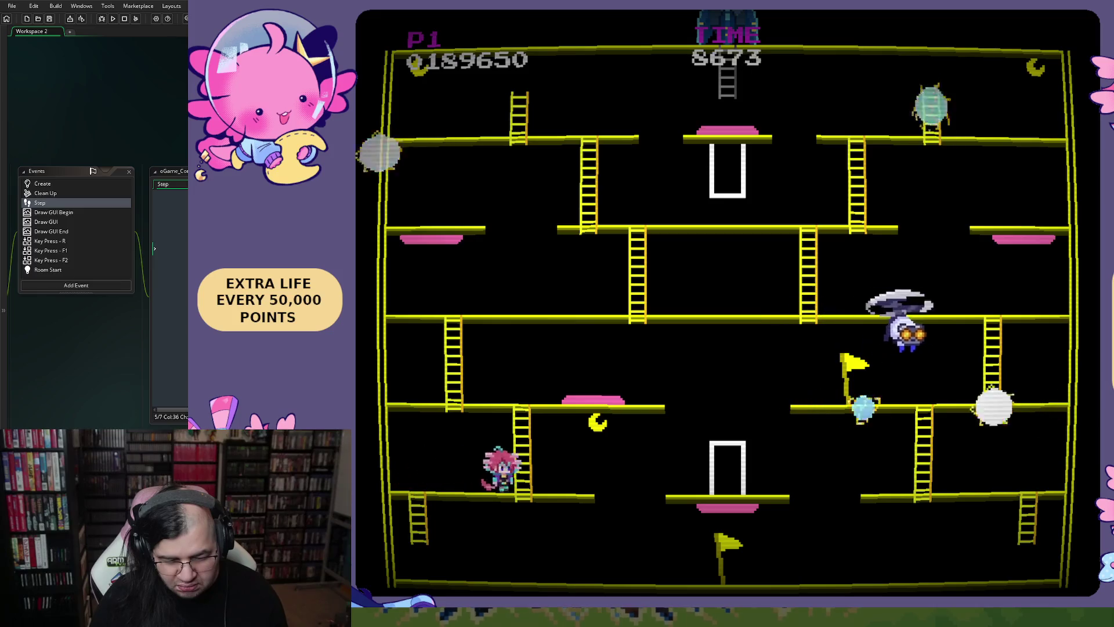
Climb floor by floor, bouncing on enemies, up to the top-centre ladder at 200775 points.
{"action": "key", "text": "Right"}
{"action": "key", "text": "Left"}
{"action": "key", "text": "Up"}
{"action": "key", "text": "Right"}
{"action": "key", "text": "space"}
{"action": "key", "text": "Left"}
{"action": "key", "text": "Up"}
{"action": "key", "text": "Right"}
{"action": "key", "text": "Right"}
{"action": "key", "text": "Up"}
{"action": "key", "text": "Left"}
{"action": "key", "text": "Up"}
{"action": "key", "text": "Right"}
{"action": "key", "text": "Up"}
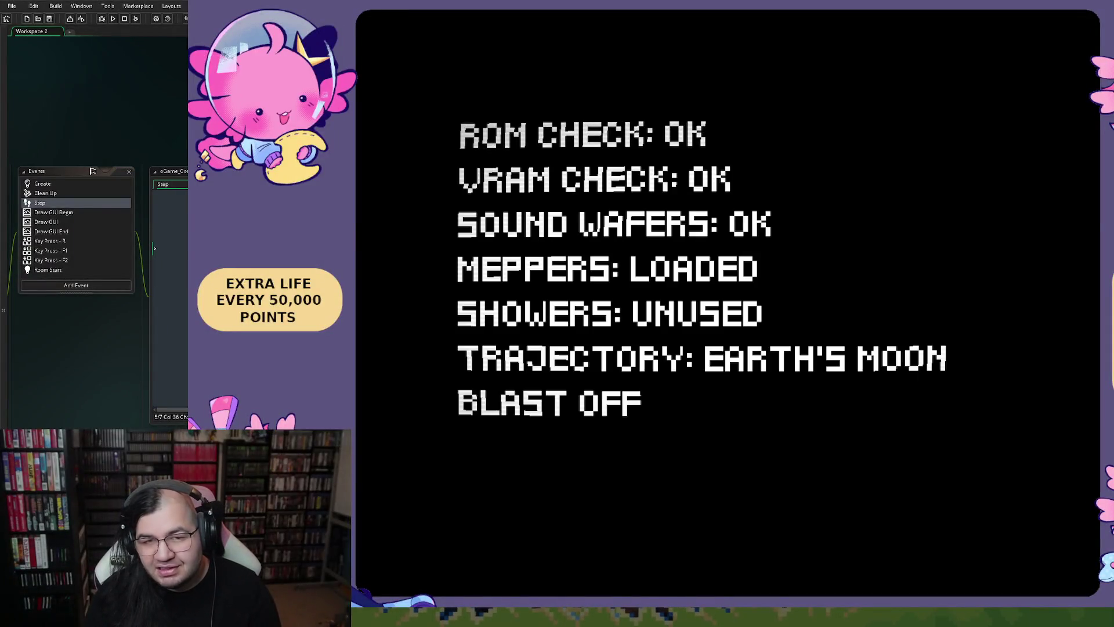
Quit the game test after the boot check reaches BLAST OFF, returning to the IDE.
{"action": "key", "text": "Escape"}
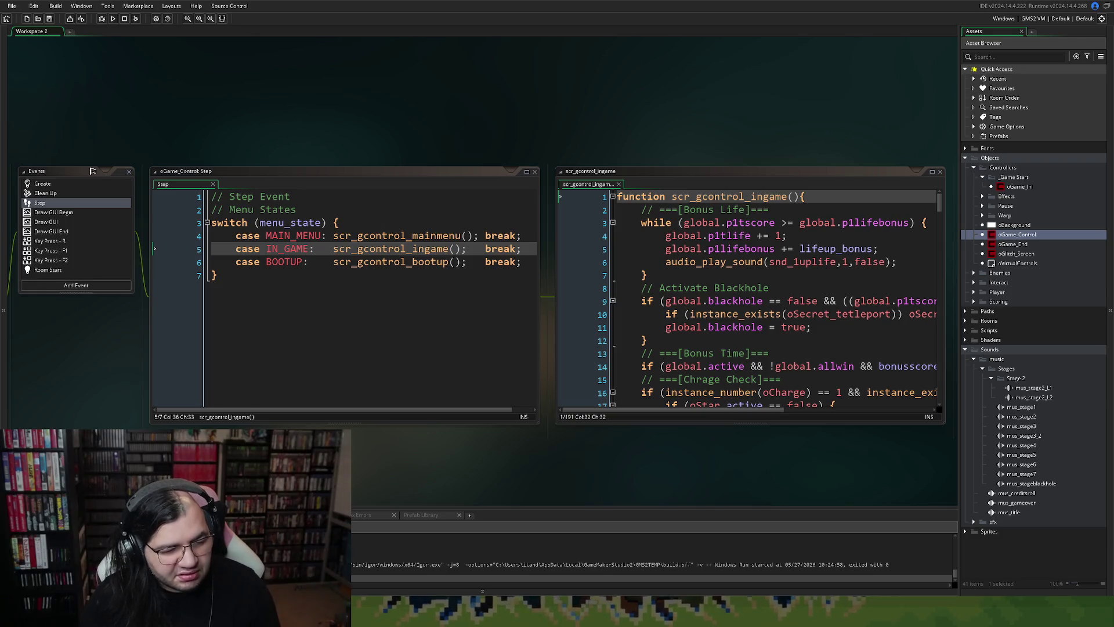
Show oGame_Control's Draw GUI code maximized and select its MAIN_MENU drawing block.
{"action": "left_click", "coordinate": [56, 223]}
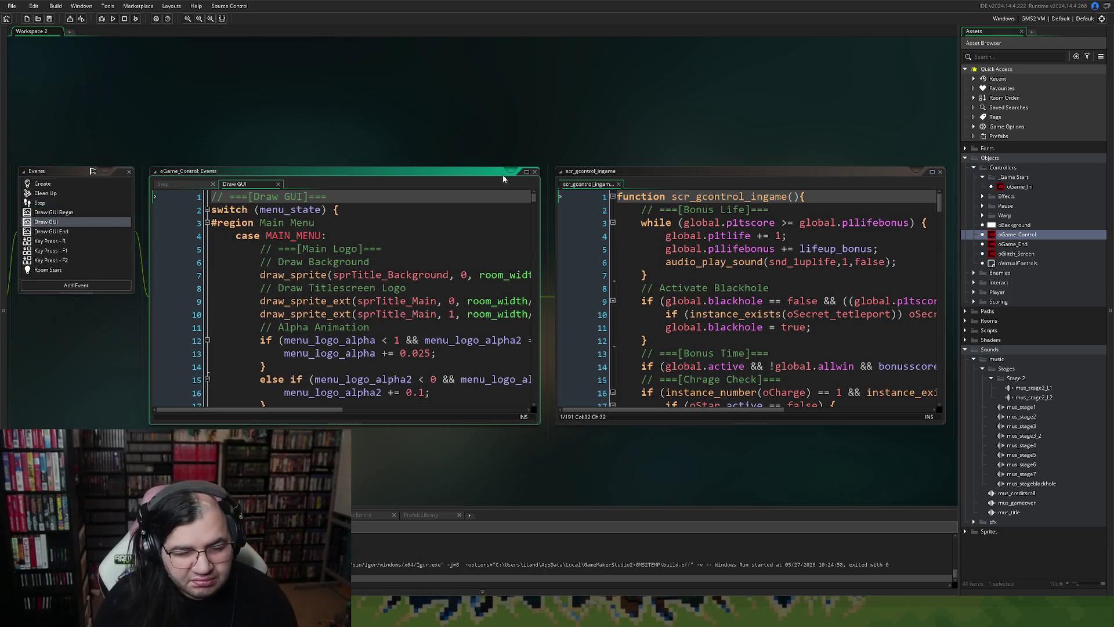
{"action": "left_click", "coordinate": [534, 172]}
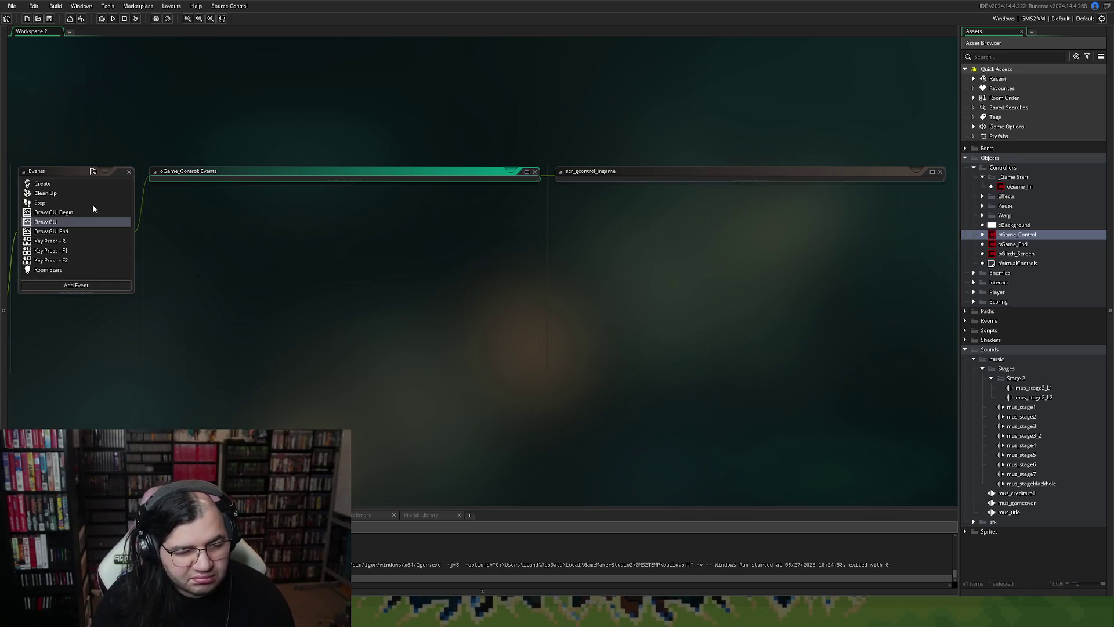
{"action": "left_click", "coordinate": [189, 225]}
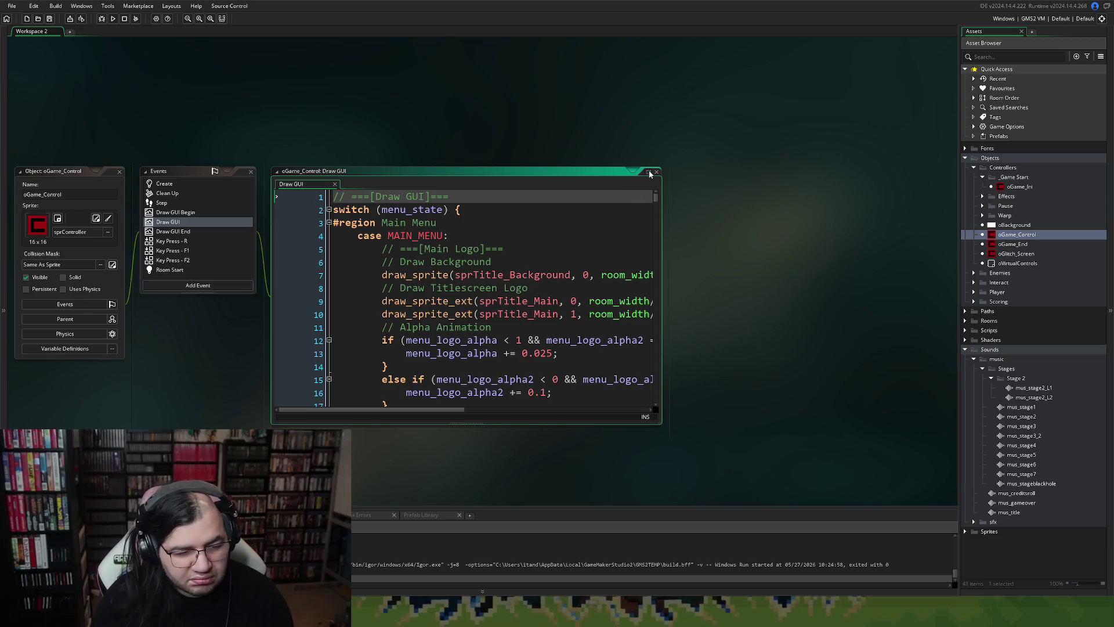
{"action": "left_click", "coordinate": [650, 173]}
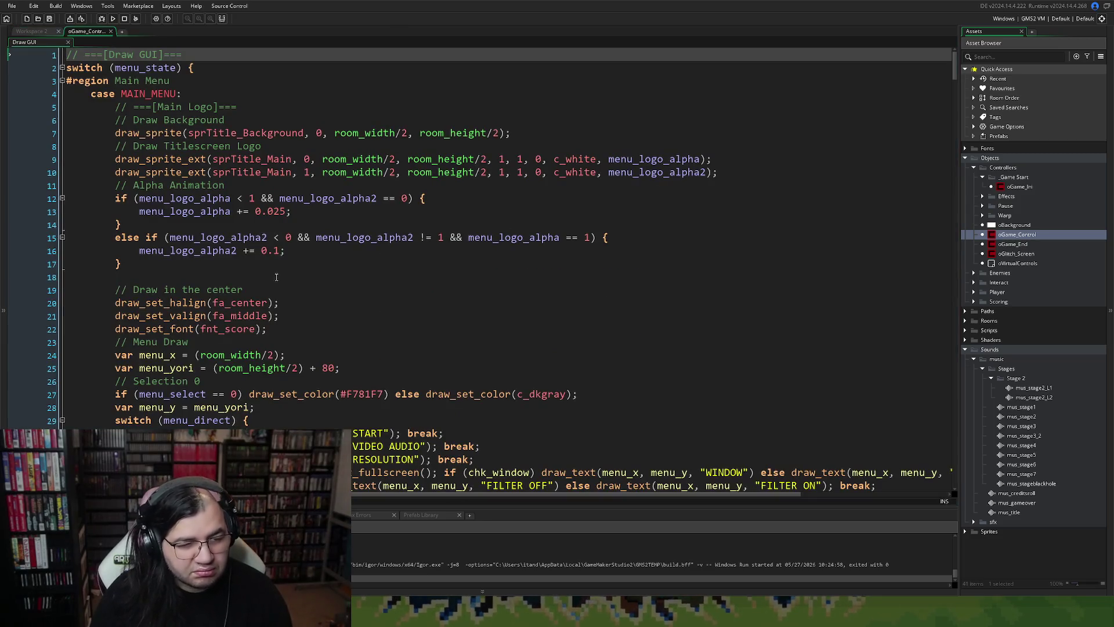
{"action": "scroll", "coordinate": [279, 276], "scroll_direction": "down", "scroll_amount": 20}
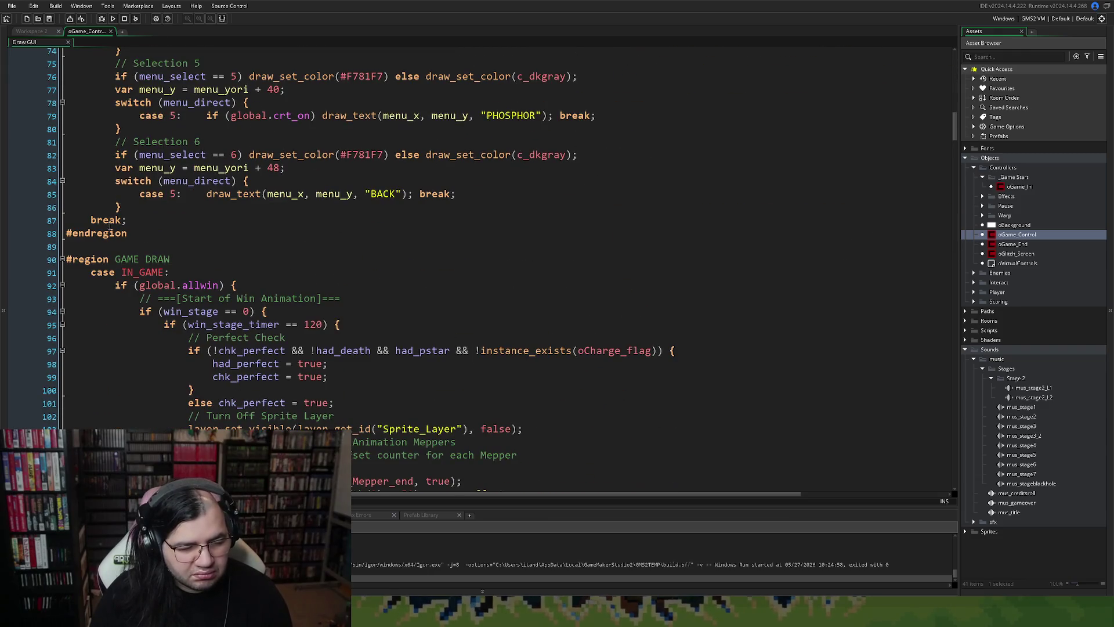
{"action": "mouse_move", "coordinate": [131, 215]}
{"action": "left_mouse_down"}
{"action": "mouse_move", "coordinate": [232, 43]}
{"action": "mouse_move", "coordinate": [261, 43]}
{"action": "mouse_move", "coordinate": [278, 137]}
{"action": "mouse_move", "coordinate": [115, 107]}
{"action": "left_mouse_up"}
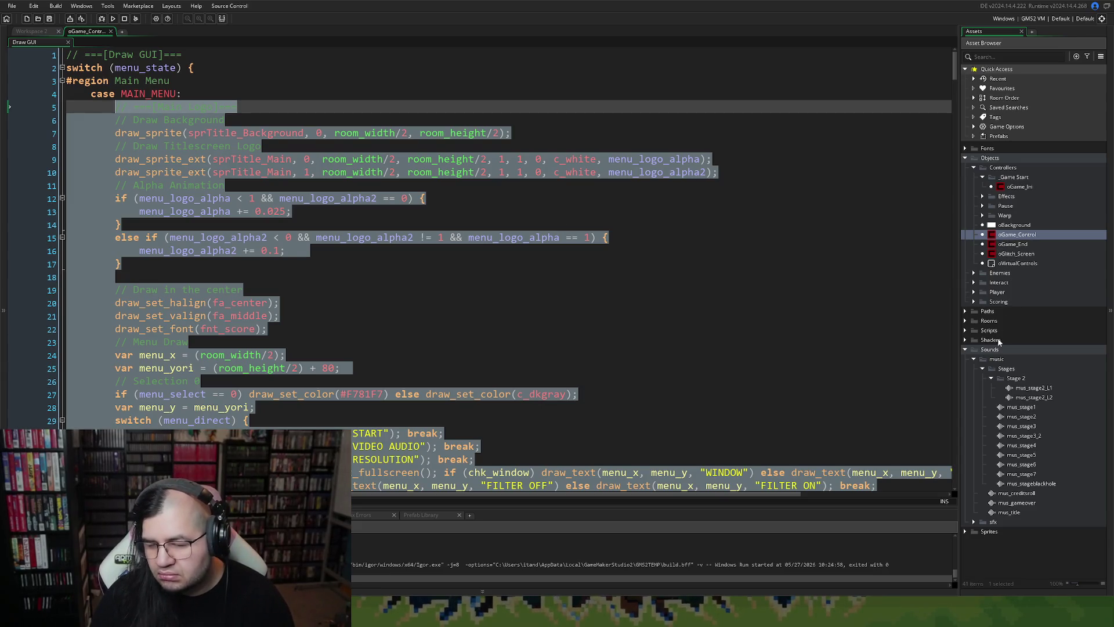
Expand Scripts > Game Control Systems and add a new group inside it.
{"action": "left_click", "coordinate": [965, 331]}
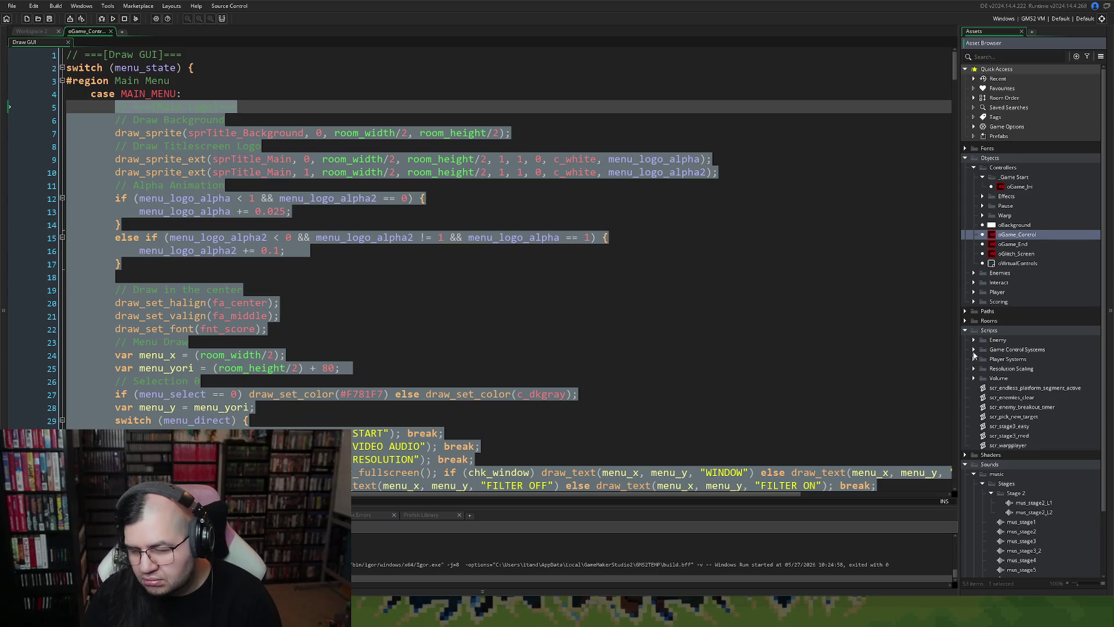
{"action": "left_click", "coordinate": [974, 350]}
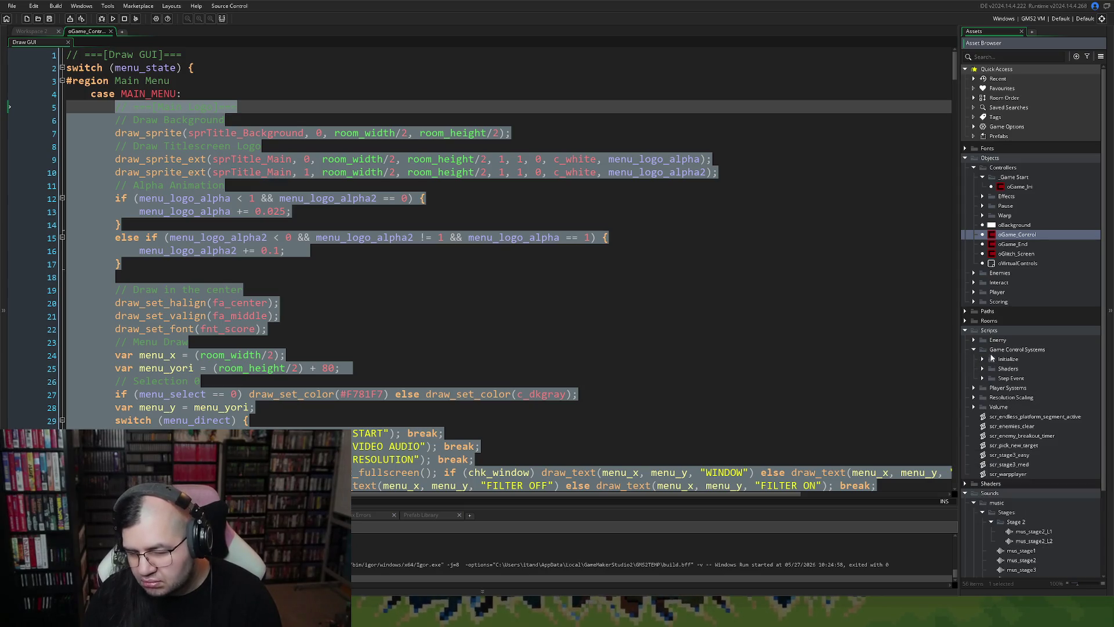
{"action": "right_click", "coordinate": [991, 352]}
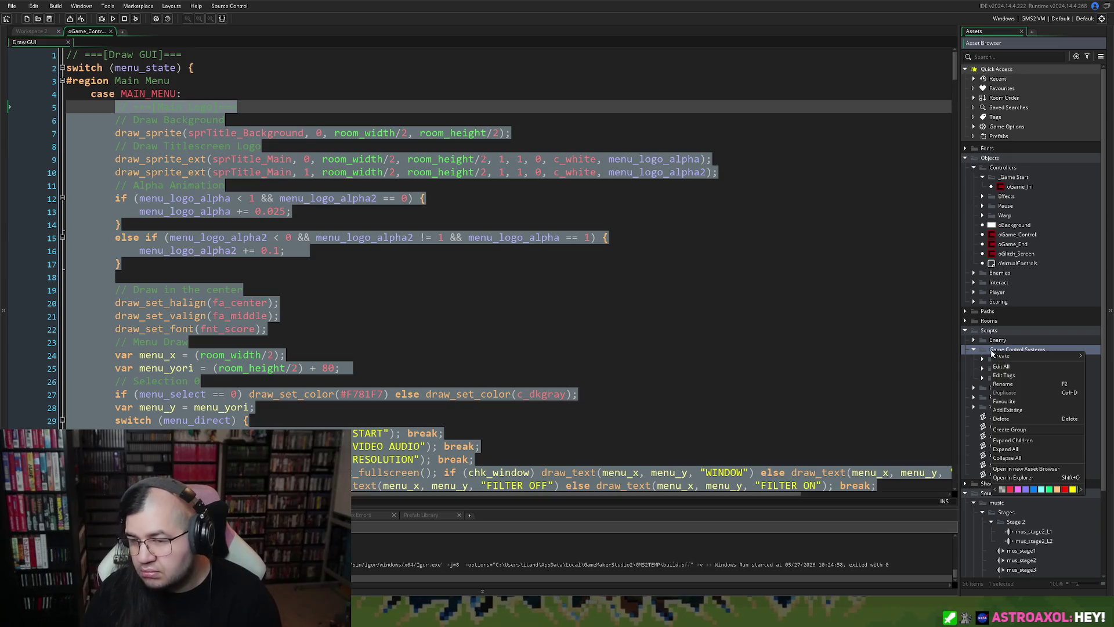
{"action": "left_click", "coordinate": [1009, 431]}
{"action": "type", "text": "Draw"}
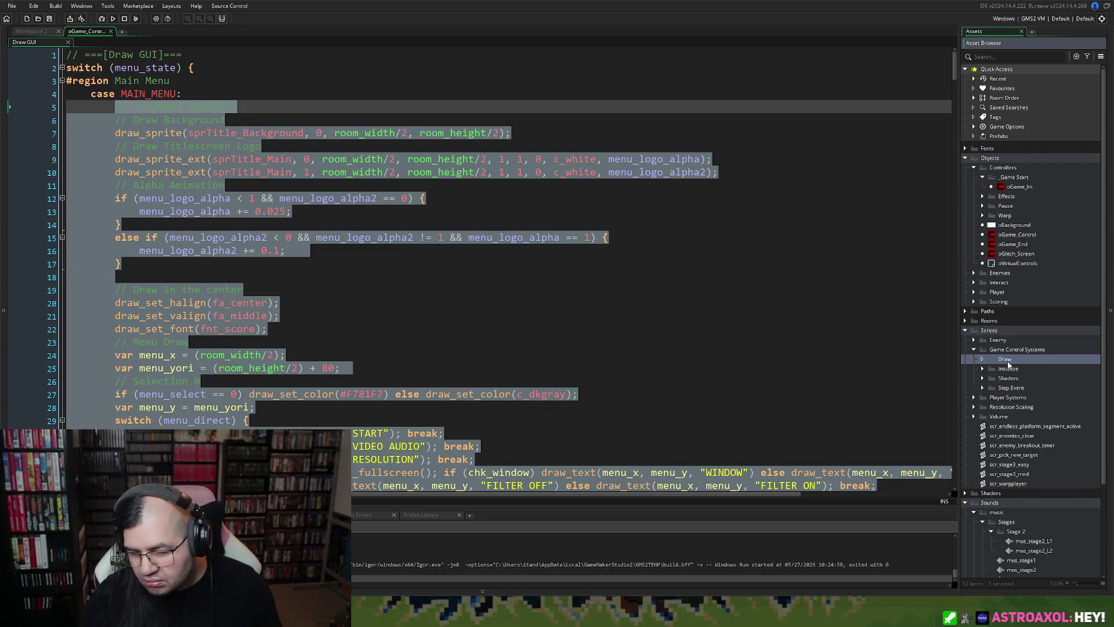
Rename the new group to 'Draw GUI'.
{"action": "right_click", "coordinate": [1008, 362]}
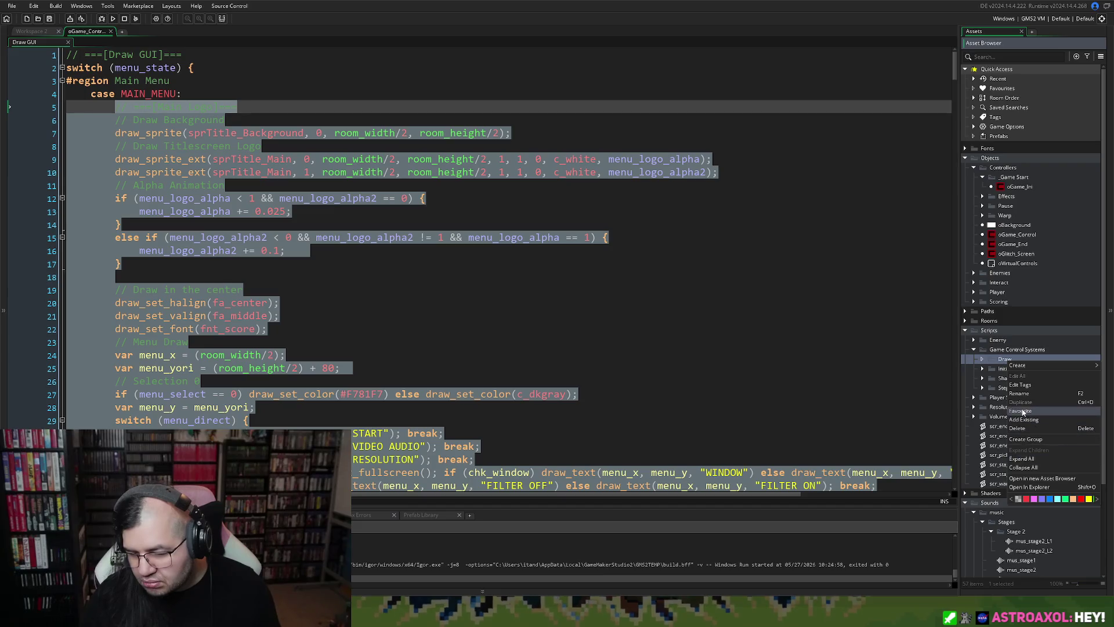
{"action": "left_click", "coordinate": [1024, 393]}
{"action": "key", "text": "BackSpace"}
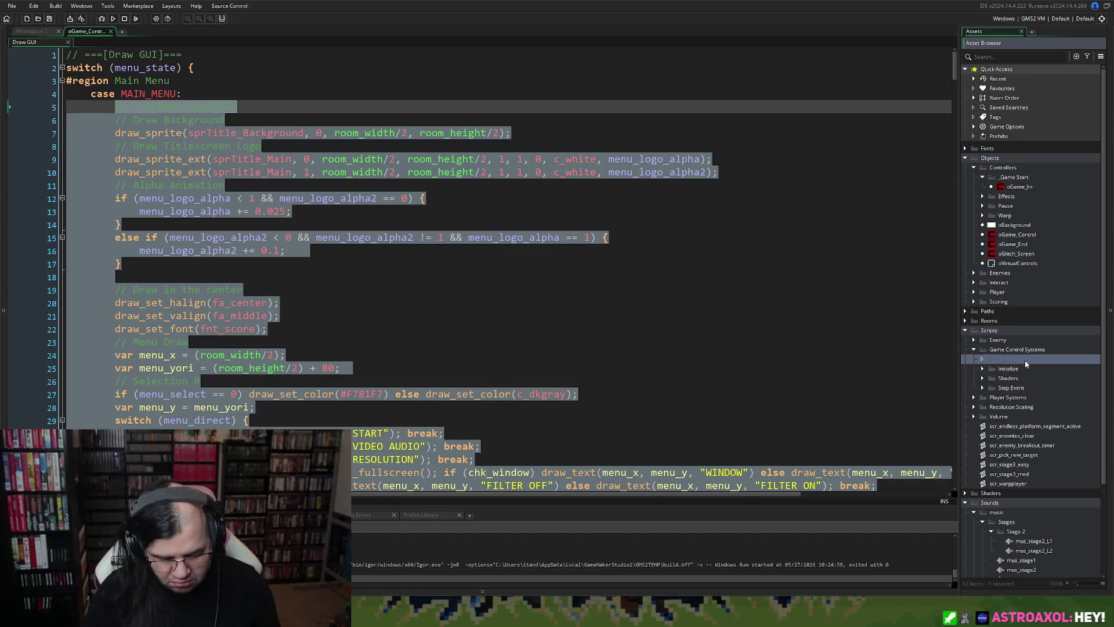
{"action": "type", "text": "Draw G"}
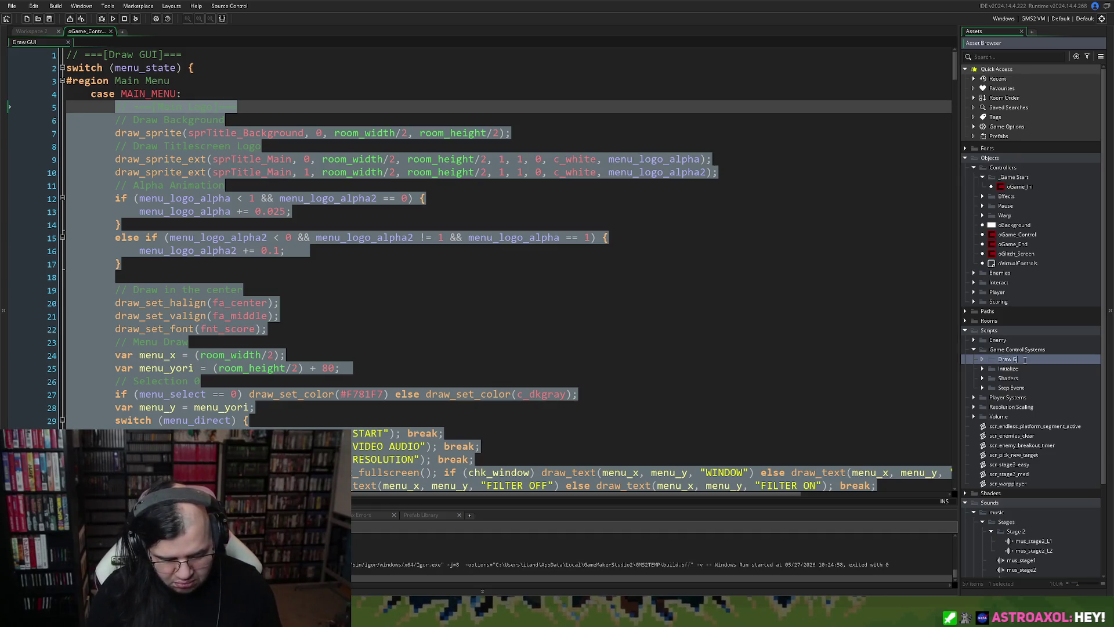
{"action": "type", "text": "UI"}
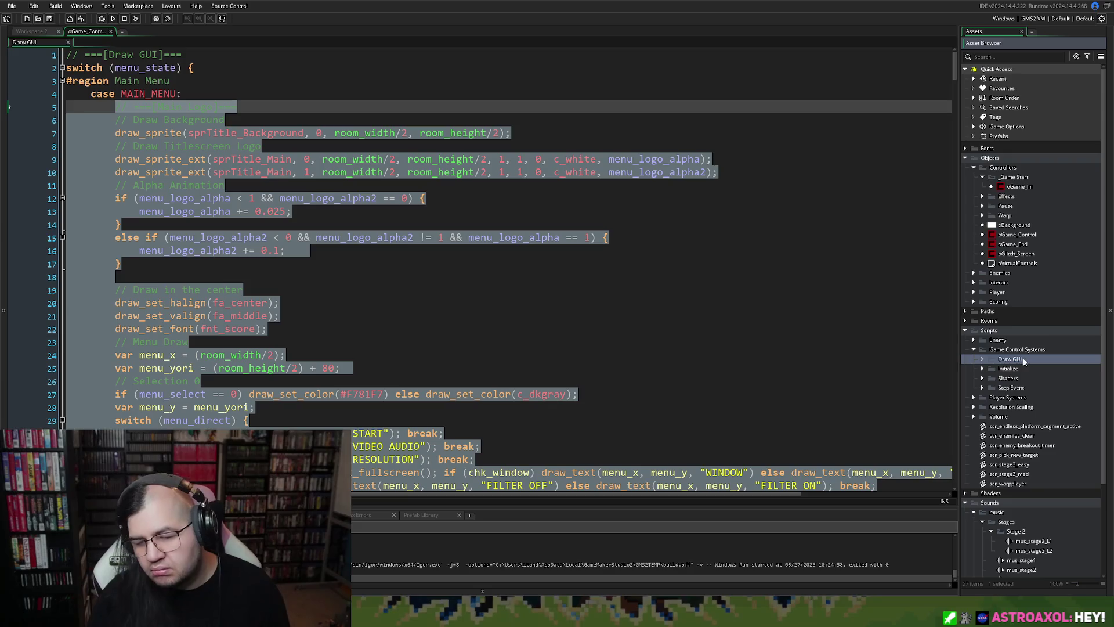
{"action": "right_click", "coordinate": [1024, 359]}
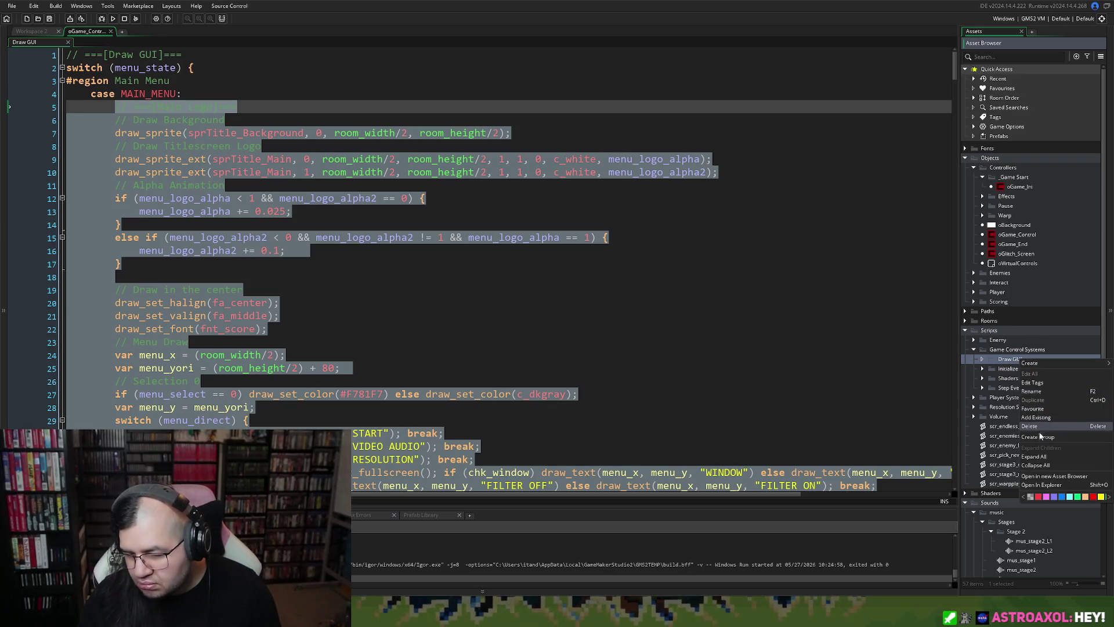
Add a new script to the Draw GUI group and rename Script48 to scr_gcontrol_draw_menu.
{"action": "mouse_move", "coordinate": [1031, 365]}
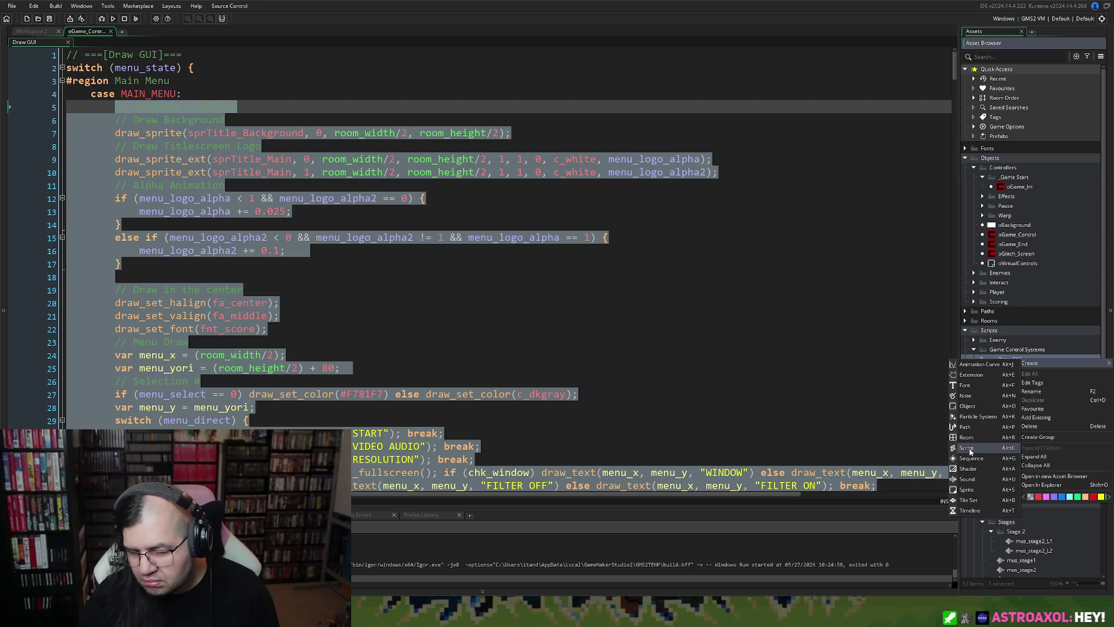
{"action": "left_click", "coordinate": [968, 447]}
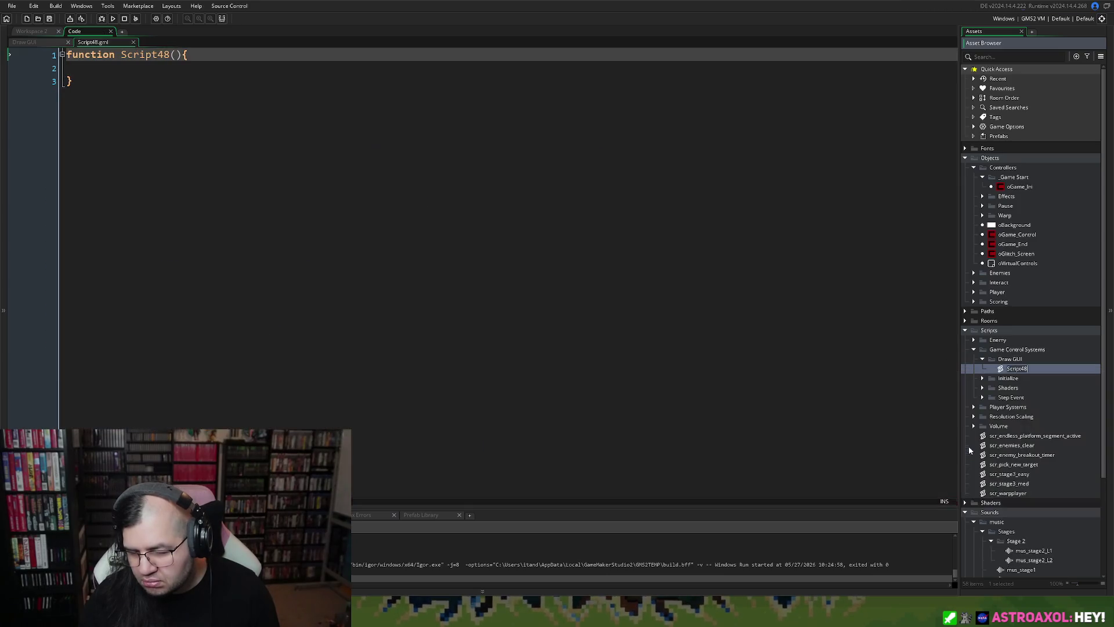
{"action": "left_click", "coordinate": [984, 379]}
{"action": "right_click", "coordinate": [1015, 369]}
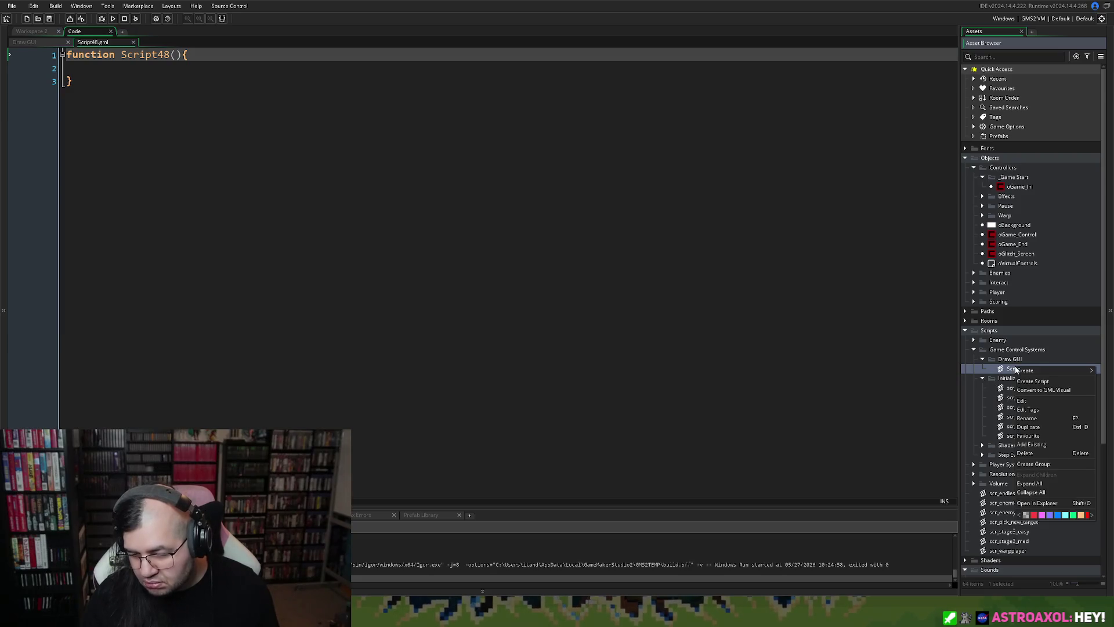
{"action": "left_click", "coordinate": [1026, 418]}
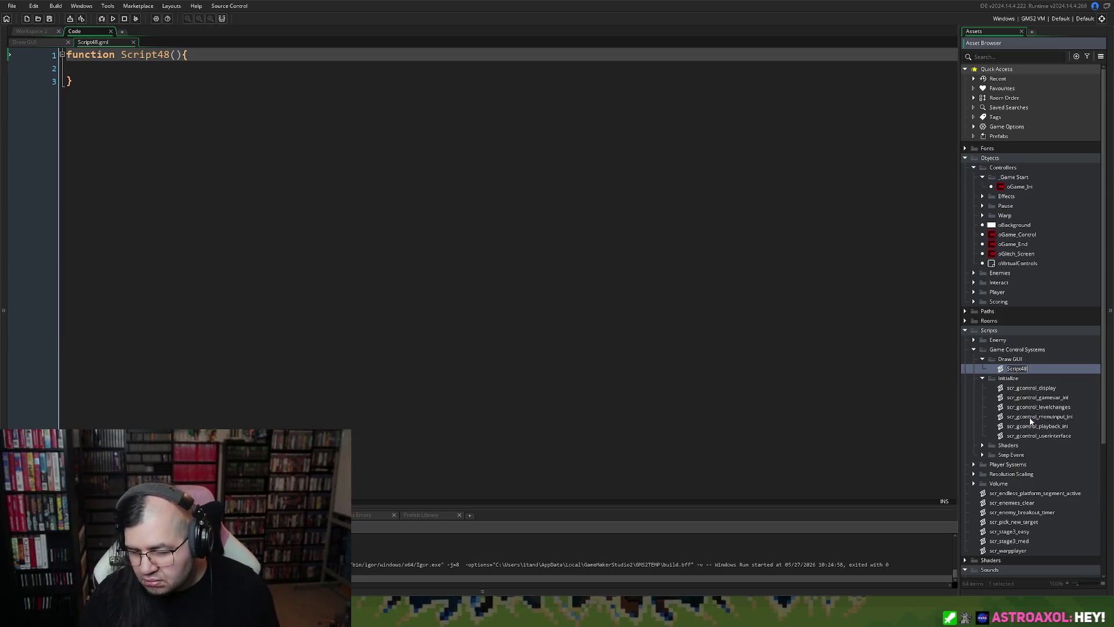
{"action": "type", "text": "scr_"}
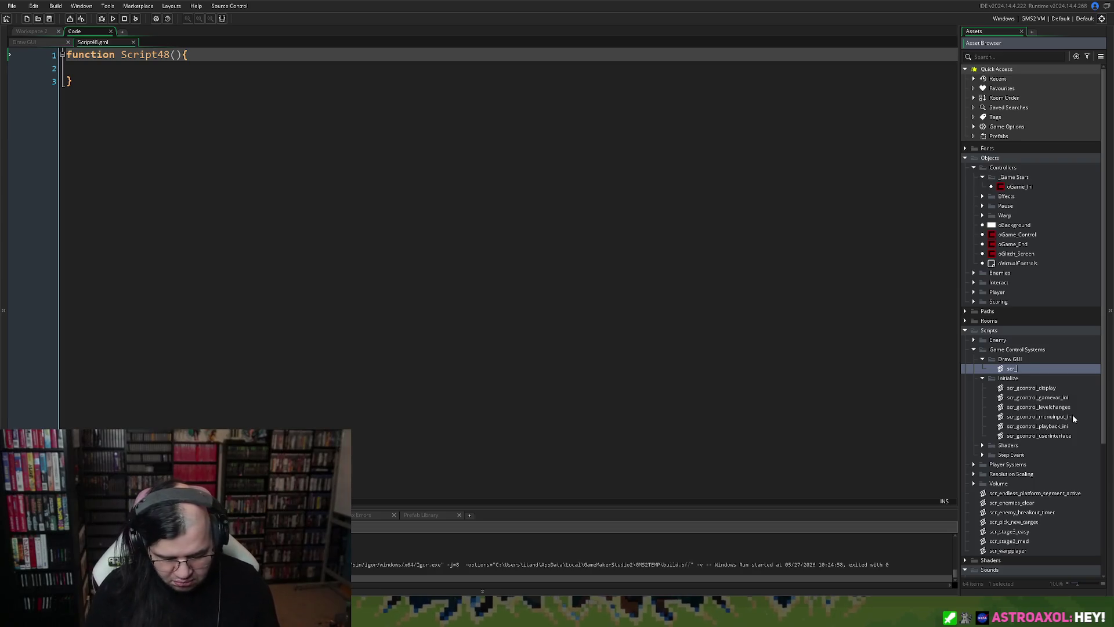
{"action": "type", "text": "gcontrol_draw_"}
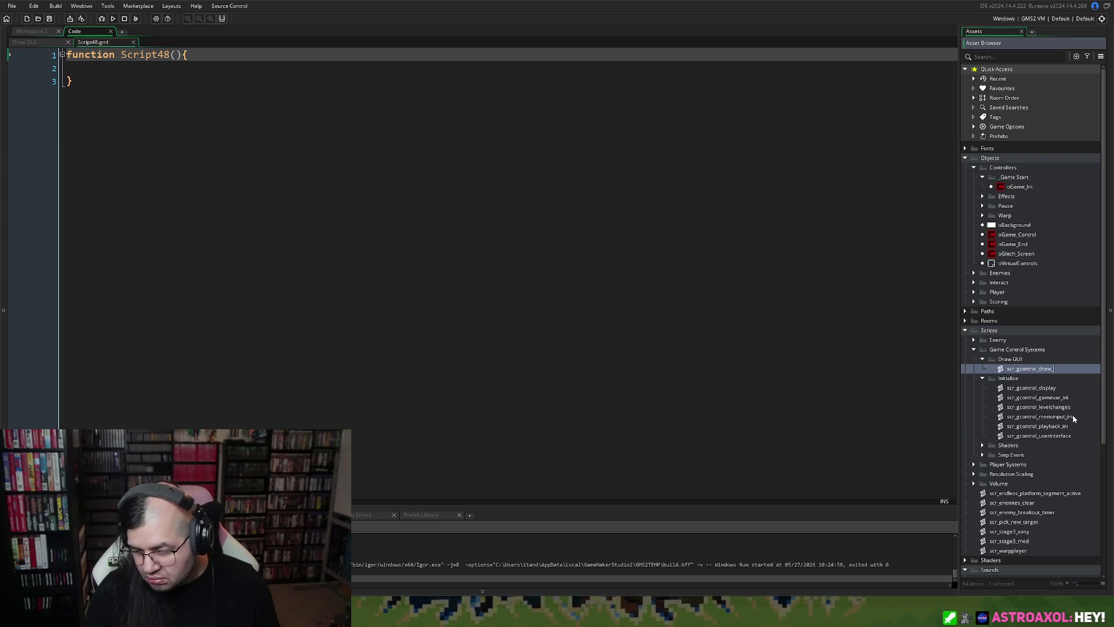
{"action": "type", "text": "menu"}
{"action": "key", "text": "Return"}
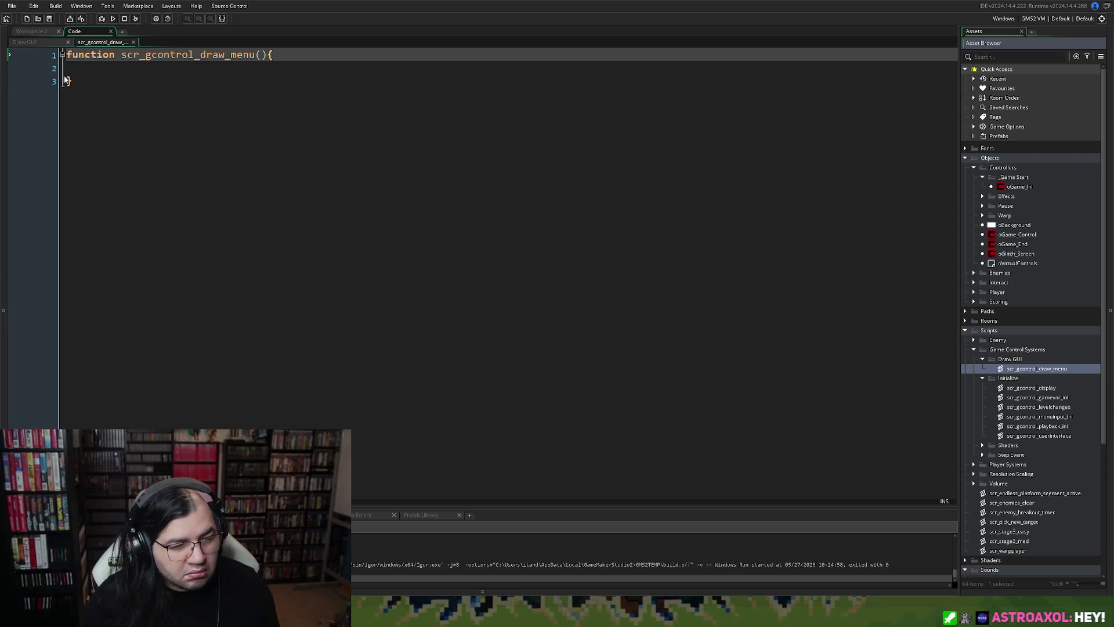
Paste the main-menu drawing code into scr_gcontrol_draw_menu's function and fix its indentation.
{"action": "left_click", "coordinate": [65, 76]}
{"action": "key", "text": "ctrl+v"}
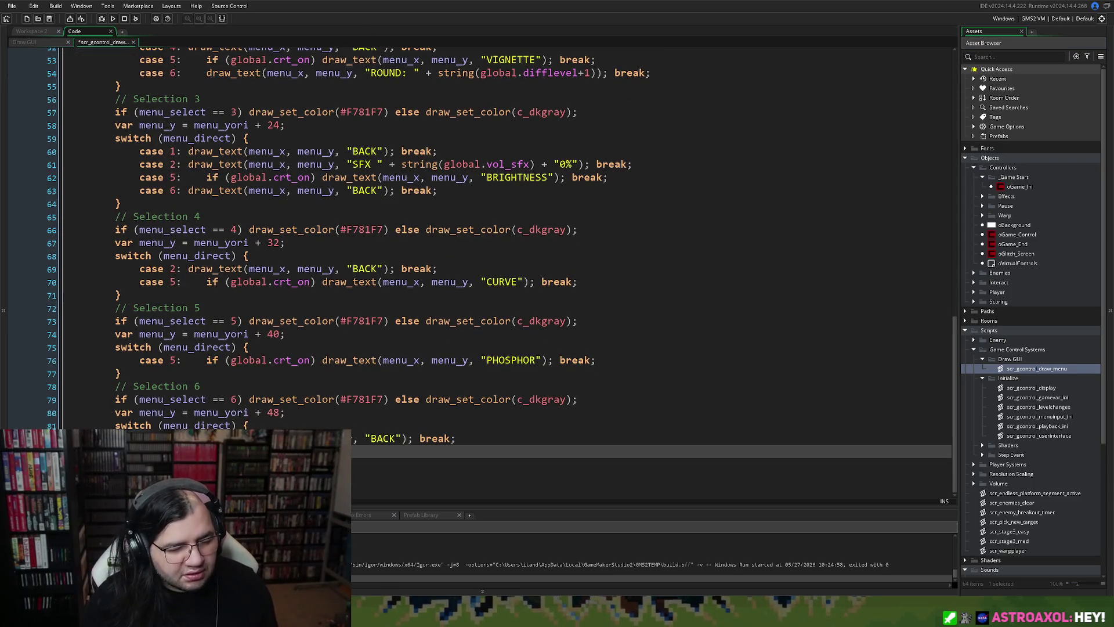
{"action": "mouse_move", "coordinate": [455, 439]}
{"action": "left_mouse_down"}
{"action": "mouse_move", "coordinate": [116, 386]}
{"action": "mouse_move", "coordinate": [174, 48]}
{"action": "mouse_move", "coordinate": [178, 94]}
{"action": "mouse_move", "coordinate": [116, 81]}
{"action": "left_mouse_up"}
{"action": "key", "text": "Tab"}
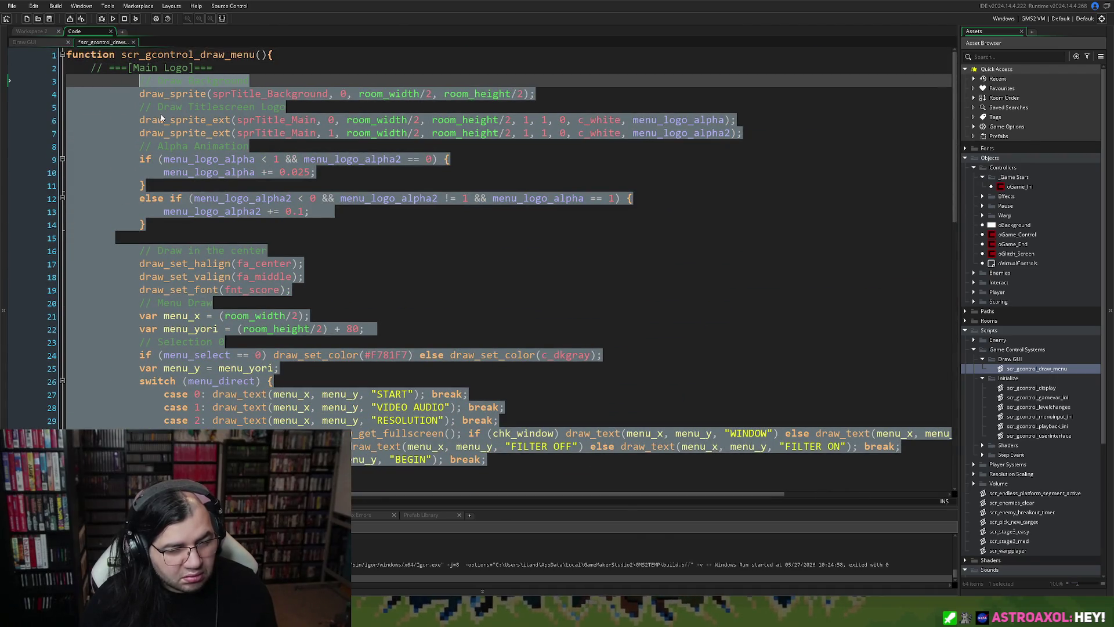
{"action": "key", "text": "shift+Tab"}
{"action": "key", "text": "shift+Tab"}
{"action": "left_click", "coordinate": [180, 120]}
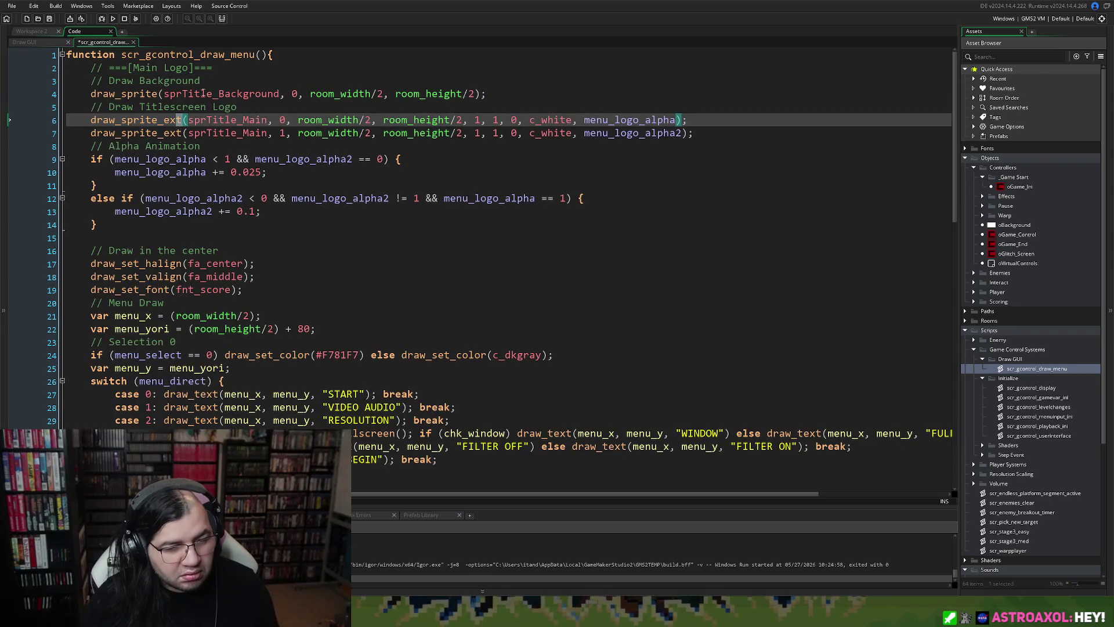
Back in the Draw GUI event, select and delete the old inline main-menu drawing code.
{"action": "left_click", "coordinate": [134, 43]}
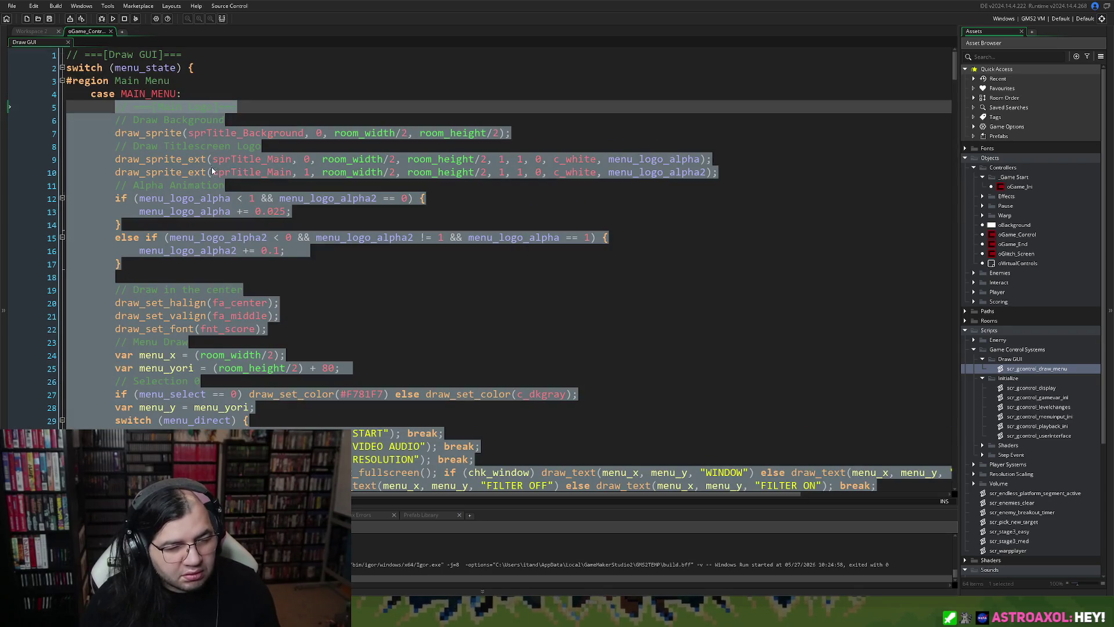
{"action": "scroll", "coordinate": [211, 172], "scroll_direction": "down", "scroll_amount": 5}
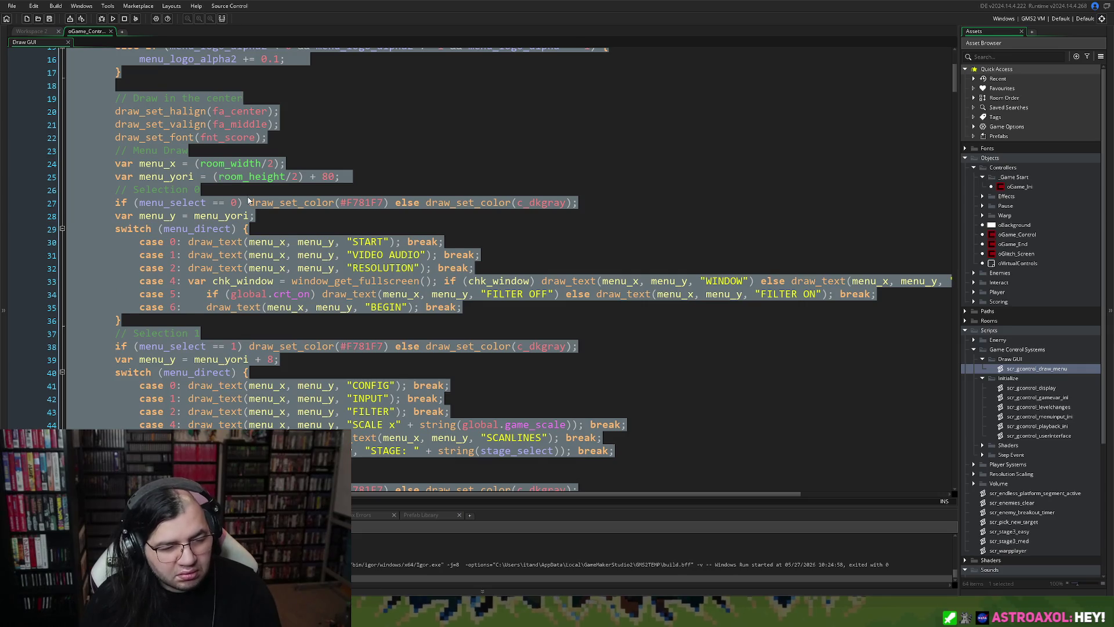
{"action": "left_click", "coordinate": [249, 200]}
{"action": "scroll", "coordinate": [248, 201], "scroll_direction": "down", "scroll_amount": 17}
{"action": "mouse_move", "coordinate": [143, 295]}
{"action": "left_mouse_down"}
{"action": "mouse_move", "coordinate": [110, 53]}
{"action": "mouse_move", "coordinate": [103, 117]}
{"action": "mouse_move", "coordinate": [99, 108]}
{"action": "left_mouse_up"}
{"action": "key", "text": "Delete"}
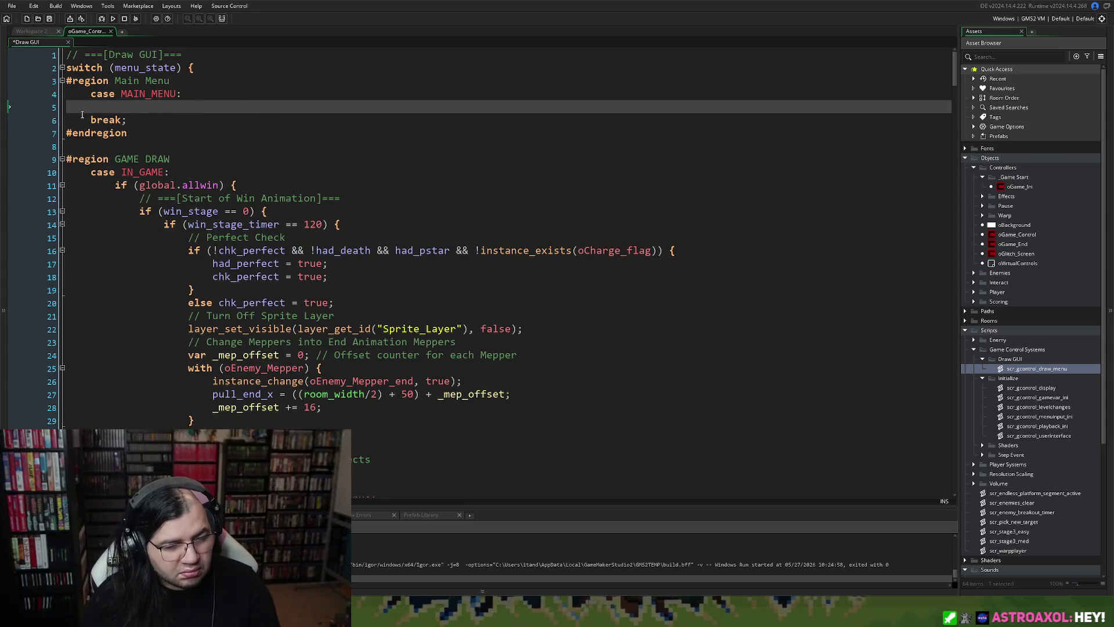
Make the MAIN_MENU case read scr_gcontrol_draw_menu(); break; on one line.
{"action": "key", "text": "BackSpace"}
{"action": "key", "text": "BackSpace"}
{"action": "key", "text": "BackSpace"}
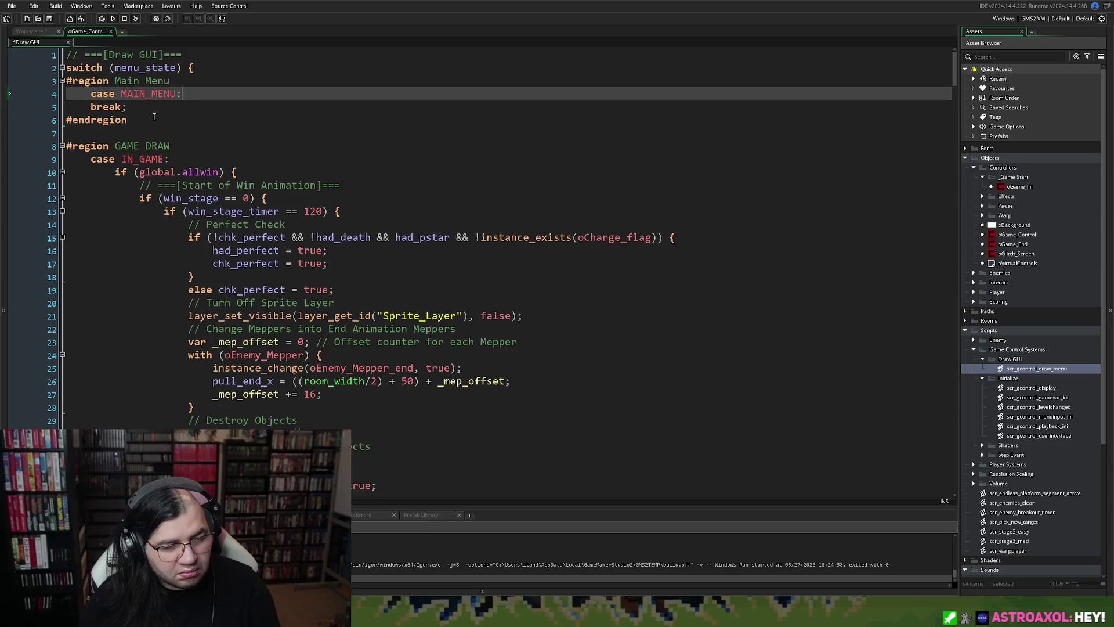
{"action": "type", "text": " scr_"}
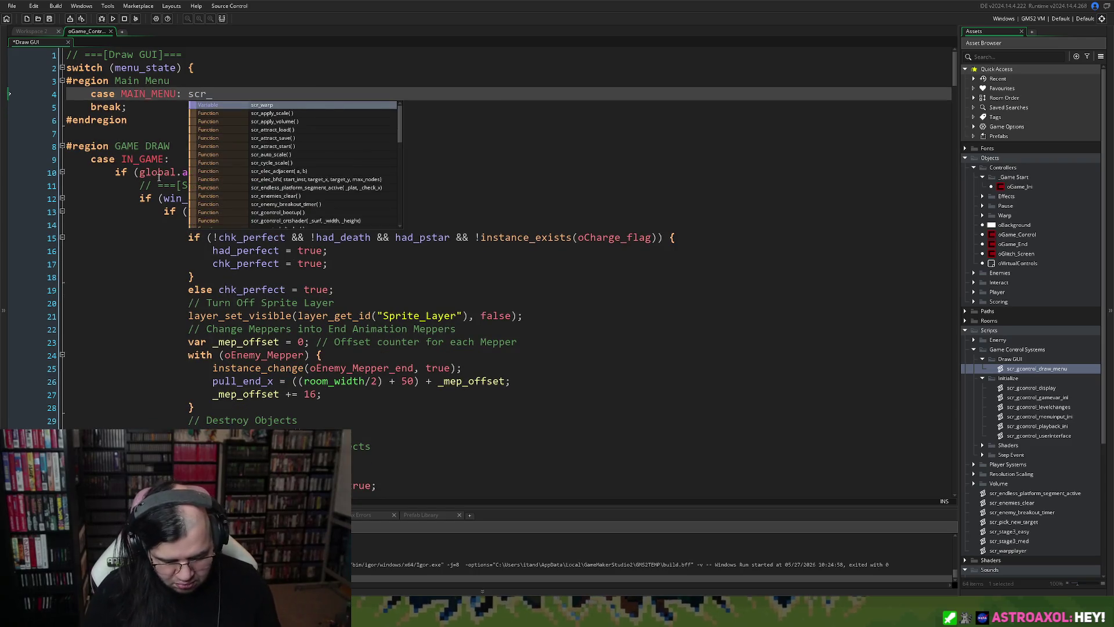
{"action": "type", "text": "gcontrol"}
{"action": "key", "text": "Escape"}
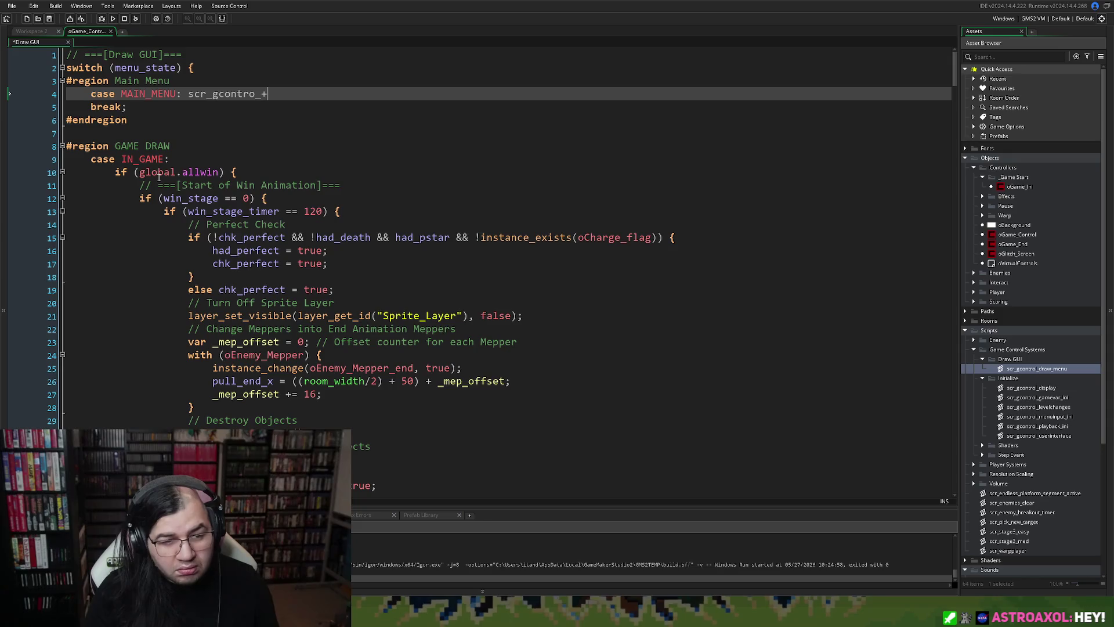
{"action": "key", "text": "ctrl+space"}
{"action": "type", "text": "_d"}
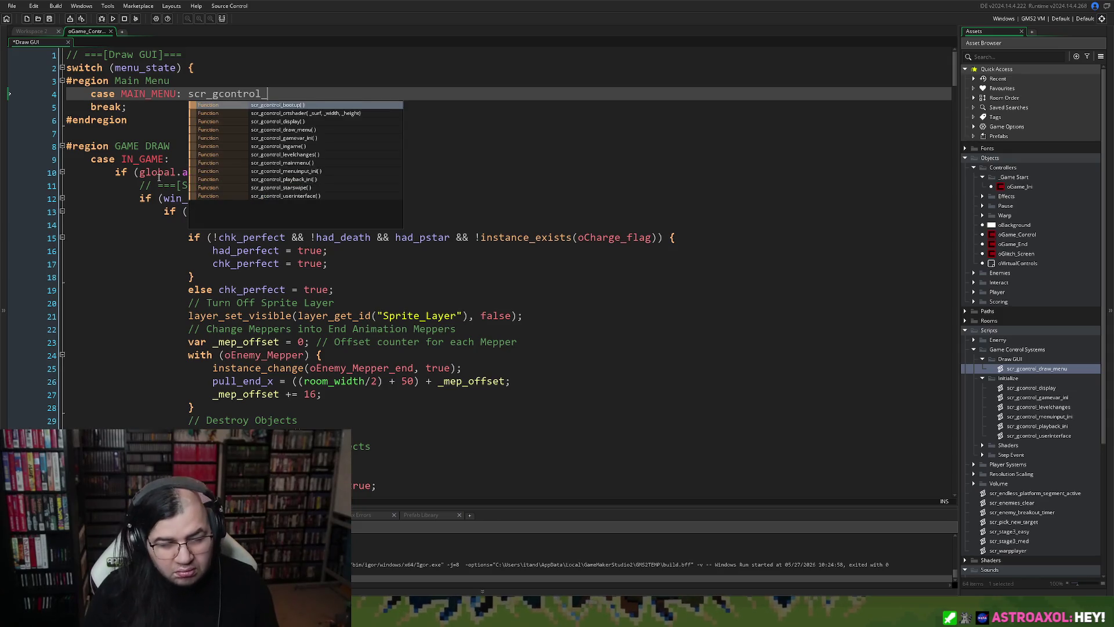
{"action": "left_click", "coordinate": [307, 114]}
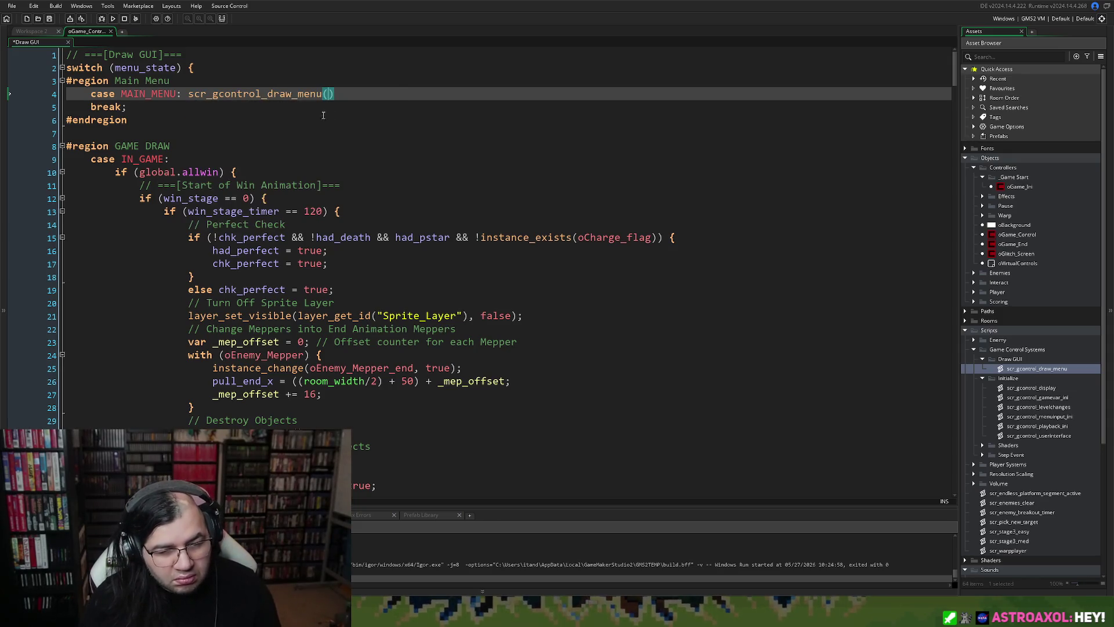
{"action": "type", "text": ";"}
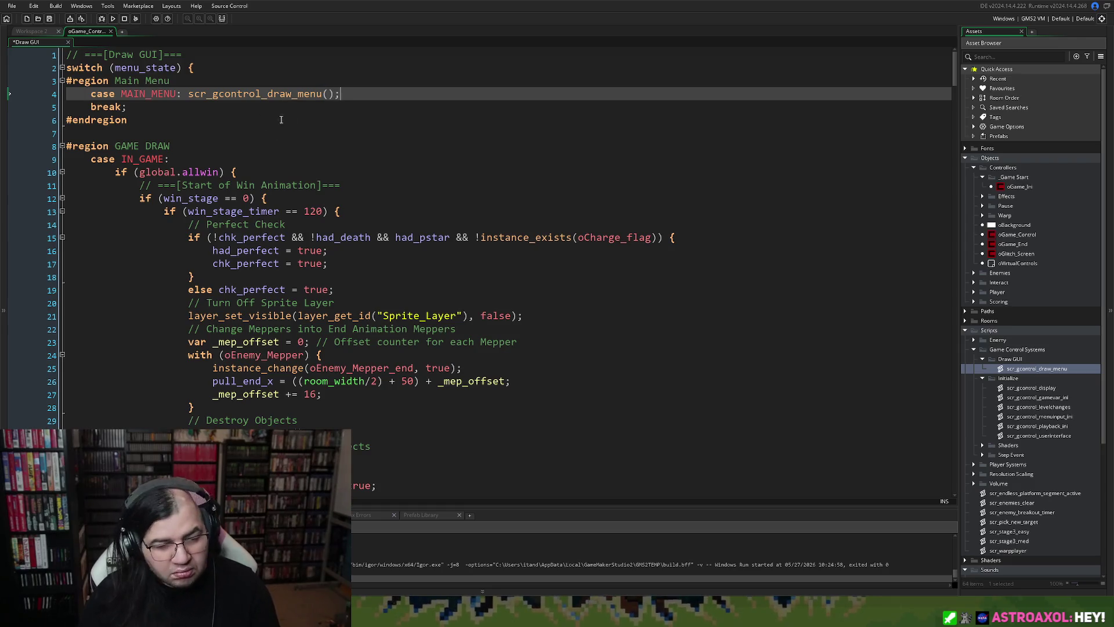
{"action": "key", "text": "Down"}
{"action": "key", "text": "Home"}
{"action": "key", "text": "BackSpace"}
{"action": "key", "text": "BackSpace"}
{"action": "key", "text": "BackSpace"}
{"action": "key", "text": "BackSpace"}
{"action": "key", "text": "BackSpace"}
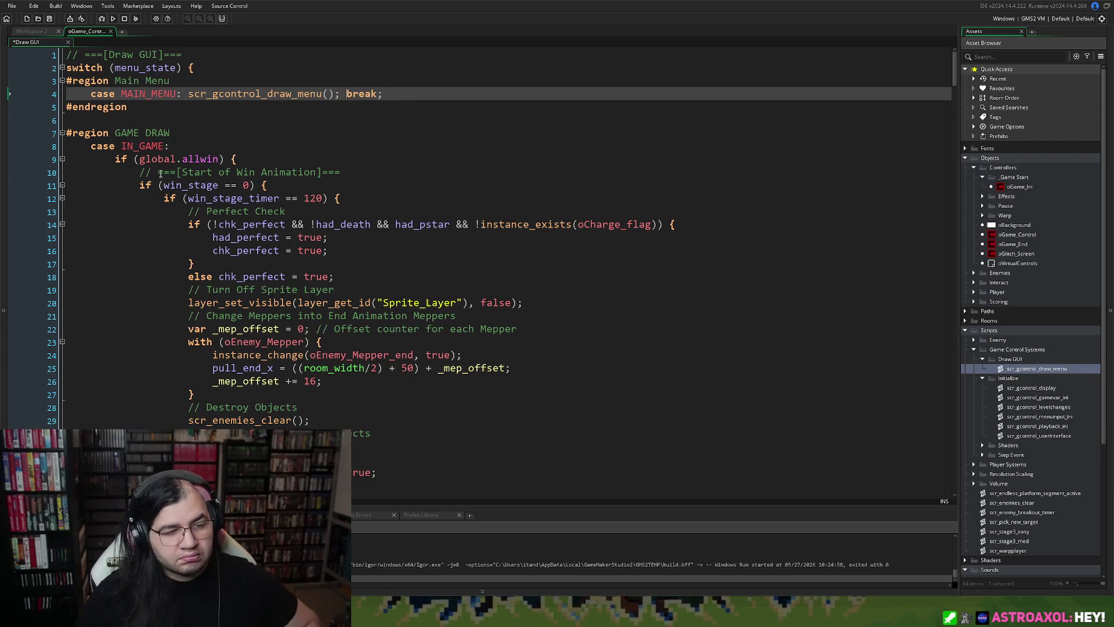
{"action": "scroll", "coordinate": [153, 166], "scroll_direction": "down", "scroll_amount": 2}
Copy the global.allwin win-animation block from the IN_GAME case, then delete it.
{"action": "scroll", "coordinate": [156, 166], "scroll_direction": "up", "scroll_amount": 1}
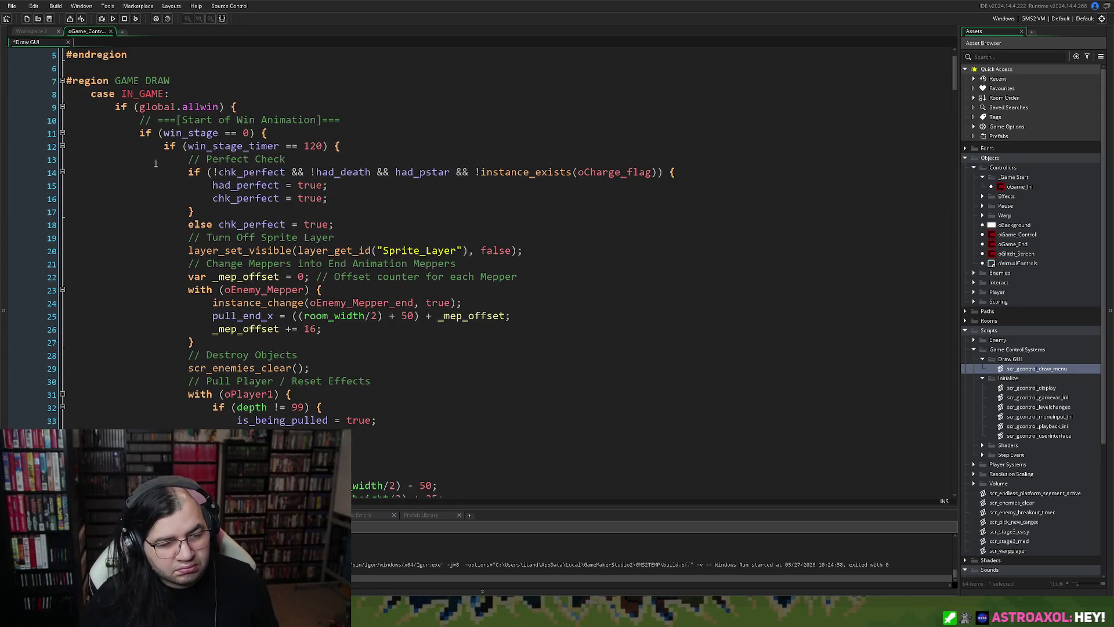
{"action": "scroll", "coordinate": [156, 163], "scroll_direction": "down", "scroll_amount": 20}
{"action": "scroll", "coordinate": [174, 151], "scroll_direction": "down", "scroll_amount": 20}
{"action": "scroll", "coordinate": [193, 141], "scroll_direction": "down", "scroll_amount": 20}
{"action": "scroll", "coordinate": [195, 141], "scroll_direction": "down", "scroll_amount": 20}
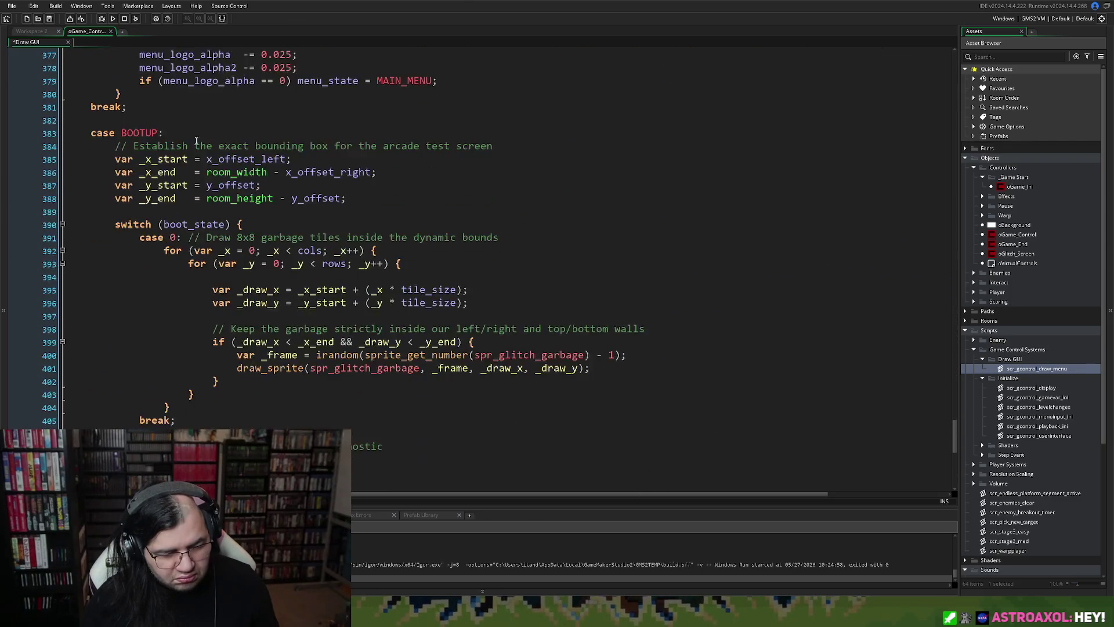
{"action": "scroll", "coordinate": [196, 141], "scroll_direction": "down", "scroll_amount": 6}
{"action": "scroll", "coordinate": [200, 144], "scroll_direction": "up", "scroll_amount": 6}
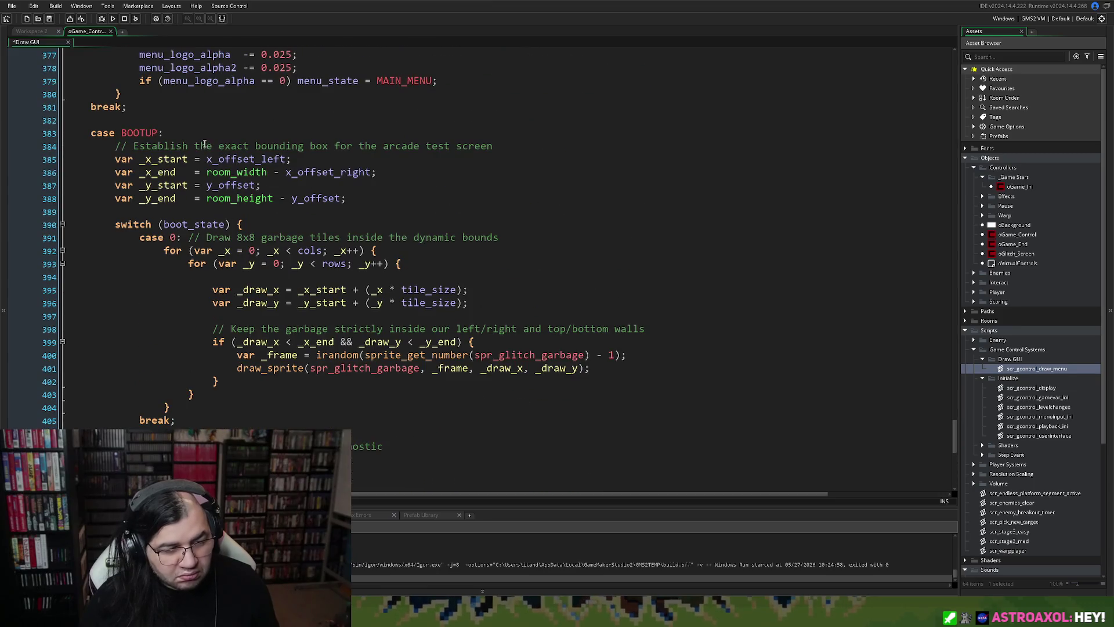
{"action": "scroll", "coordinate": [204, 144], "scroll_direction": "up", "scroll_amount": 10}
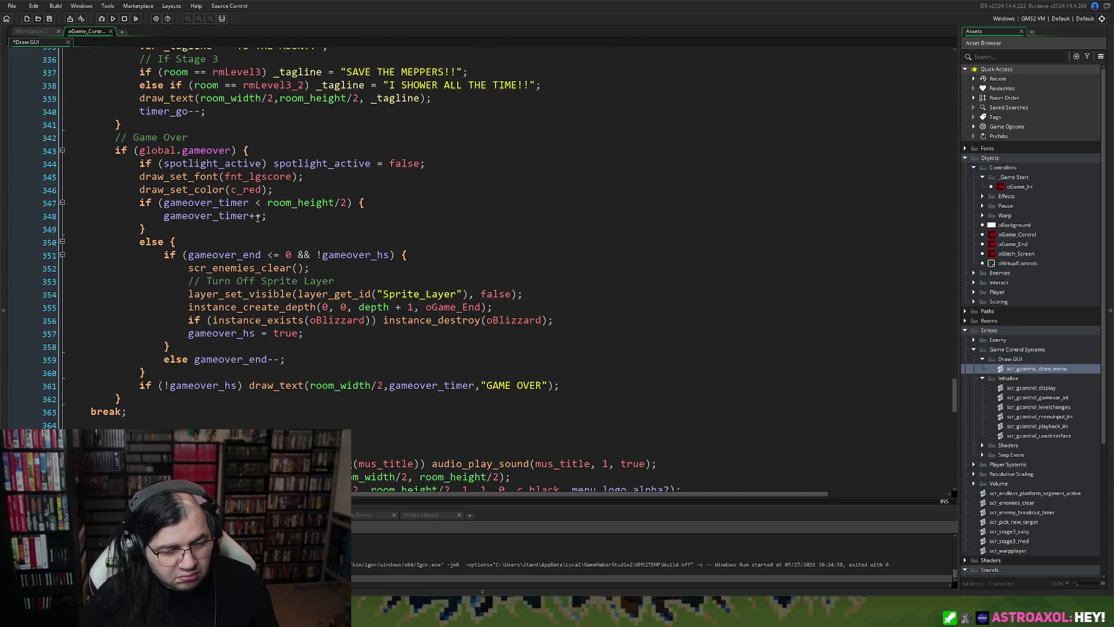
{"action": "mouse_move", "coordinate": [133, 413]}
{"action": "left_mouse_down"}
{"action": "mouse_move", "coordinate": [140, 238]}
{"action": "mouse_move", "coordinate": [371, 43]}
{"action": "mouse_move", "coordinate": [183, 45]}
{"action": "left_mouse_up"}
{"action": "mouse_move", "coordinate": [1031, 5]}
{"action": "left_mouse_down"}
{"action": "mouse_move", "coordinate": [192, 225]}
{"action": "mouse_move", "coordinate": [92, 146]}
{"action": "mouse_move", "coordinate": [119, 166]}
{"action": "left_mouse_up"}
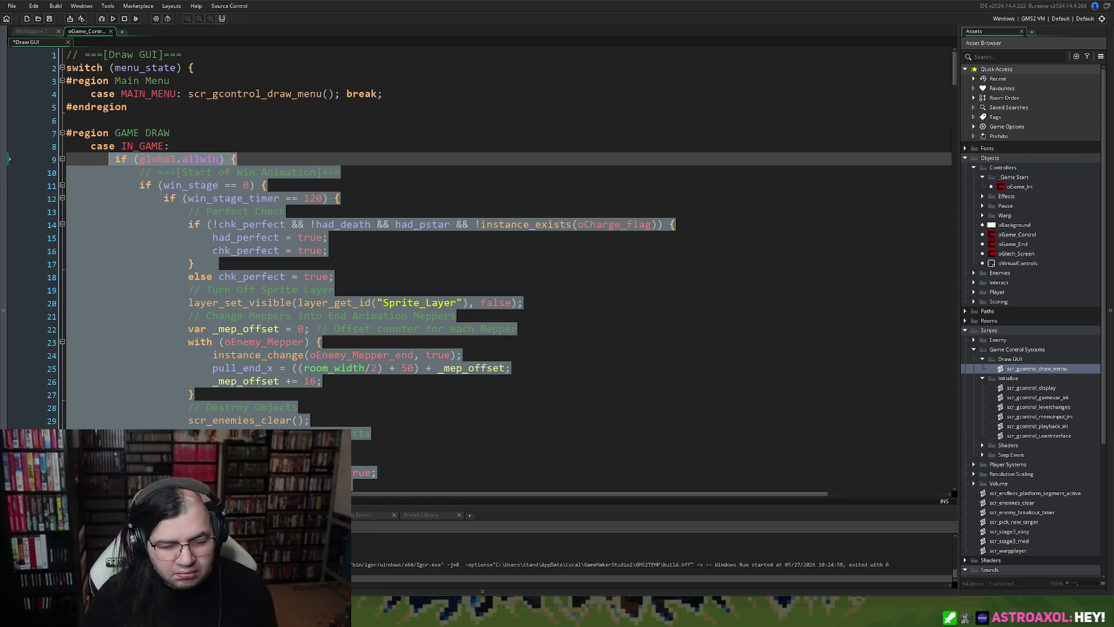
{"action": "right_click", "coordinate": [223, 173]}
{"action": "left_click", "coordinate": [236, 188]}
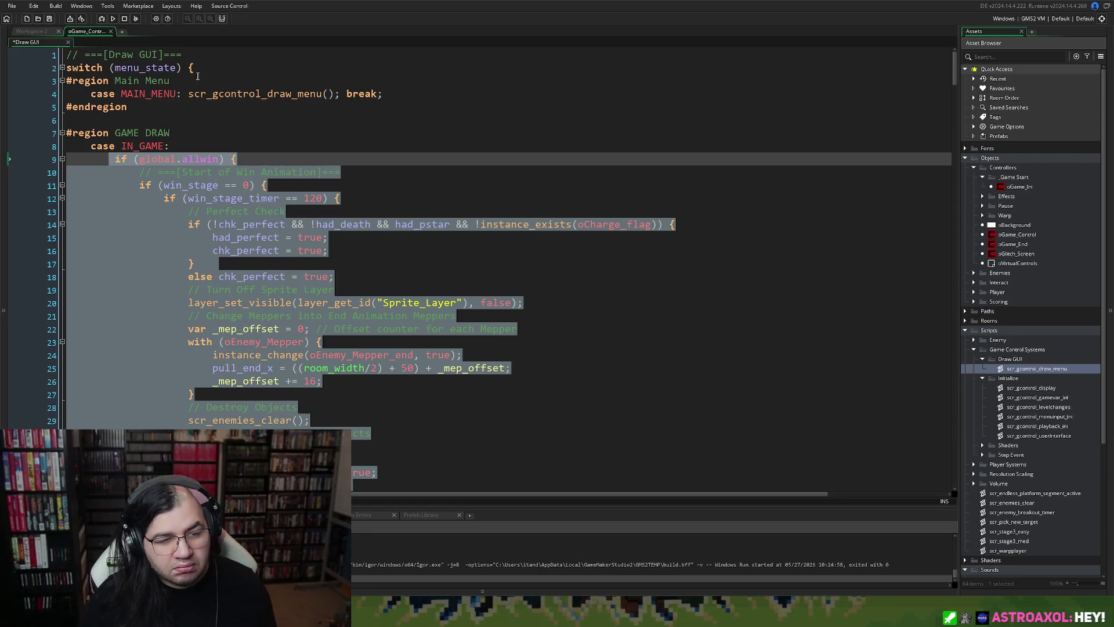
{"action": "key", "text": "Delete"}
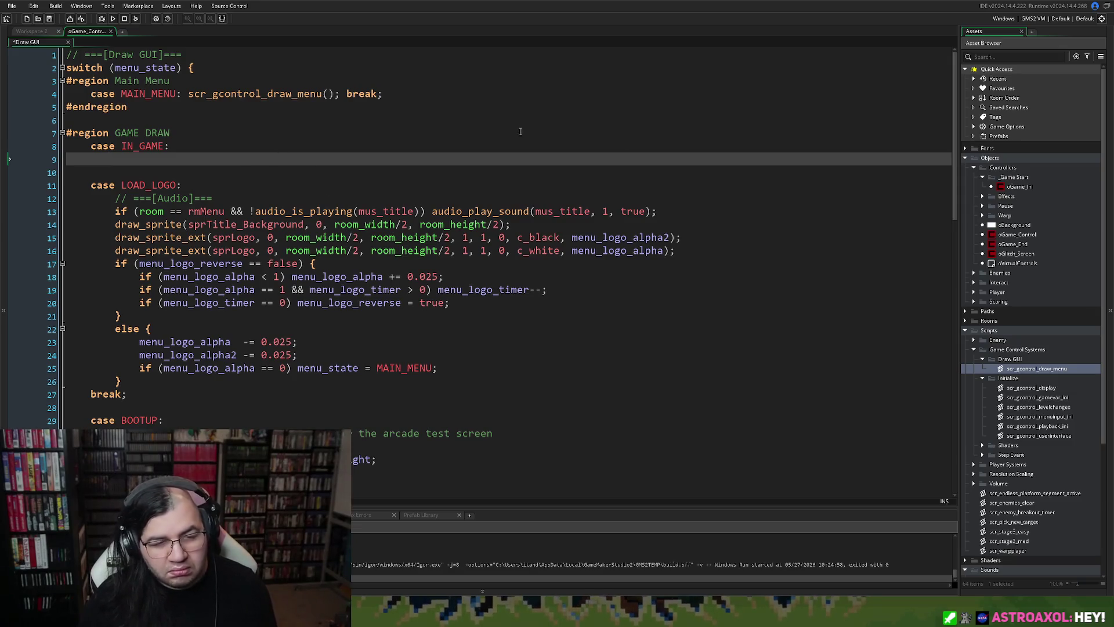
Create a new script named scr_gcontrol_draw_gui in the Draw GUI group.
{"action": "right_click", "coordinate": [1010, 368]}
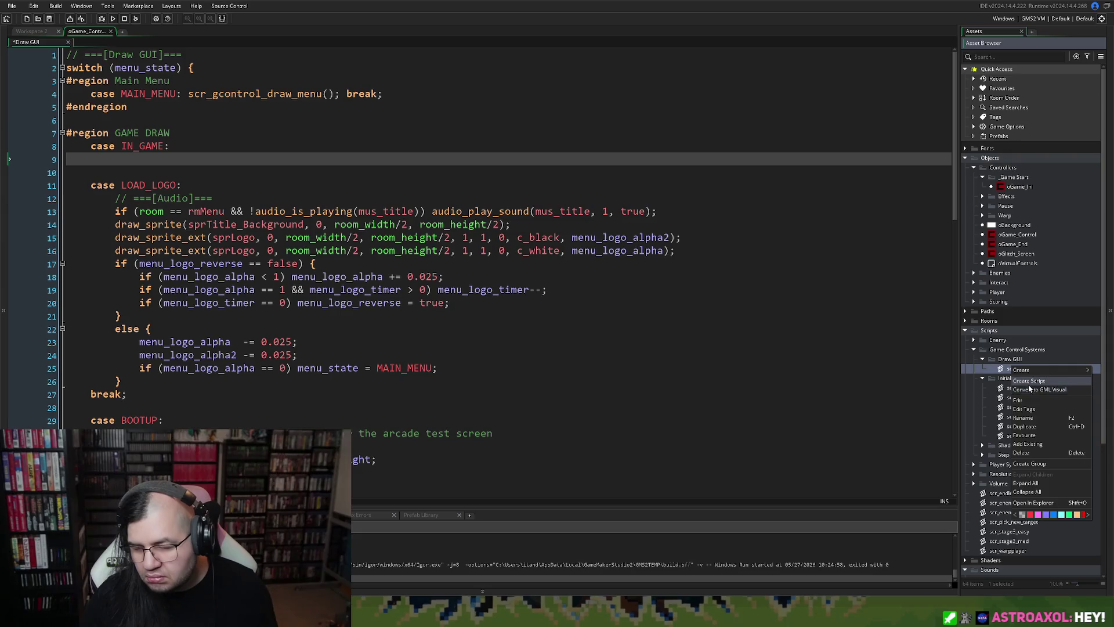
{"action": "left_click", "coordinate": [1028, 382]}
{"action": "type", "text": "scr_"}
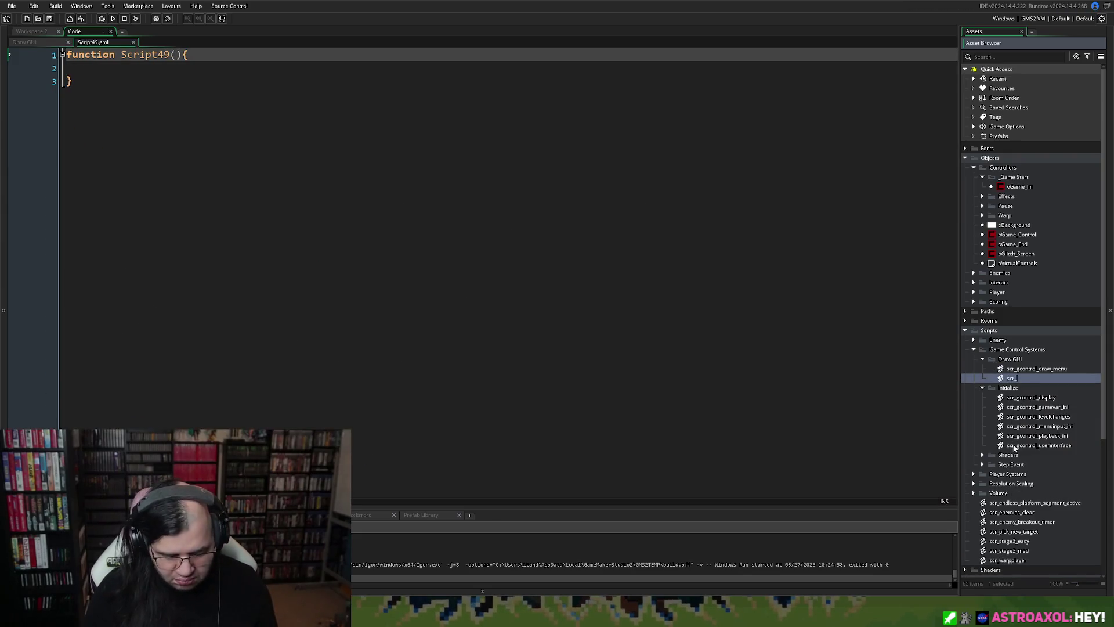
{"action": "type", "text": "gcontrol_draw_"}
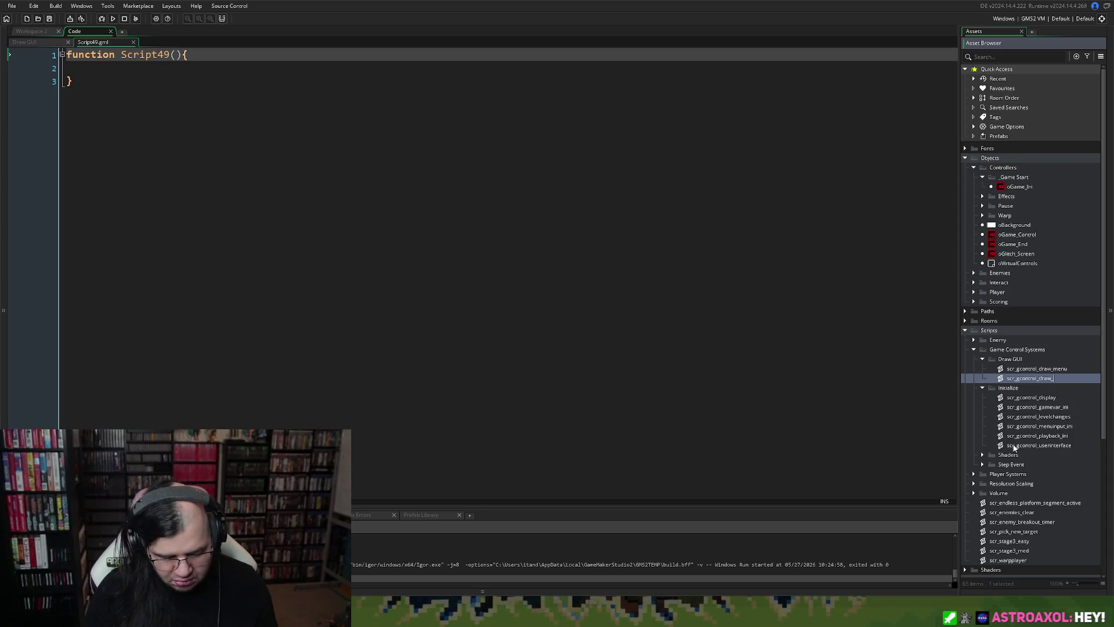
{"action": "type", "text": "gui"}
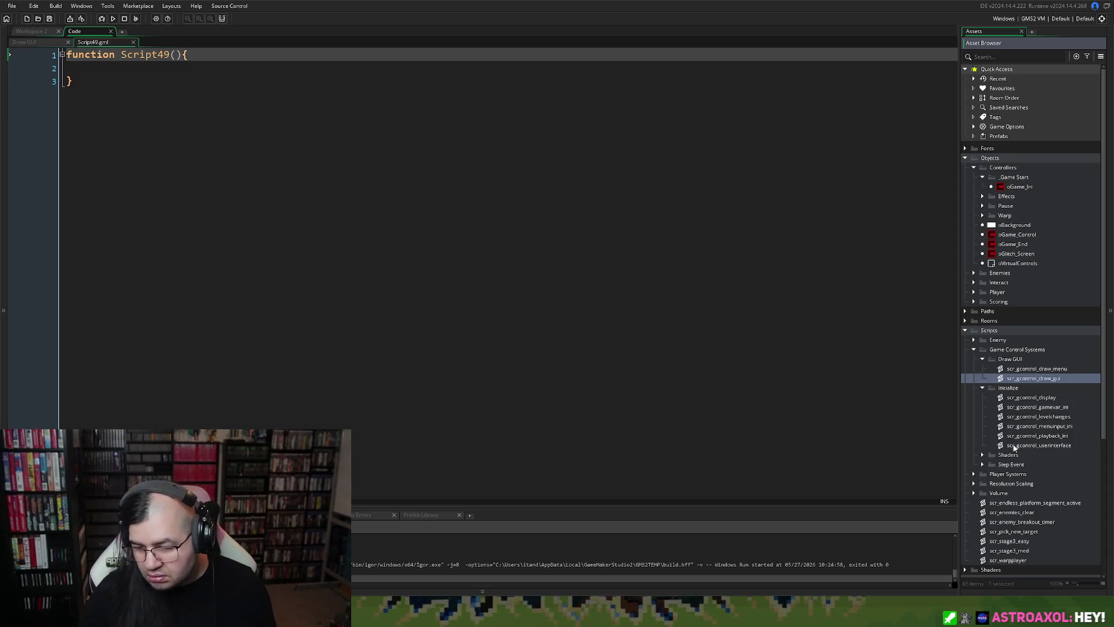
{"action": "key", "text": "BackSpace"}
{"action": "key", "text": "BackSpace"}
{"action": "type", "text": "ui"}
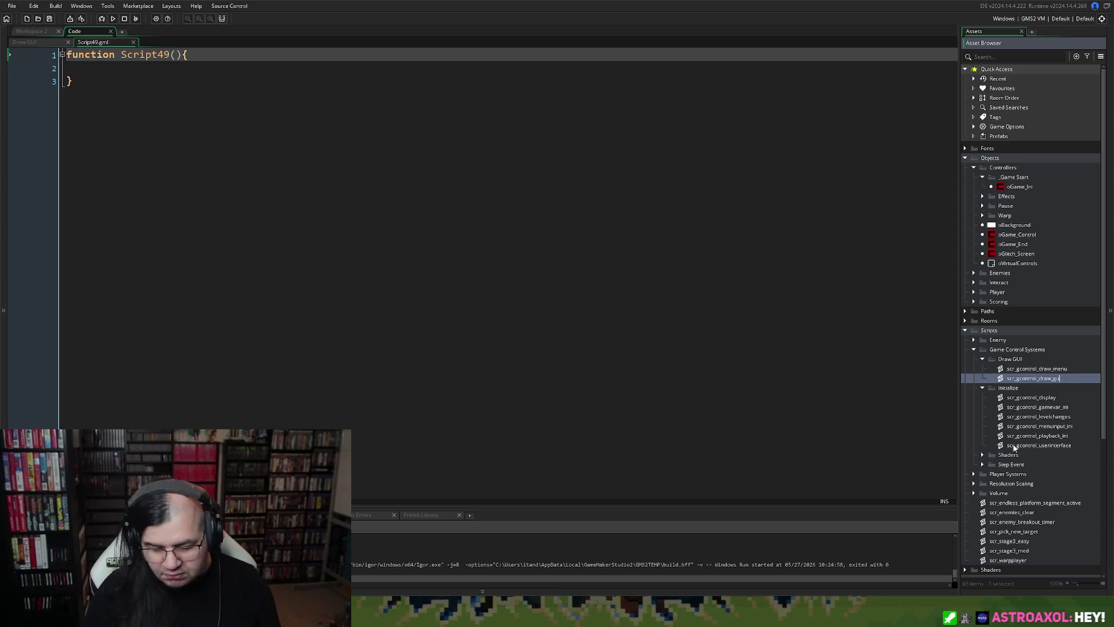
{"action": "key", "text": "Return"}
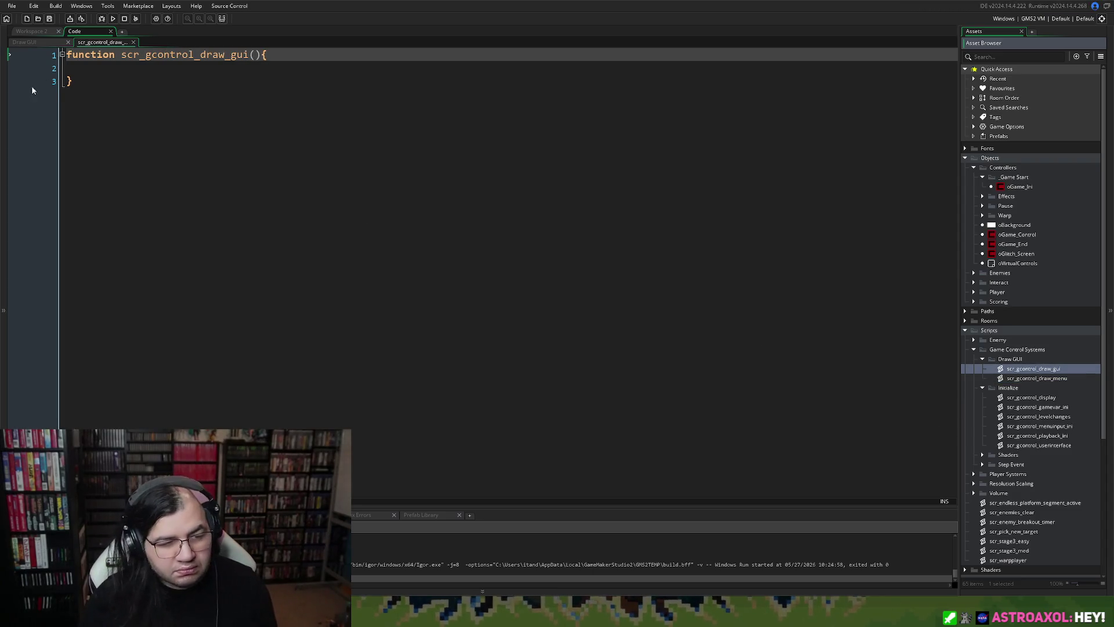
Paste the copied in-game drawing code into scr_gcontrol_draw_gui's function body.
{"action": "left_click", "coordinate": [81, 69]}
{"action": "key", "text": "Tab"}
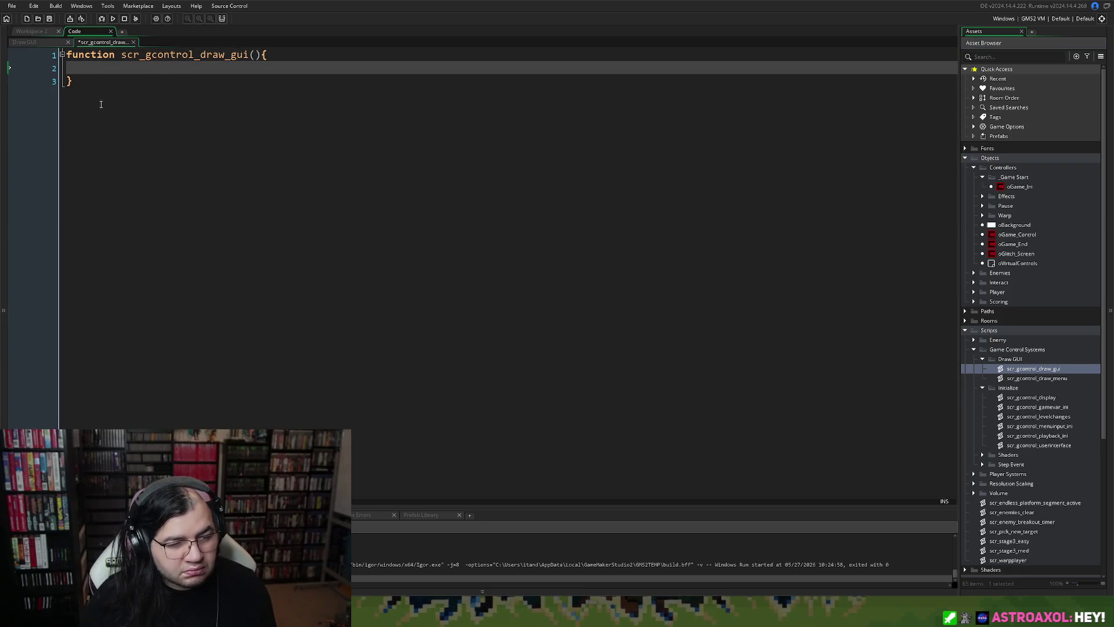
{"action": "key", "text": "ctrl+v"}
{"action": "key", "text": "BackSpace"}
{"action": "key", "text": "BackSpace"}
{"action": "key", "text": "BackSpace"}
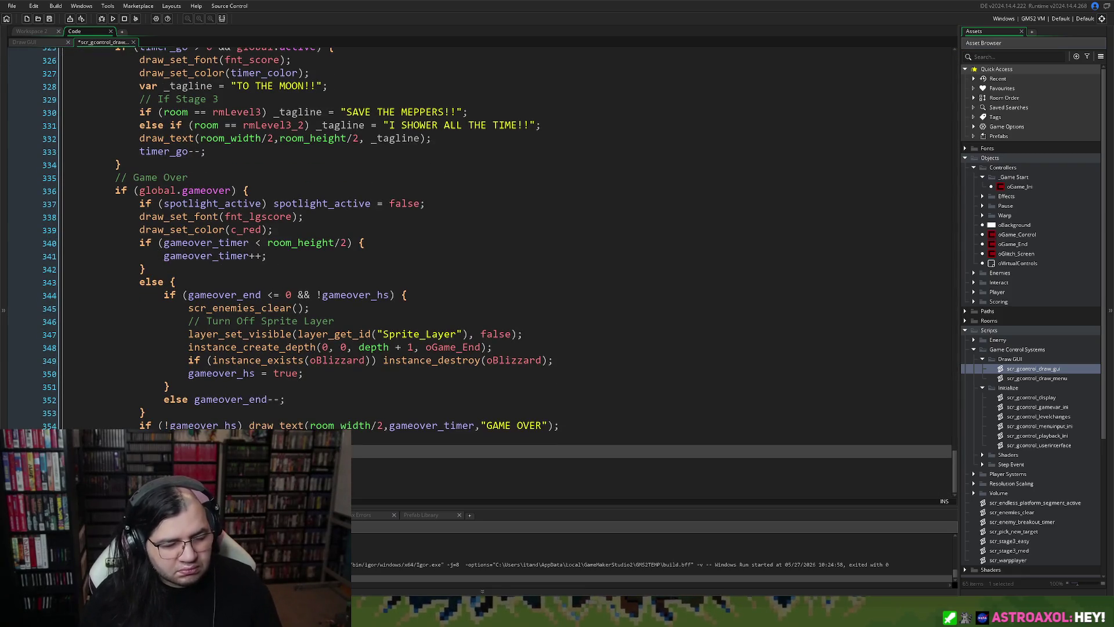
{"action": "scroll", "coordinate": [153, 370], "scroll_direction": "up", "scroll_amount": 10}
{"action": "scroll", "coordinate": [153, 370], "scroll_direction": "up", "scroll_amount": 20}
{"action": "scroll", "coordinate": [176, 218], "scroll_direction": "up", "scroll_amount": 13}
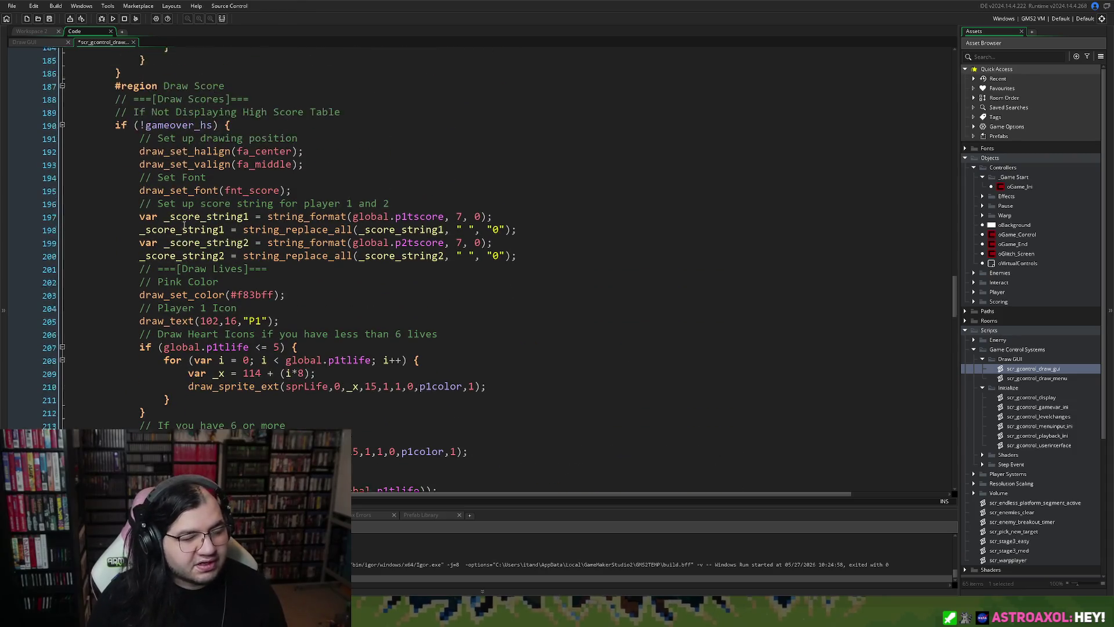
{"action": "scroll", "coordinate": [185, 225], "scroll_direction": "up", "scroll_amount": 15}
{"action": "scroll", "coordinate": [184, 243], "scroll_direction": "up", "scroll_amount": 19}
{"action": "scroll", "coordinate": [177, 306], "scroll_direction": "up", "scroll_amount": 20}
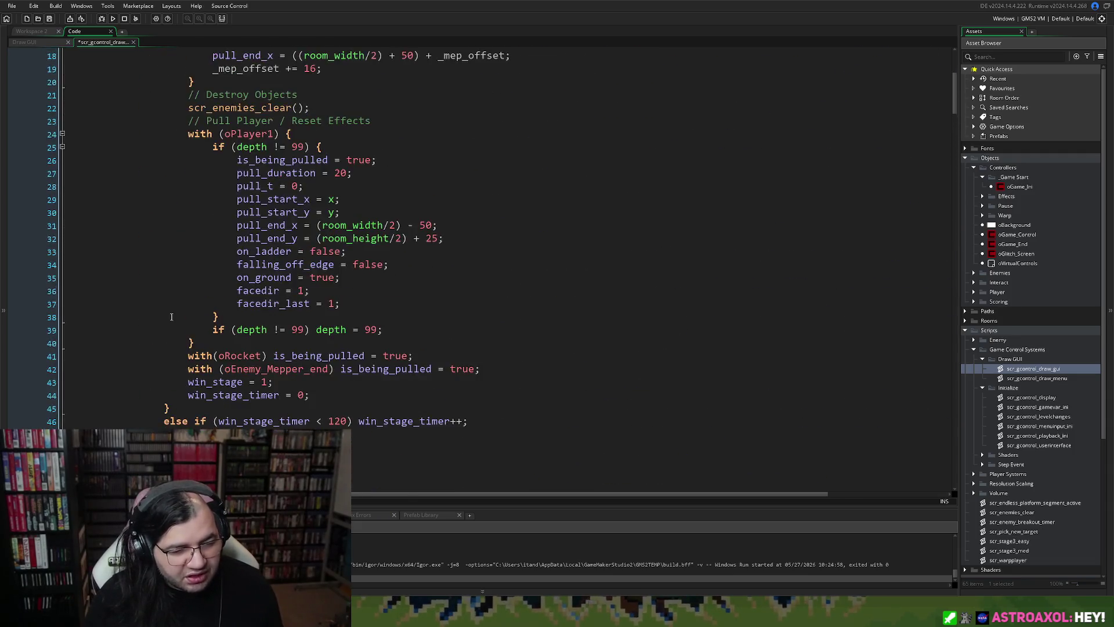
{"action": "scroll", "coordinate": [174, 319], "scroll_direction": "up", "scroll_amount": 6}
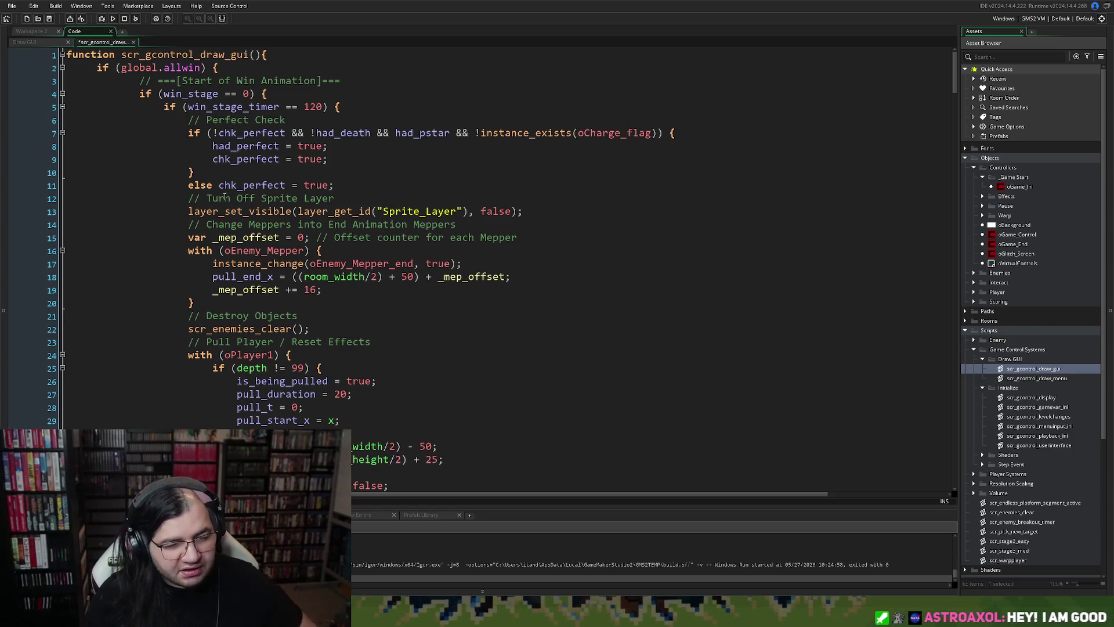
{"action": "scroll", "coordinate": [204, 219], "scroll_direction": "down", "scroll_amount": 2}
{"action": "scroll", "coordinate": [204, 220], "scroll_direction": "down", "scroll_amount": 20}
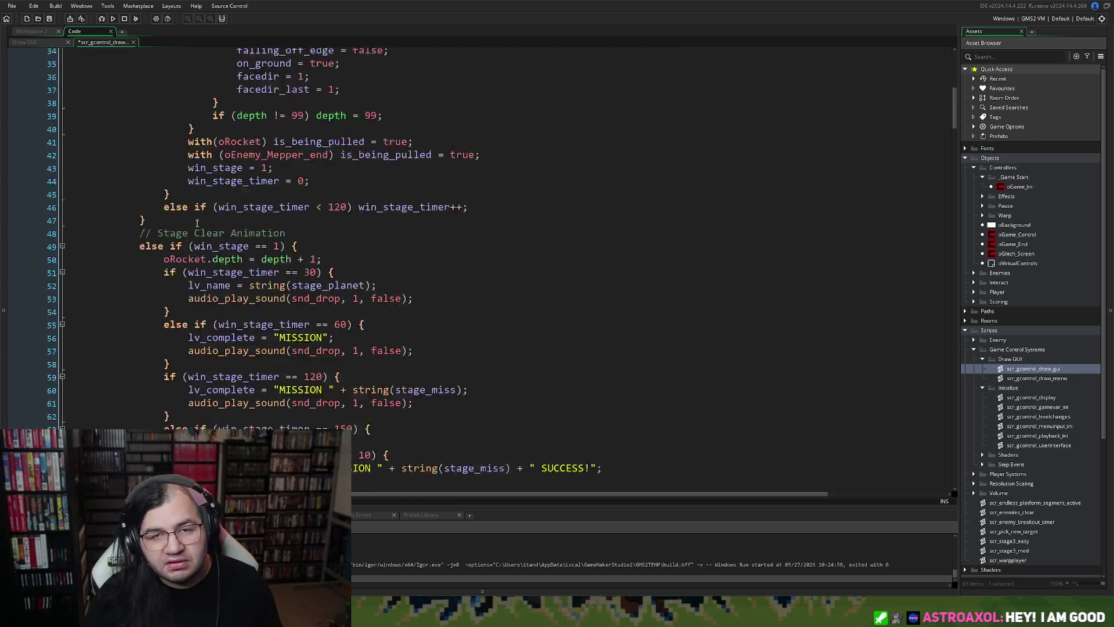
{"action": "scroll", "coordinate": [193, 225], "scroll_direction": "down", "scroll_amount": 20}
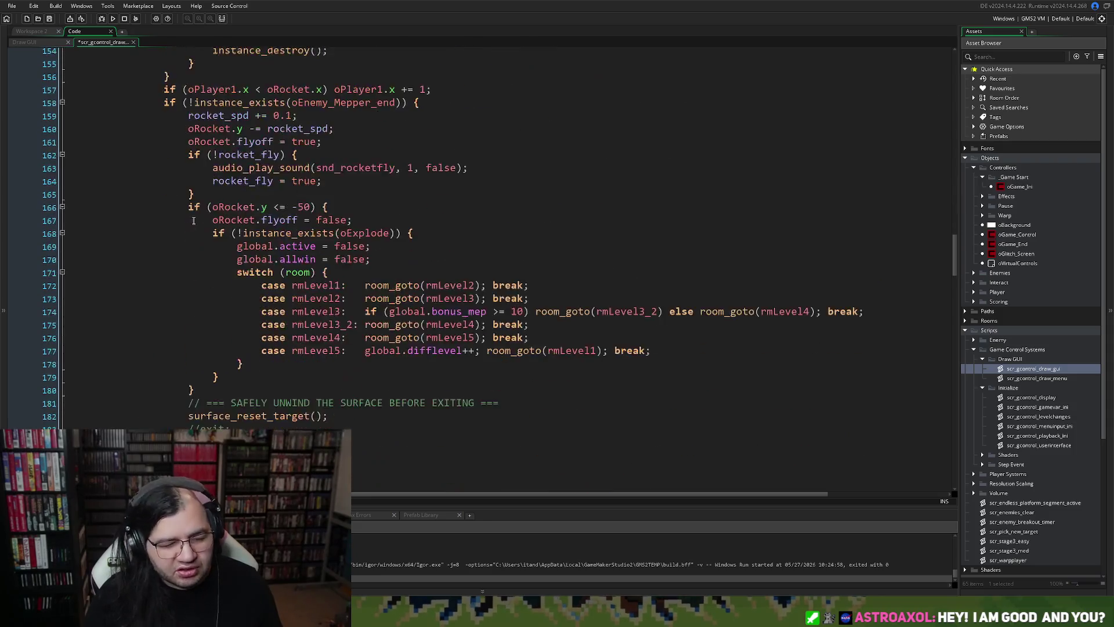
{"action": "scroll", "coordinate": [176, 225], "scroll_direction": "down", "scroll_amount": 19}
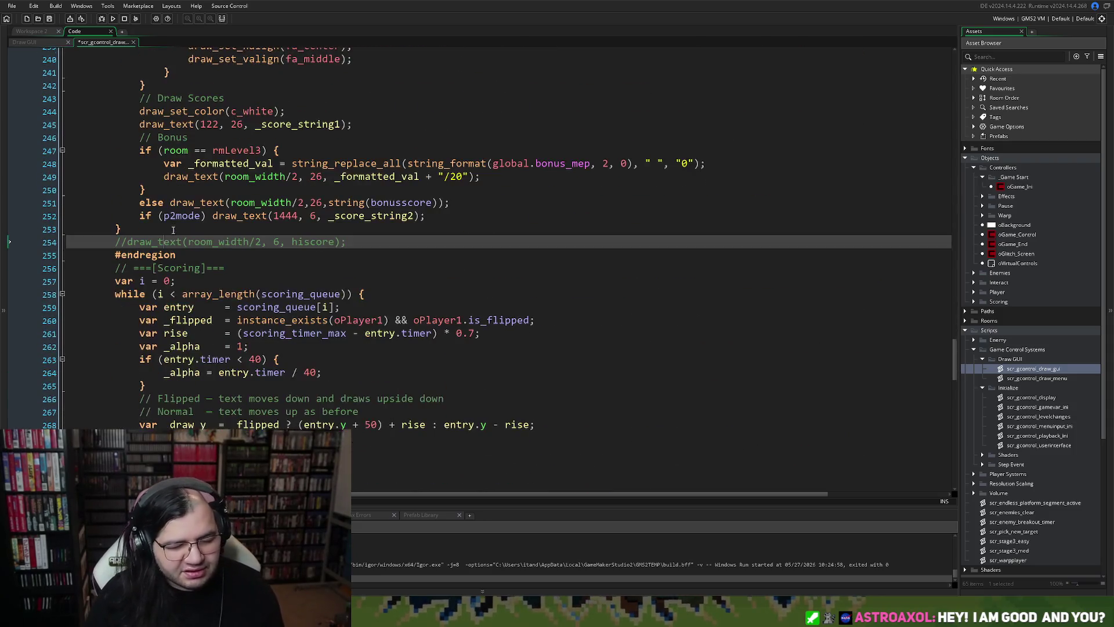
{"action": "scroll", "coordinate": [207, 229], "scroll_direction": "down", "scroll_amount": 17}
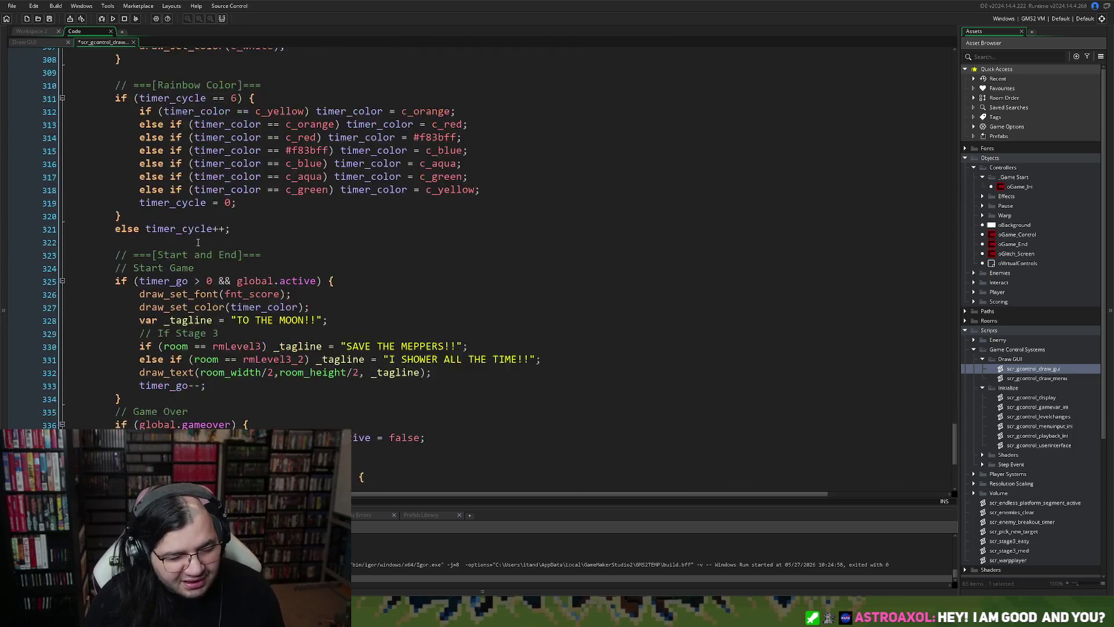
{"action": "mouse_move", "coordinate": [560, 426]}
{"action": "left_mouse_down"}
{"action": "mouse_move", "coordinate": [514, 28]}
{"action": "mouse_move", "coordinate": [143, 81]}
{"action": "left_mouse_up"}
{"action": "left_click", "coordinate": [145, 107]}
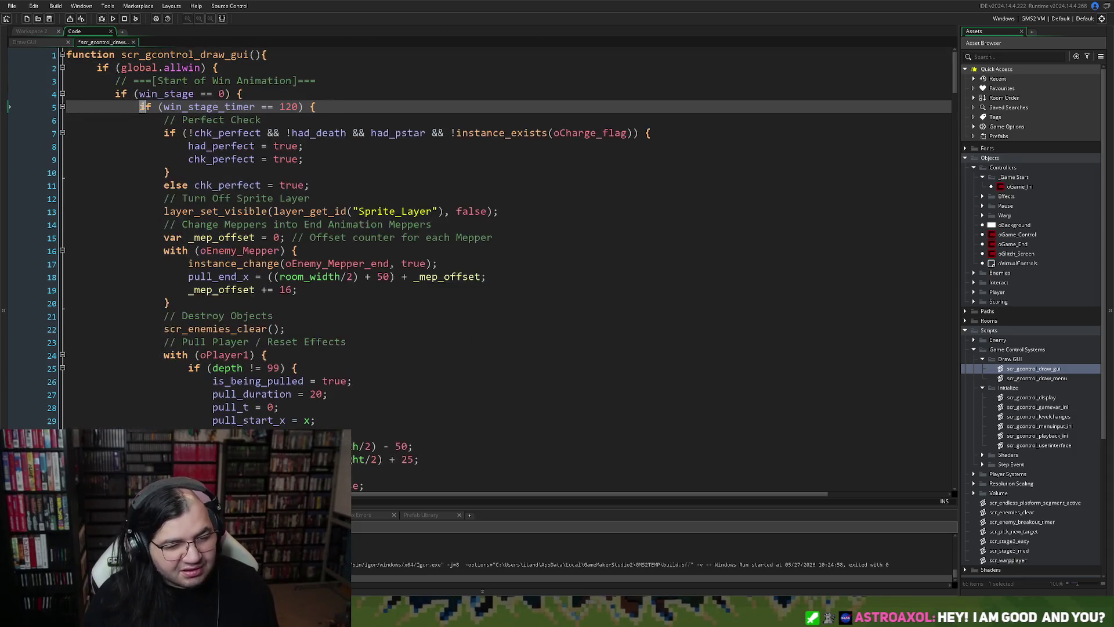
{"action": "scroll", "coordinate": [134, 119], "scroll_direction": "down", "scroll_amount": 13}
{"action": "scroll", "coordinate": [134, 120], "scroll_direction": "down", "scroll_amount": 20}
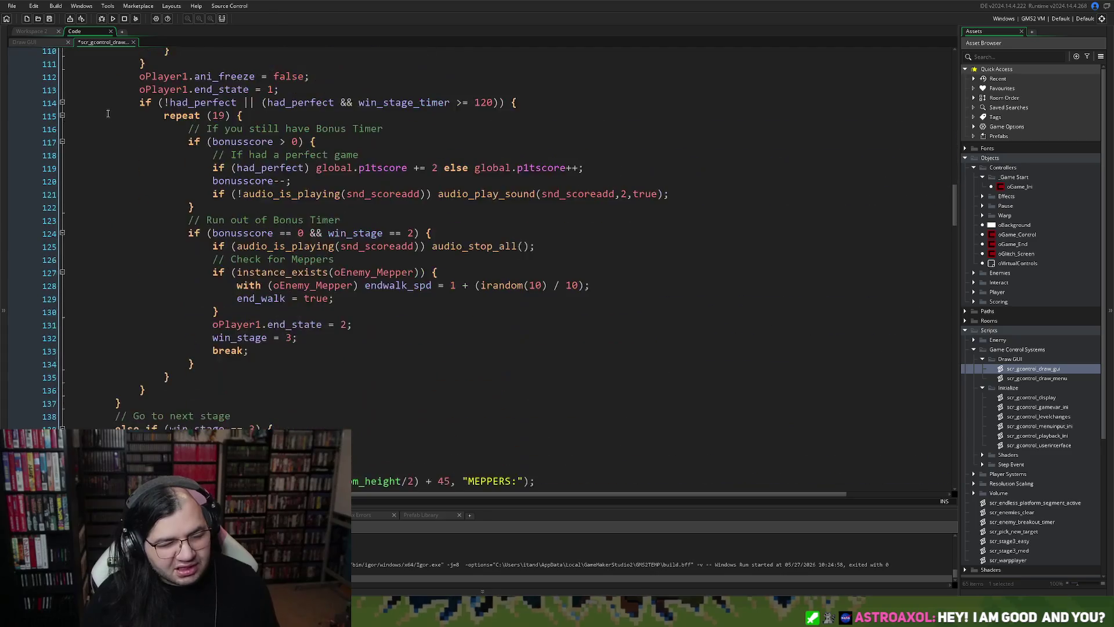
{"action": "scroll", "coordinate": [120, 120], "scroll_direction": "down", "scroll_amount": 20}
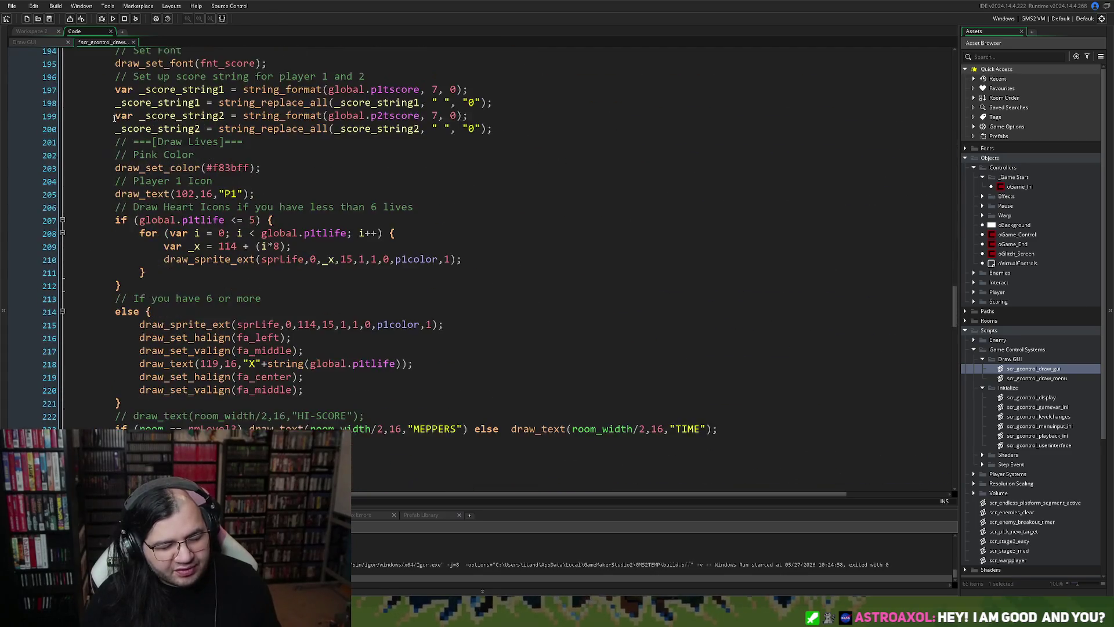
{"action": "scroll", "coordinate": [119, 98], "scroll_direction": "down", "scroll_amount": 3}
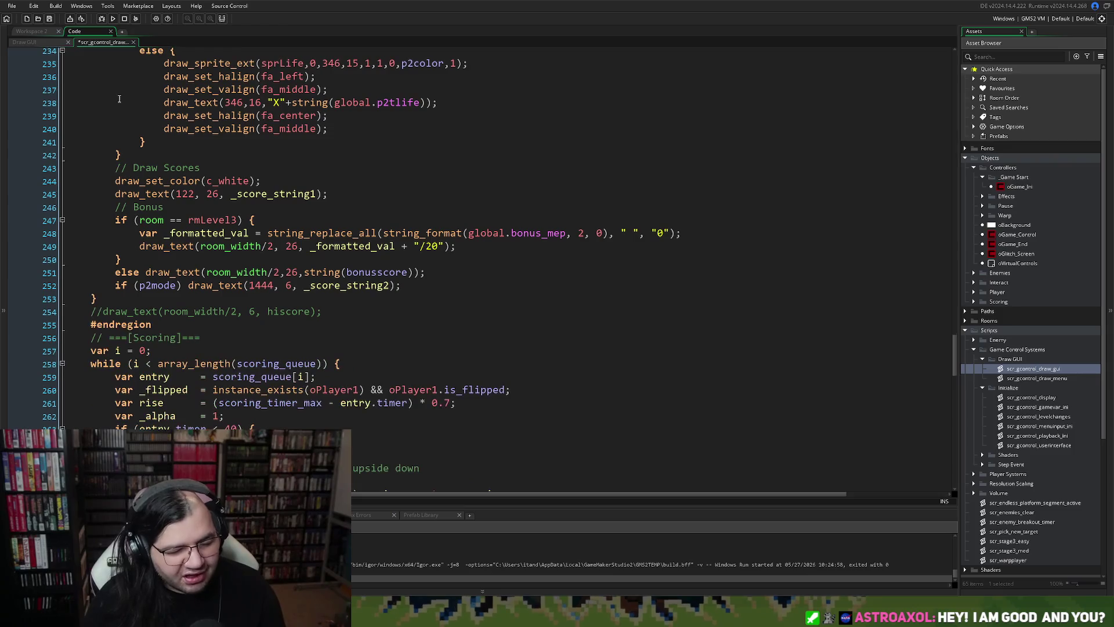
{"action": "scroll", "coordinate": [144, 115], "scroll_direction": "down", "scroll_amount": 20}
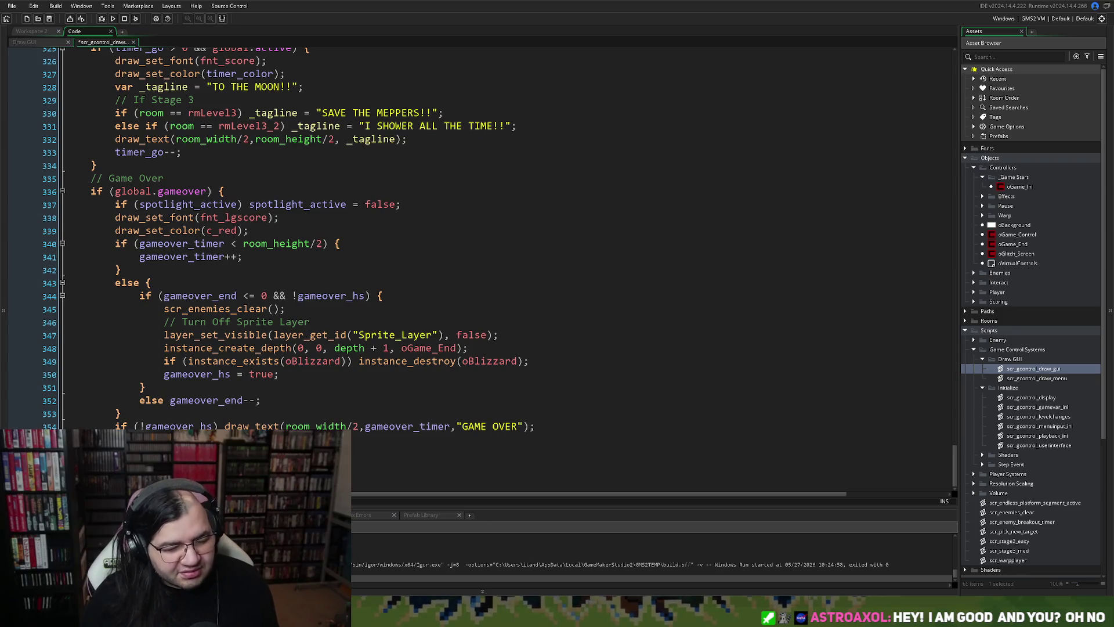
{"action": "scroll", "coordinate": [143, 415], "scroll_direction": "up", "scroll_amount": 20}
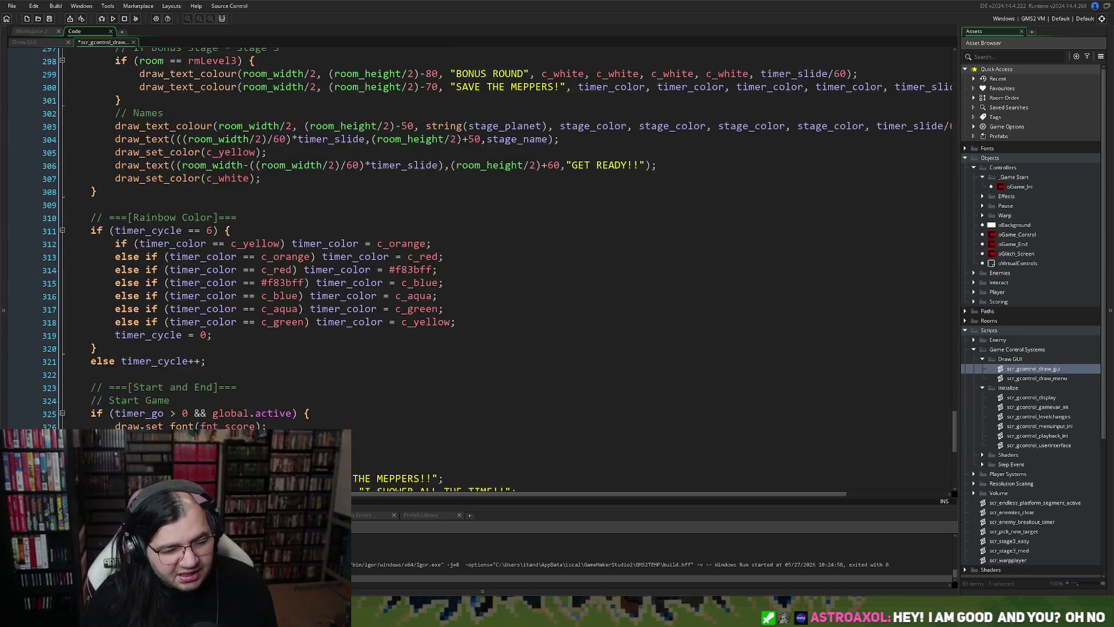
{"action": "scroll", "coordinate": [143, 415], "scroll_direction": "up", "scroll_amount": 20}
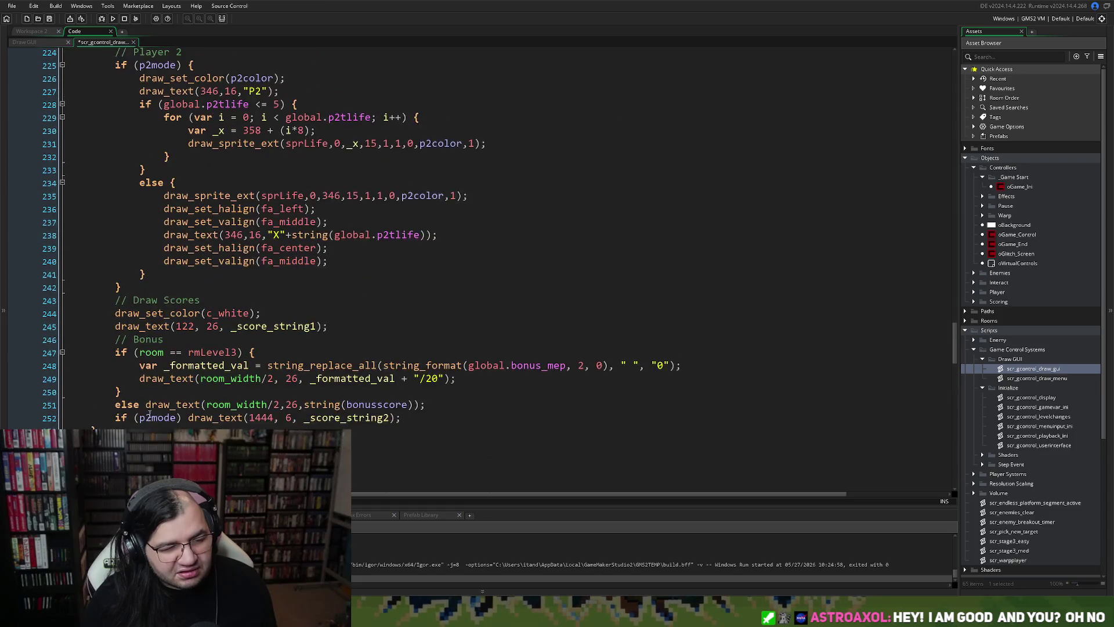
{"action": "scroll", "coordinate": [144, 406], "scroll_direction": "up", "scroll_amount": 10}
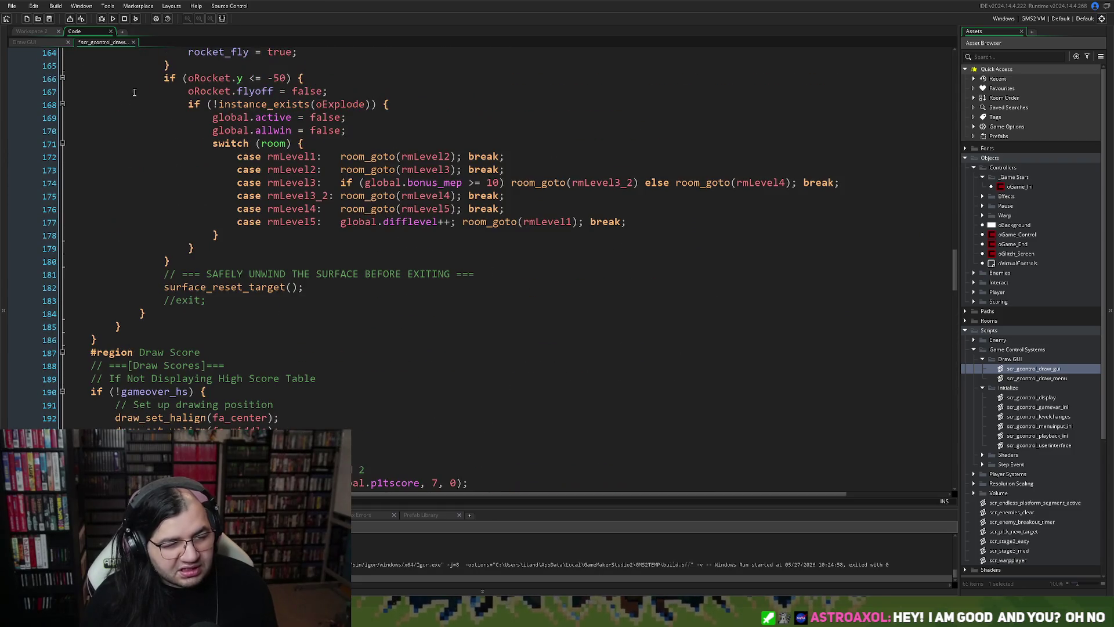
{"action": "left_click", "coordinate": [133, 42]}
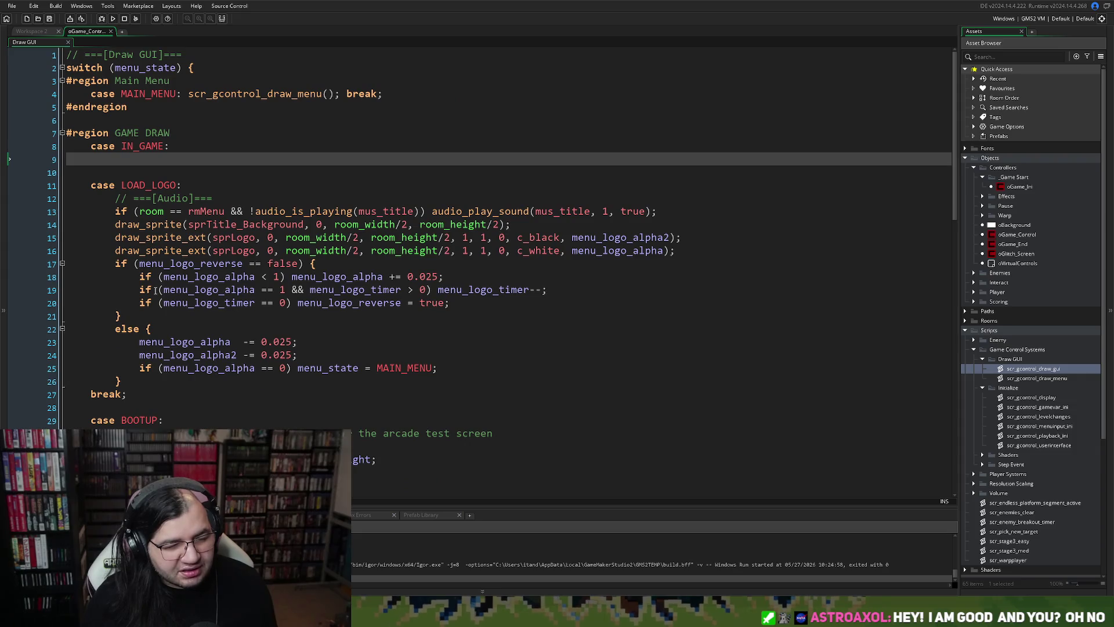
Make the IN_GAME case call scr_gcontrol_draw_gui(); break; and remove the blank line after it.
{"action": "left_click", "coordinate": [190, 143]}
{"action": "left_click_drag", "start_coordinate": [364, 99], "coordinate": [188, 95]}
{"action": "key", "text": "ctrl+c"}
{"action": "left_click", "coordinate": [200, 146]}
{"action": "key", "text": "ctrl+v"}
{"action": "left_click_drag", "start_coordinate": [311, 147], "coordinate": [287, 149]}
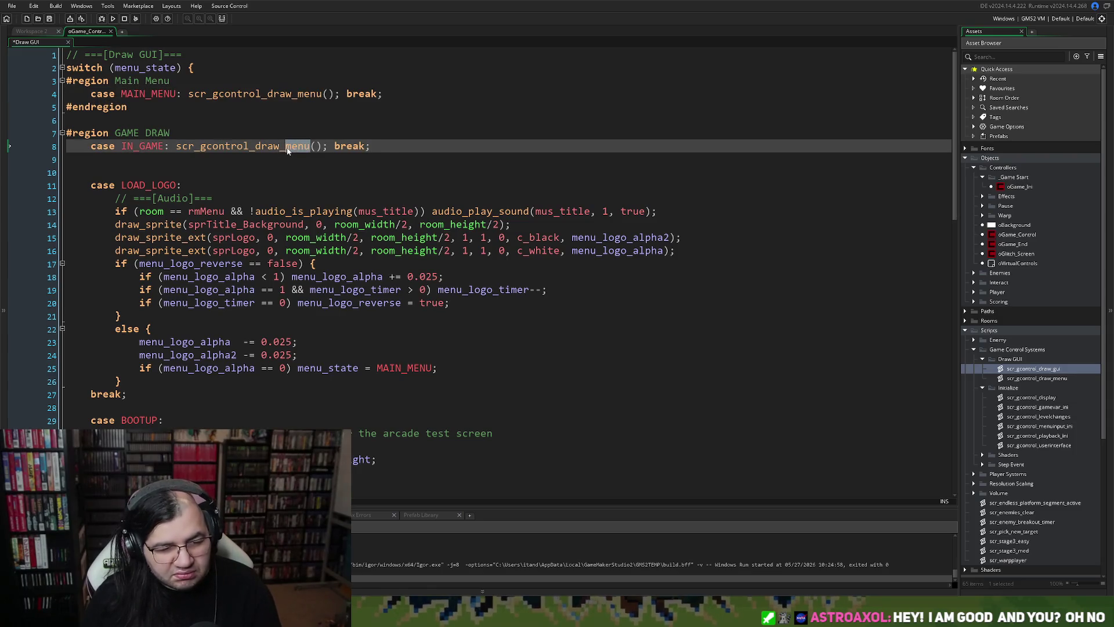
{"action": "type", "text": "gui"}
{"action": "key", "text": "Return"}
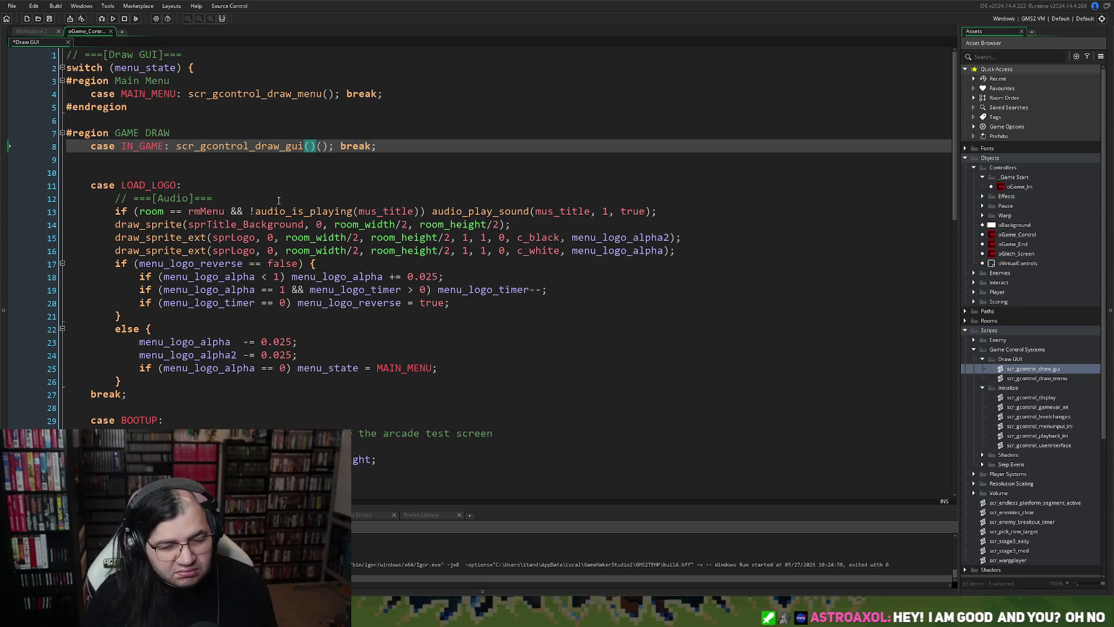
{"action": "key", "text": "Delete"}
{"action": "key", "text": "Delete"}
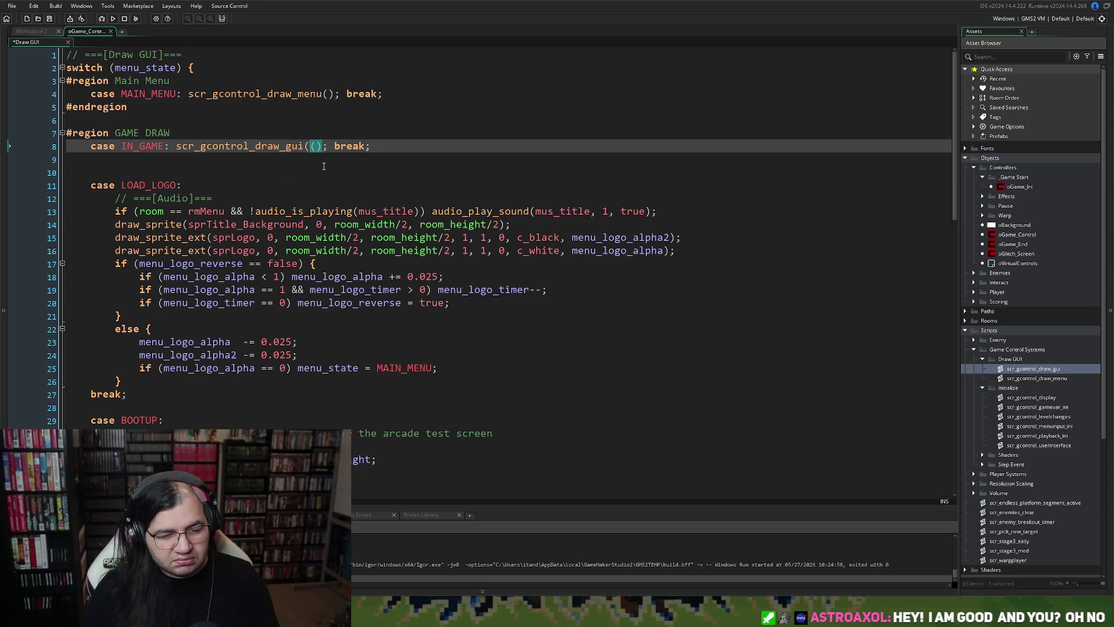
{"action": "key", "text": "Down"}
{"action": "key", "text": "Down"}
{"action": "key", "text": "Delete"}
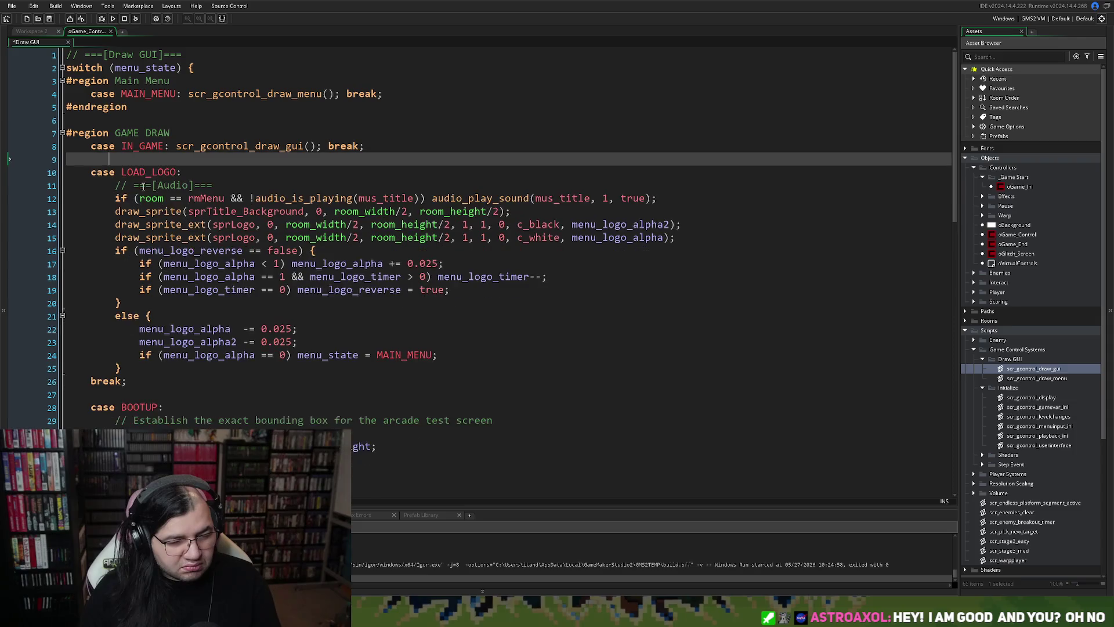
Select the logo-drawing code in the LOAD_LOGO case.
{"action": "scroll", "coordinate": [157, 249], "scroll_direction": "down", "scroll_amount": 9}
{"action": "scroll", "coordinate": [158, 248], "scroll_direction": "down", "scroll_amount": 9}
{"action": "scroll", "coordinate": [158, 273], "scroll_direction": "up", "scroll_amount": 9}
{"action": "scroll", "coordinate": [157, 296], "scroll_direction": "up", "scroll_amount": 9}
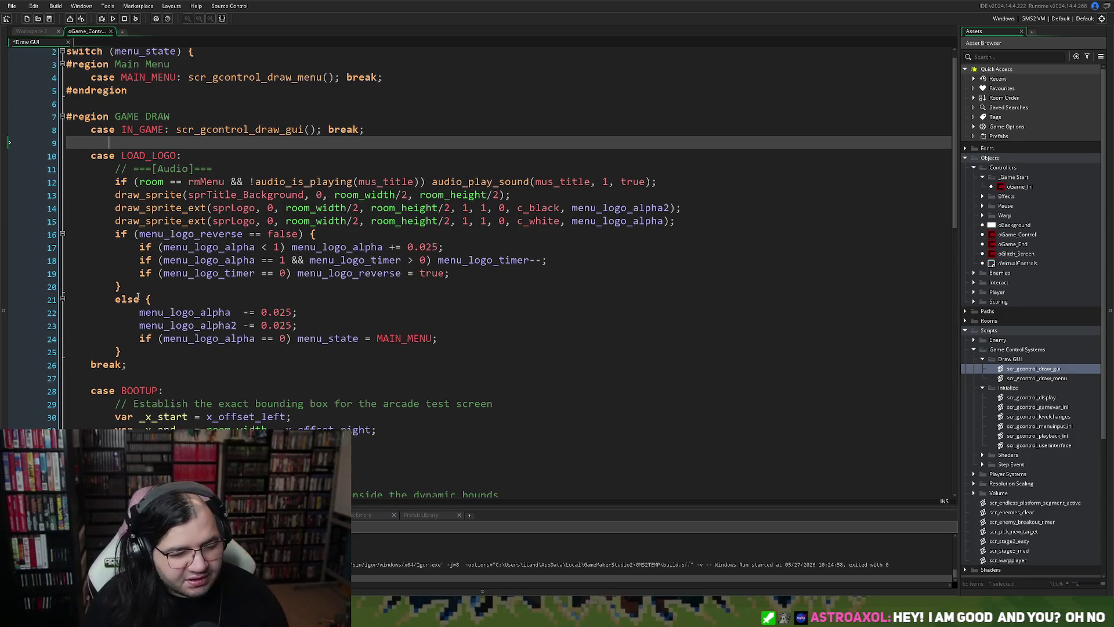
{"action": "scroll", "coordinate": [220, 263], "scroll_direction": "down", "scroll_amount": 3}
{"action": "scroll", "coordinate": [140, 317], "scroll_direction": "up", "scroll_amount": 2}
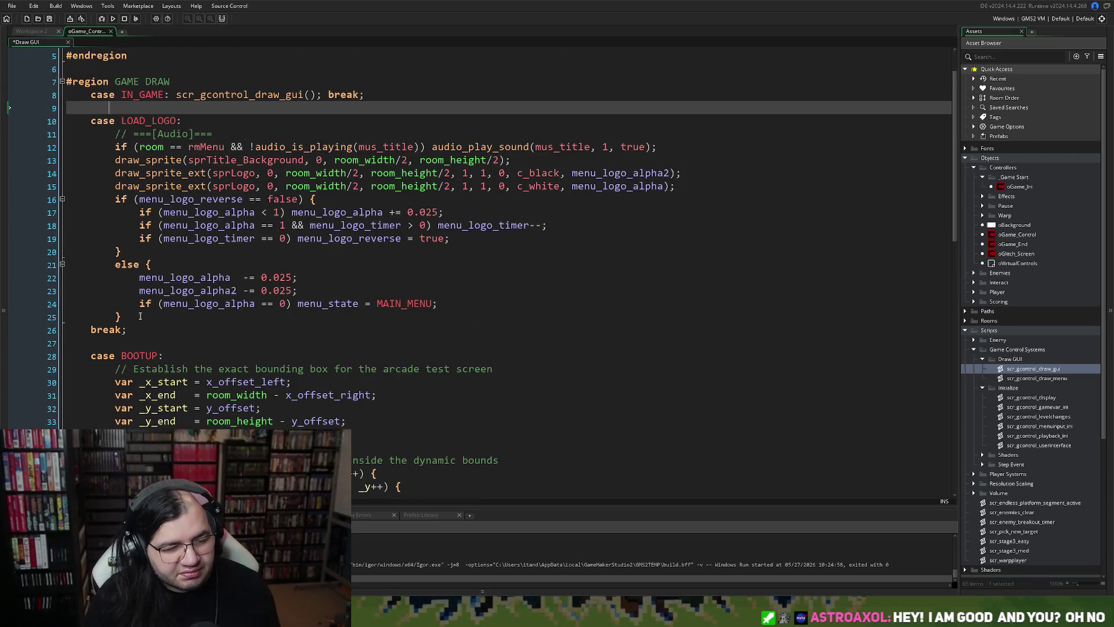
{"action": "mouse_move", "coordinate": [122, 316]}
{"action": "left_mouse_down"}
{"action": "mouse_move", "coordinate": [93, 133]}
{"action": "mouse_move", "coordinate": [118, 135]}
{"action": "left_mouse_up"}
{"action": "key", "text": "ctrl+c"}
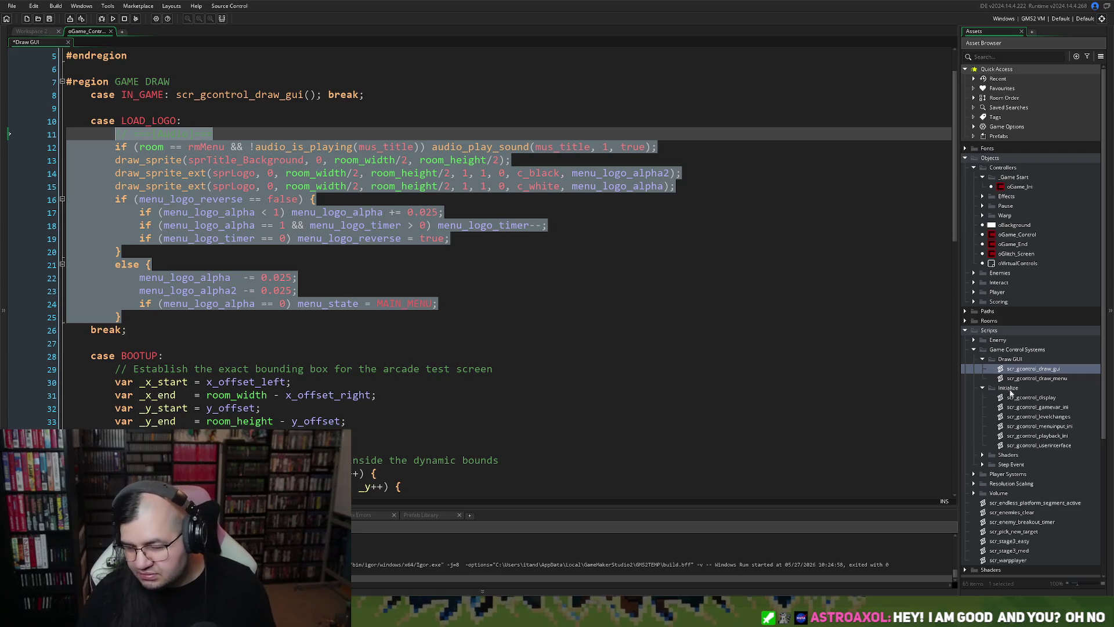
Bring up the options for the scr_gcontrol_draw_gui asset in the Asset Browser.
{"action": "right_click", "coordinate": [1011, 368]}
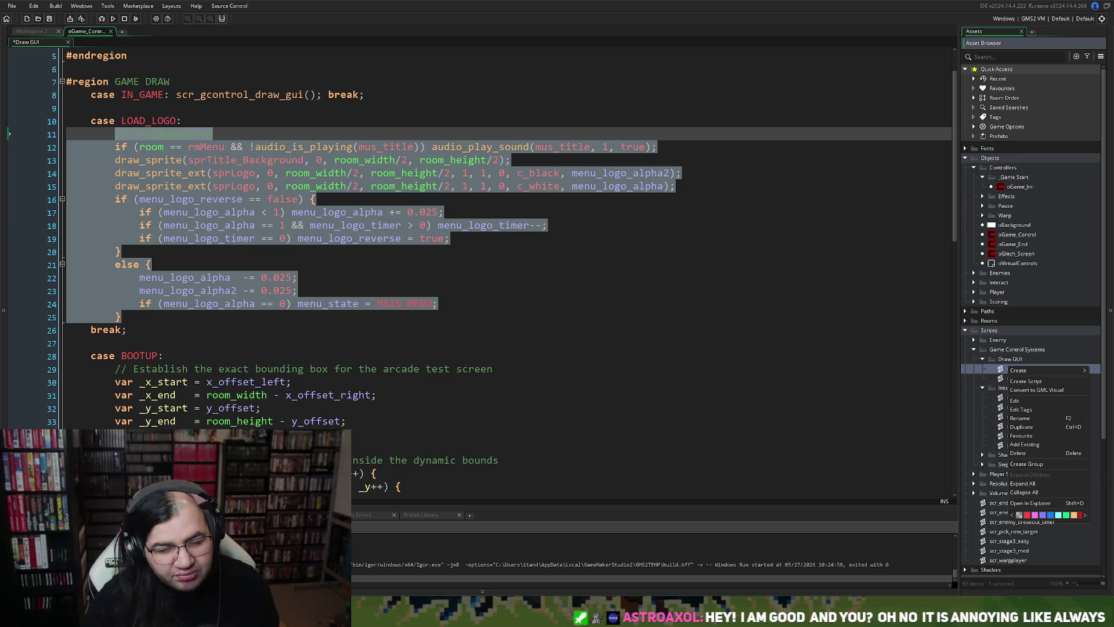
Create a new Draw GUI script and paste the logo-drawing code into it, unindented one level.
{"action": "left_click", "coordinate": [1024, 381]}
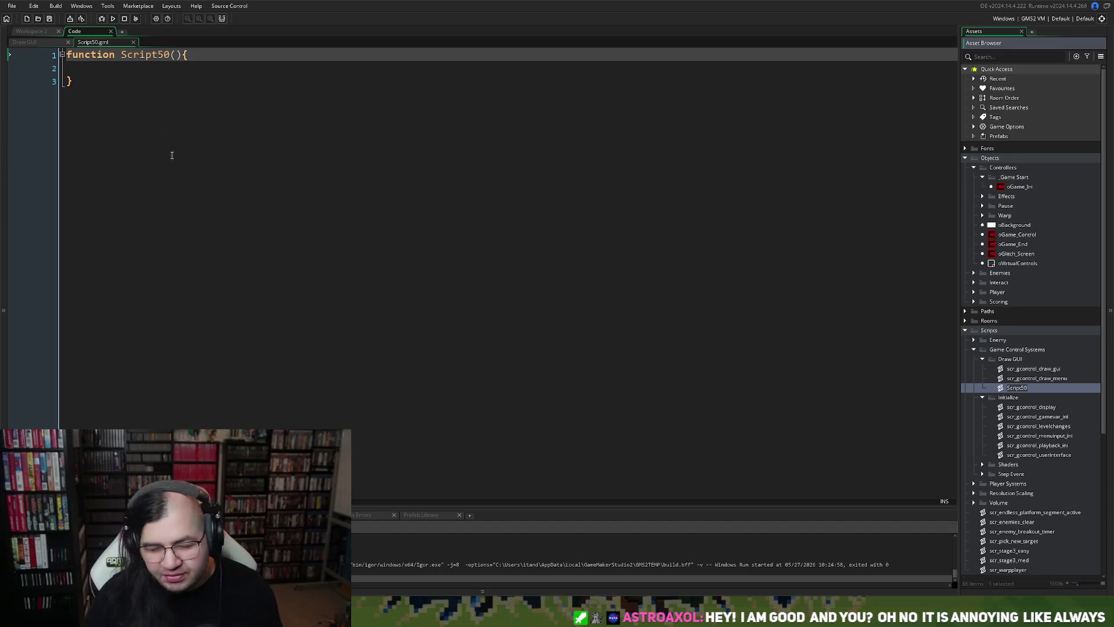
{"action": "left_click", "coordinate": [174, 69]}
{"action": "key", "text": "ctrl+v"}
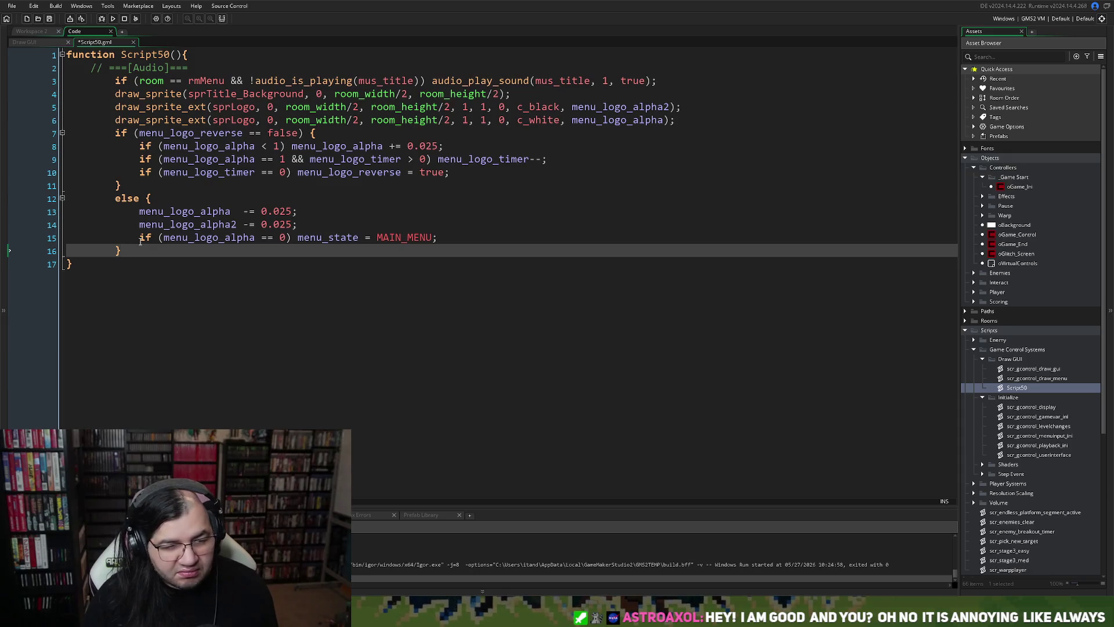
{"action": "left_click_drag", "start_coordinate": [140, 242], "coordinate": [107, 89]}
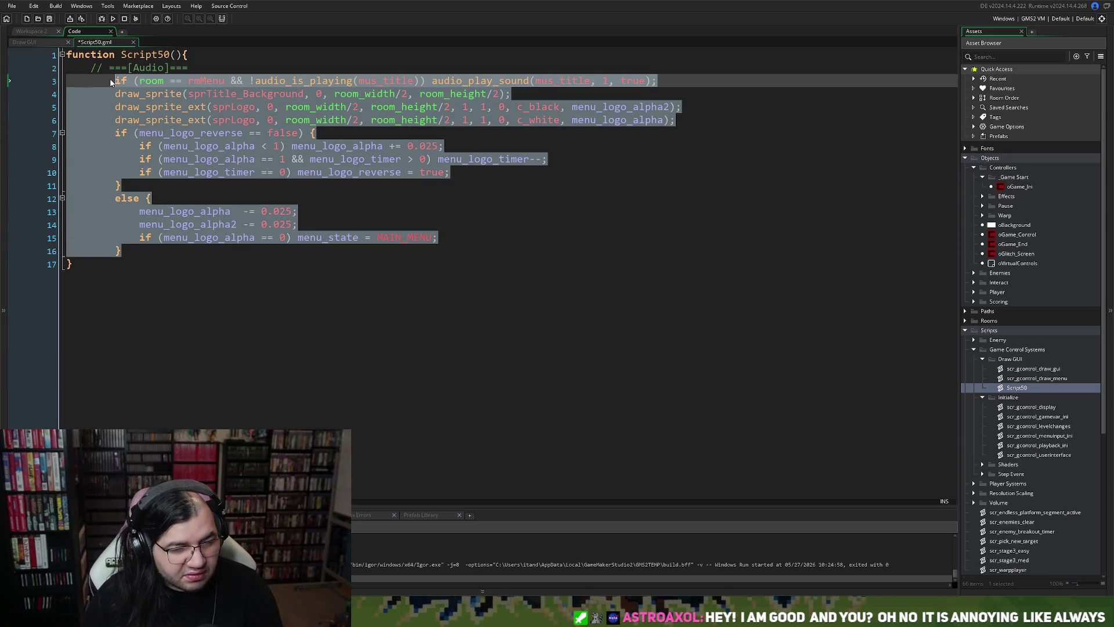
{"action": "key", "text": "BackSpace"}
{"action": "key", "text": "ctrl+z"}
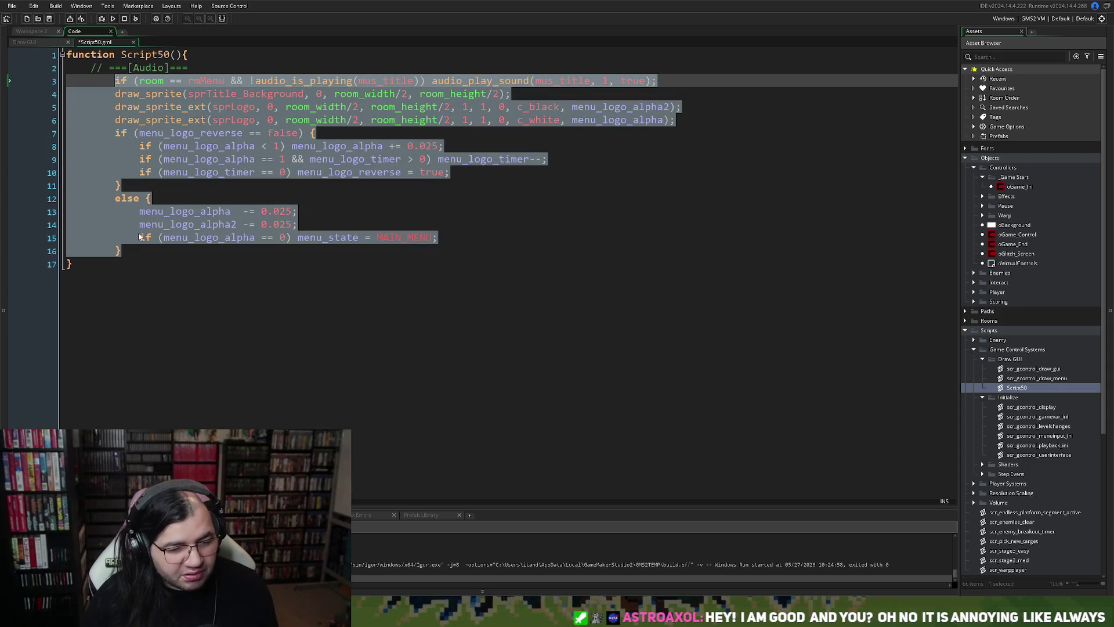
{"action": "key", "text": "shift+Tab"}
{"action": "left_click", "coordinate": [187, 277]}
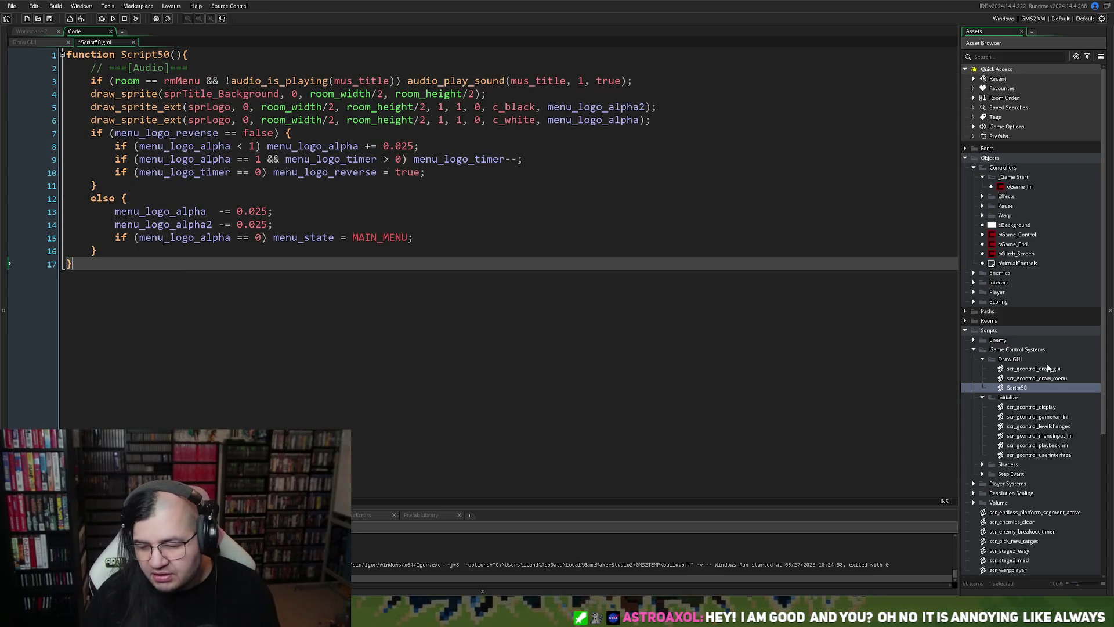
Rename both the script asset and its function to scr_gcontrol_draw_logo.
{"action": "right_click", "coordinate": [1023, 388]}
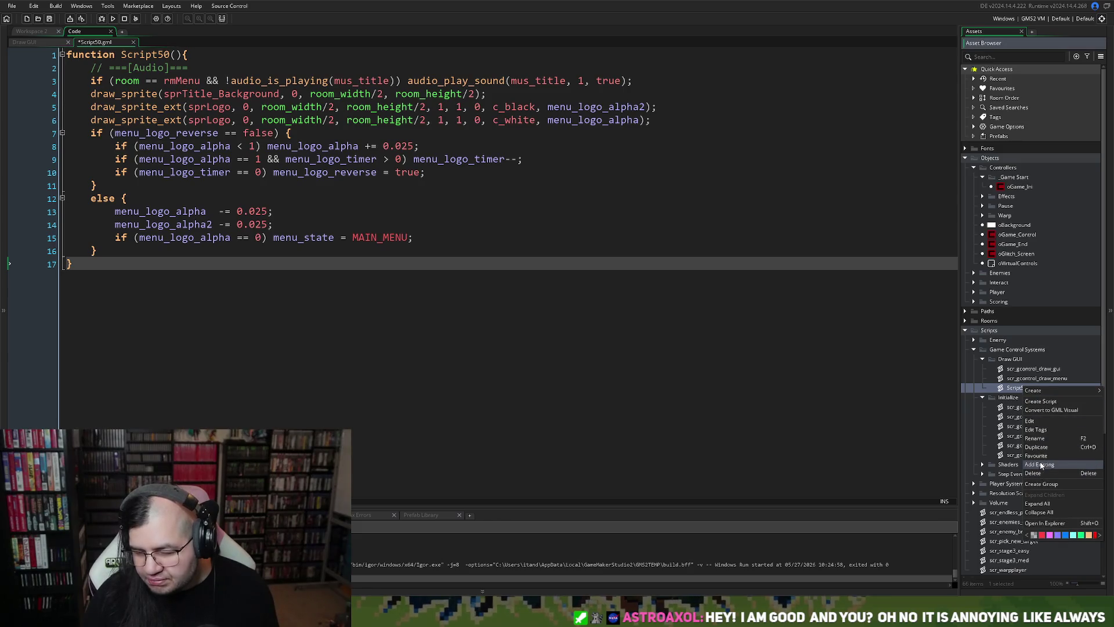
{"action": "left_click", "coordinate": [1038, 440]}
{"action": "type", "text": "scr_gcontrol_draw_"}
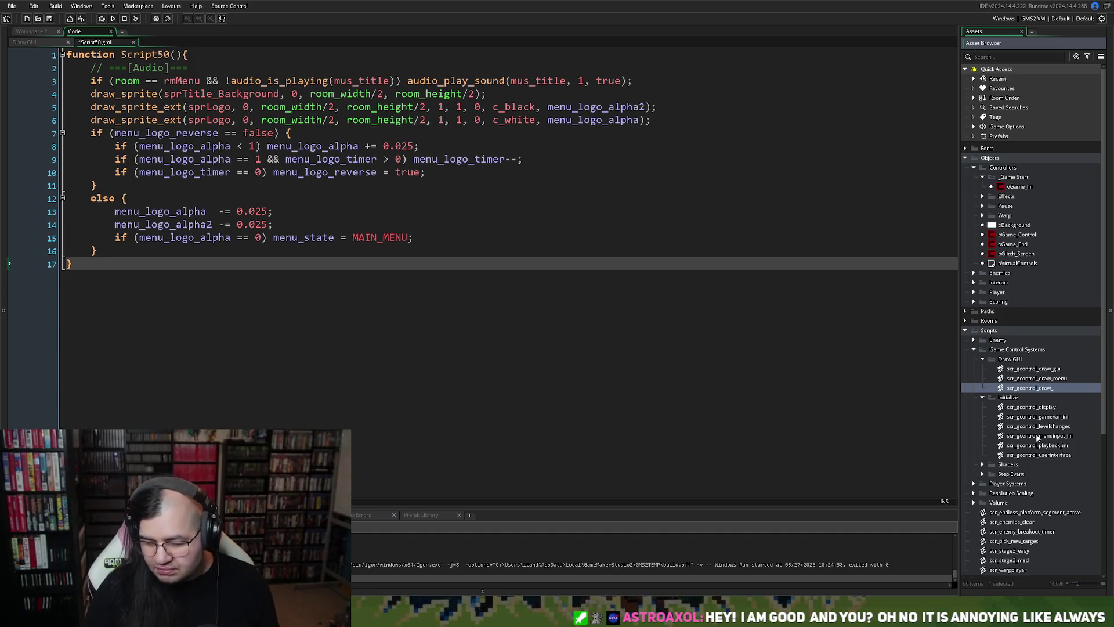
{"action": "type", "text": "logo"}
{"action": "key", "text": "Return"}
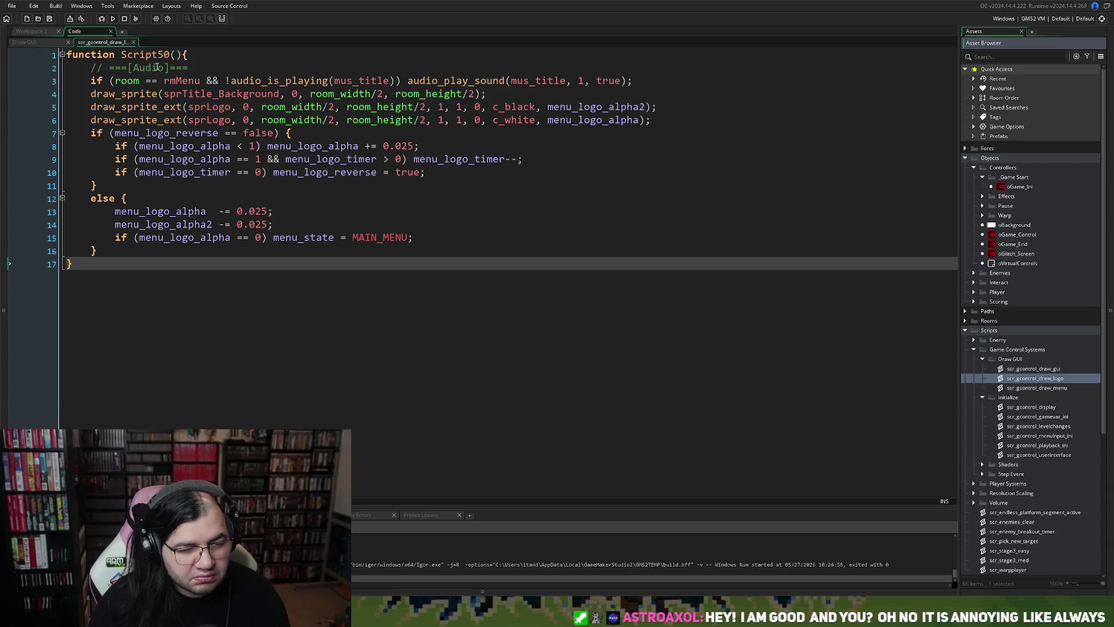
{"action": "right_click", "coordinate": [1039, 380]}
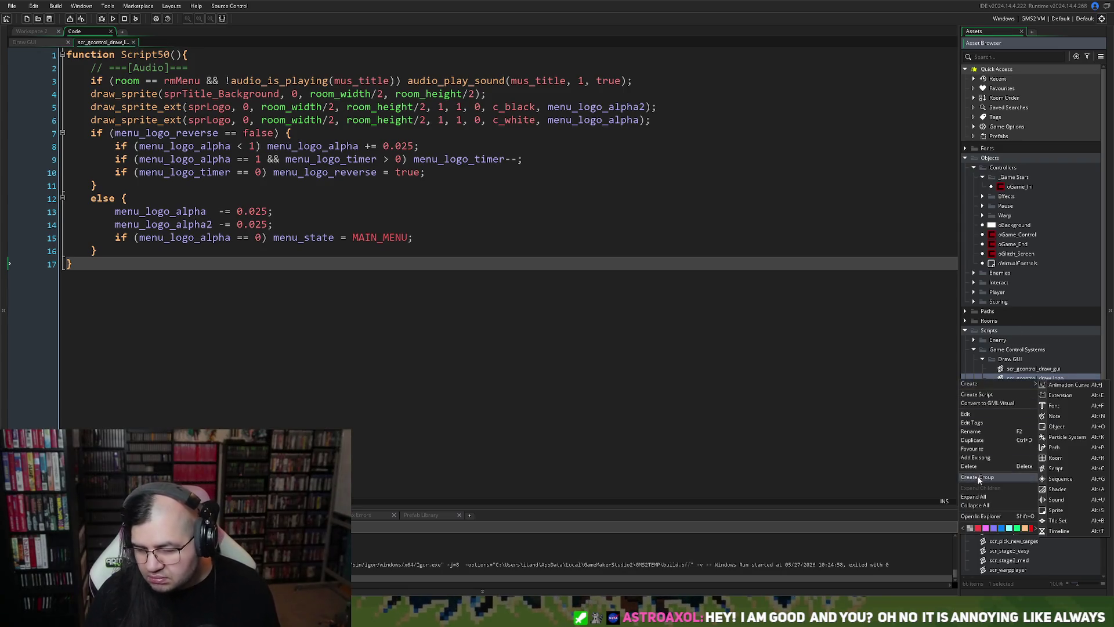
{"action": "left_click", "coordinate": [957, 430]}
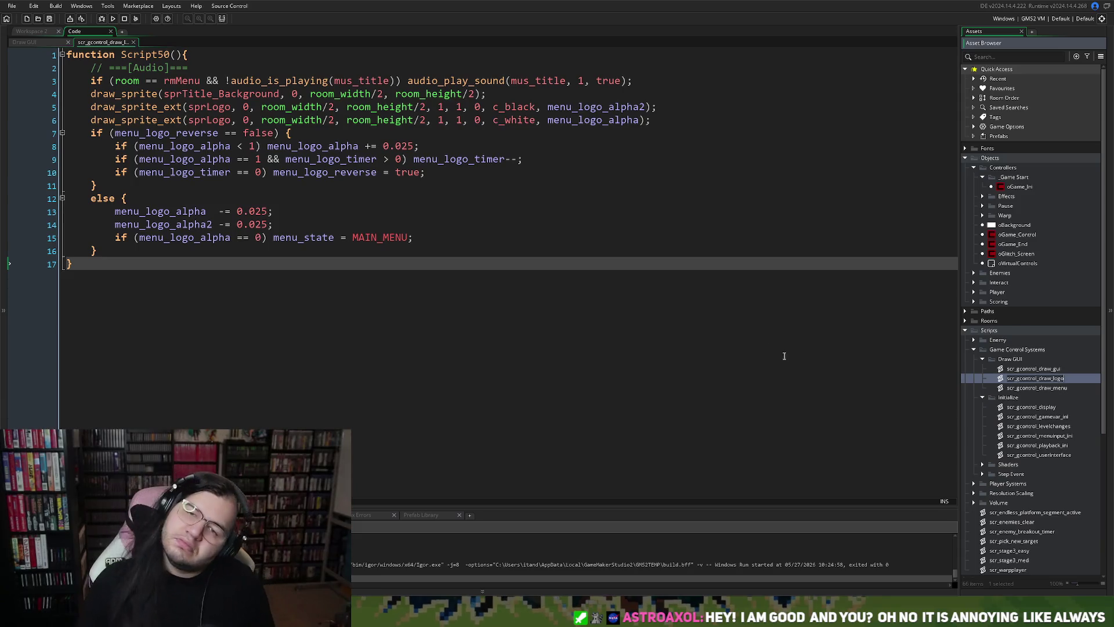
{"action": "left_click", "coordinate": [138, 58]}
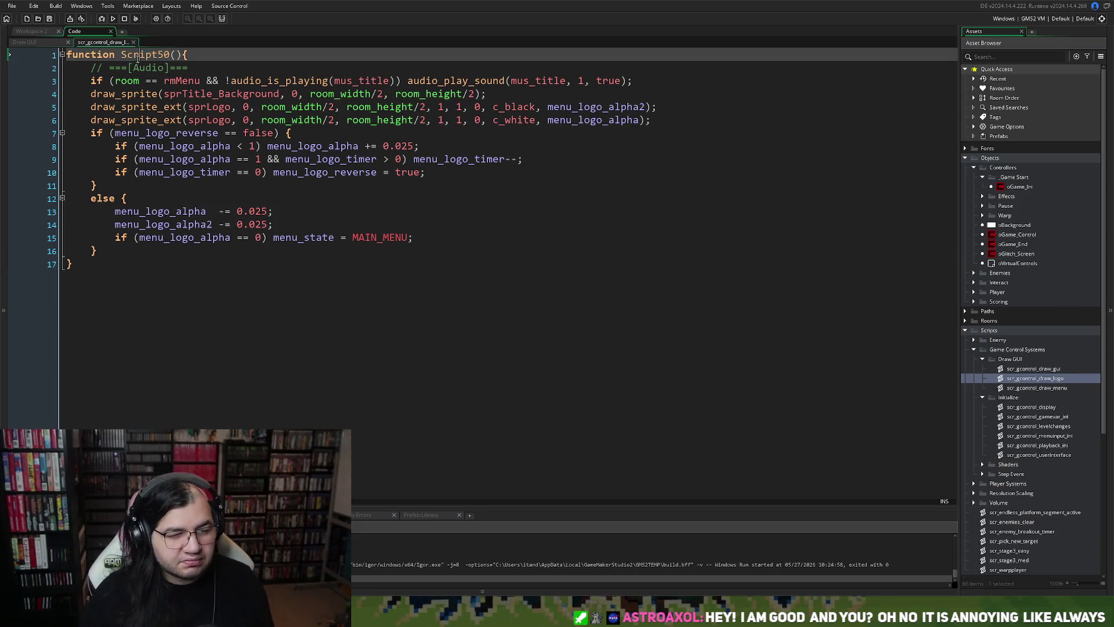
{"action": "double_click", "coordinate": [140, 55]}
{"action": "type", "text": "scr_gcontrol_draw_logo"}
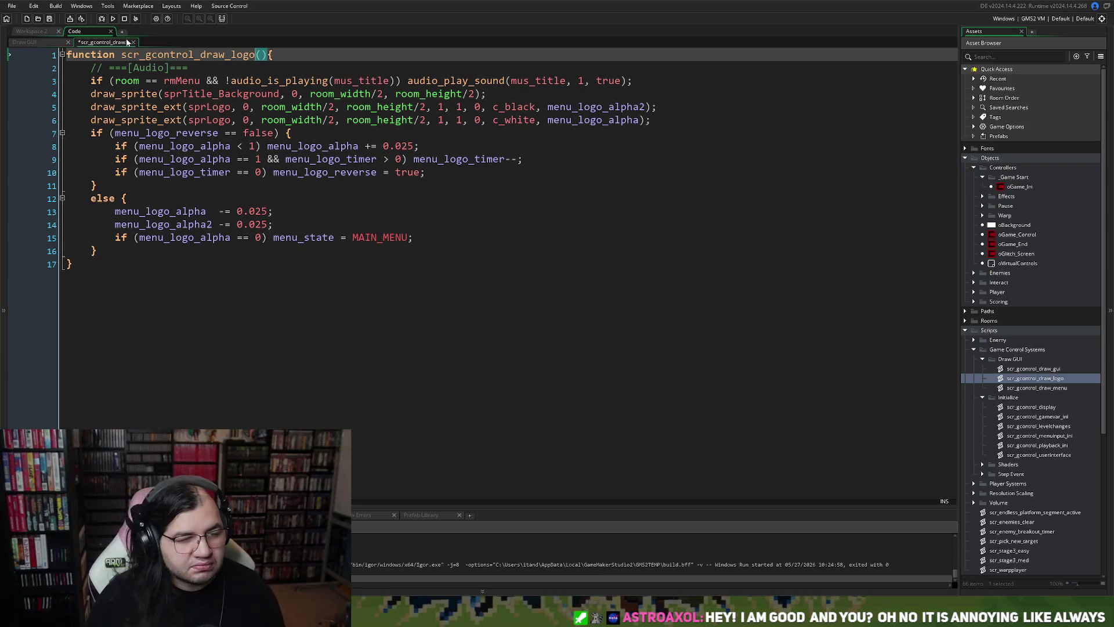
{"action": "left_click", "coordinate": [133, 42]}
Replace the inline LOAD_LOGO drawing code with a call to scr_gcontrol_draw_logo().
{"action": "left_click", "coordinate": [149, 312]}
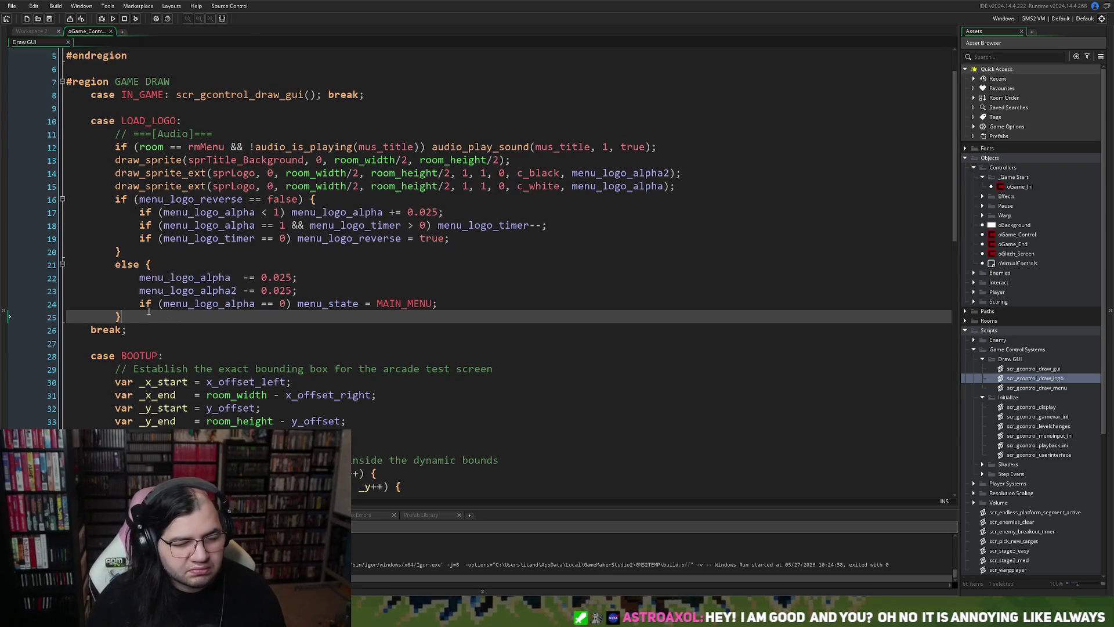
{"action": "mouse_move", "coordinate": [137, 315]}
{"action": "left_mouse_down"}
{"action": "mouse_move", "coordinate": [113, 147]}
{"action": "mouse_move", "coordinate": [183, 121]}
{"action": "left_mouse_up"}
{"action": "key", "text": "BackSpace"}
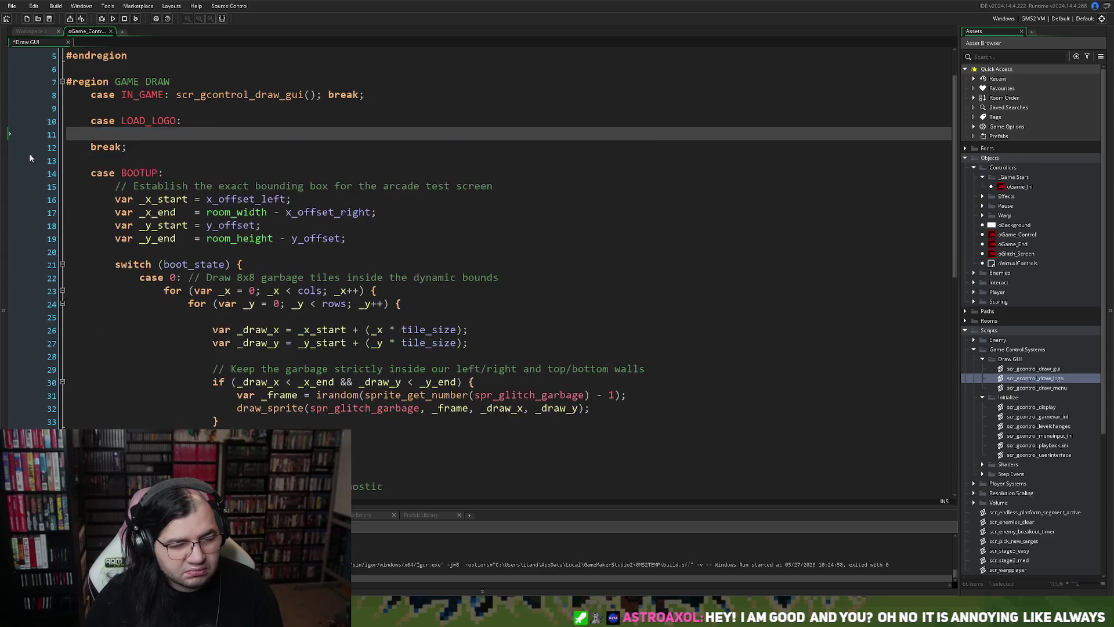
{"action": "type", "text": "scr_"}
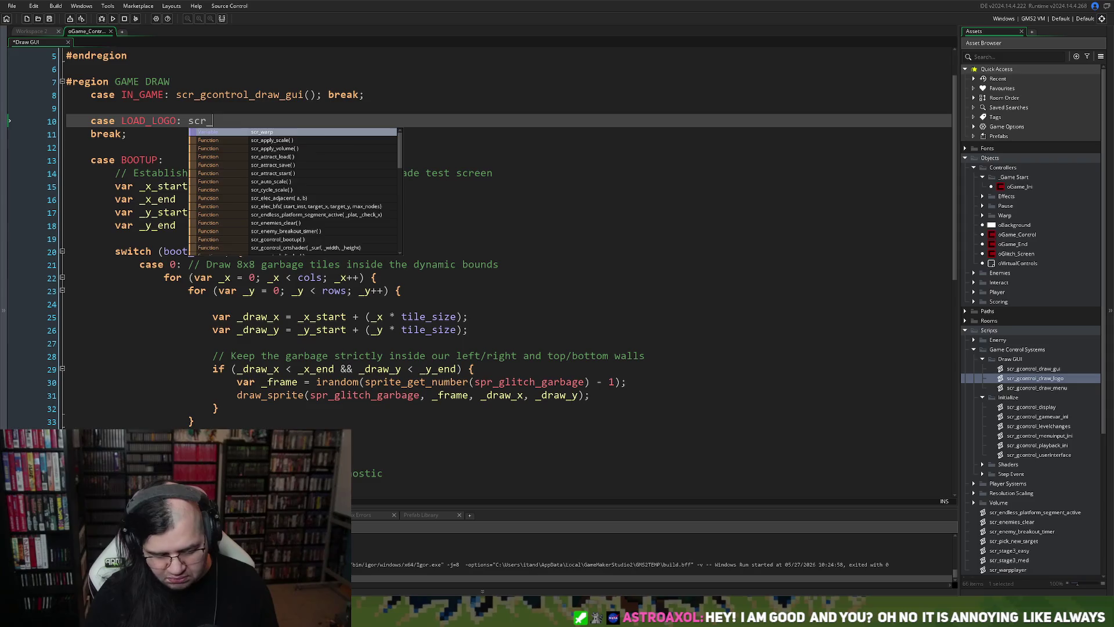
{"action": "type", "text": "gcontrol_dr"}
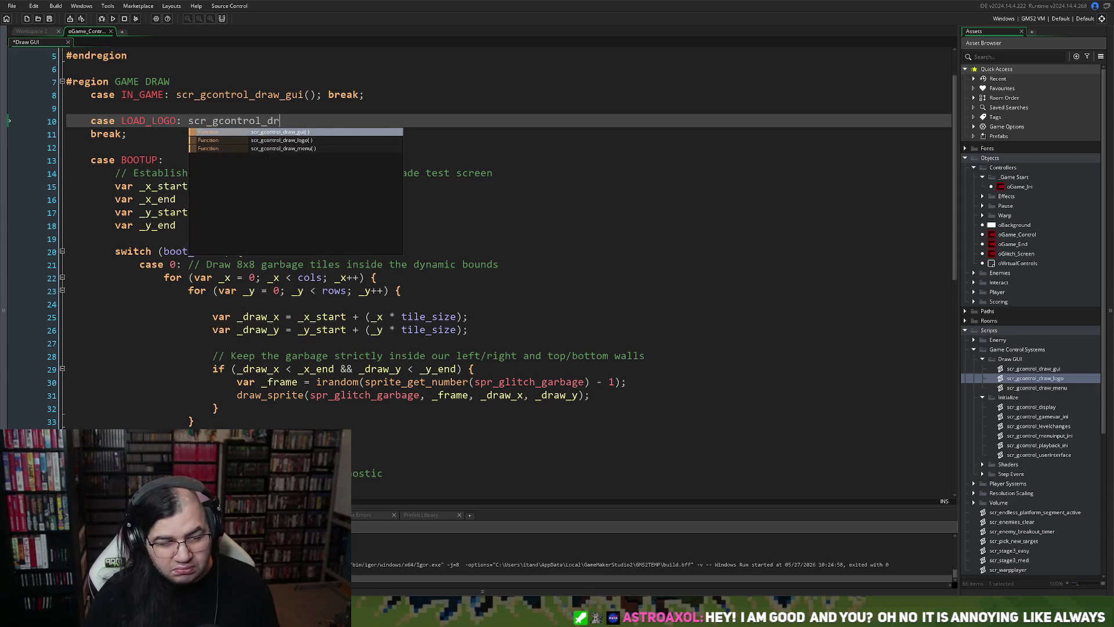
{"action": "left_click", "coordinate": [283, 140]}
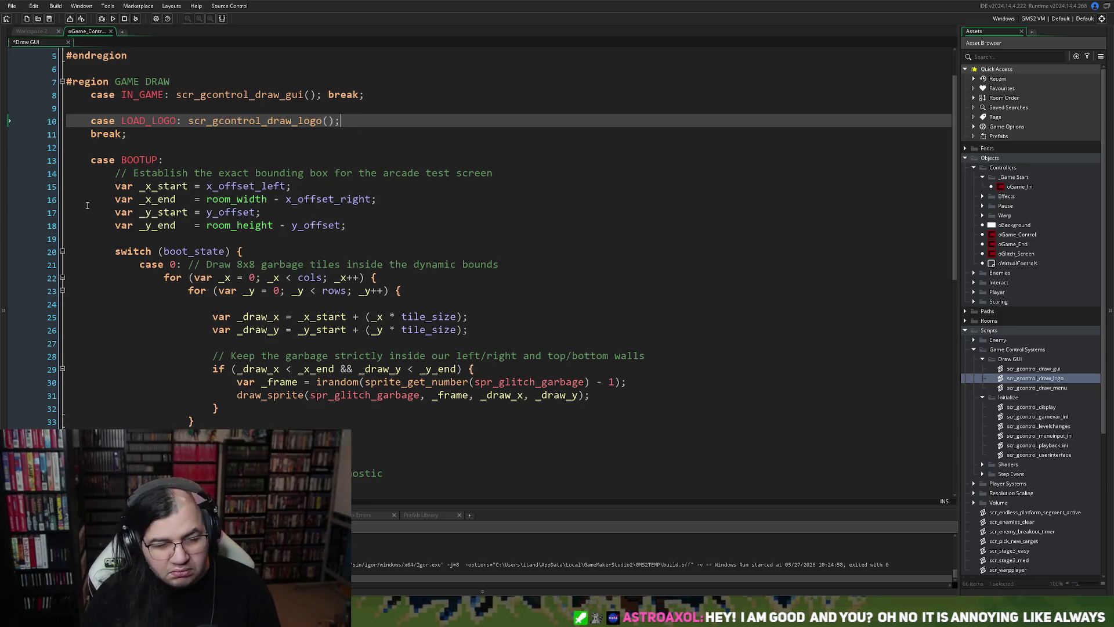
Join break; onto the LOAD_LOGO line, remove the blank line, and select the BOOTUP code.
{"action": "left_click", "coordinate": [88, 137]}
{"action": "key", "text": "BackSpace"}
{"action": "key", "text": "BackSpace"}
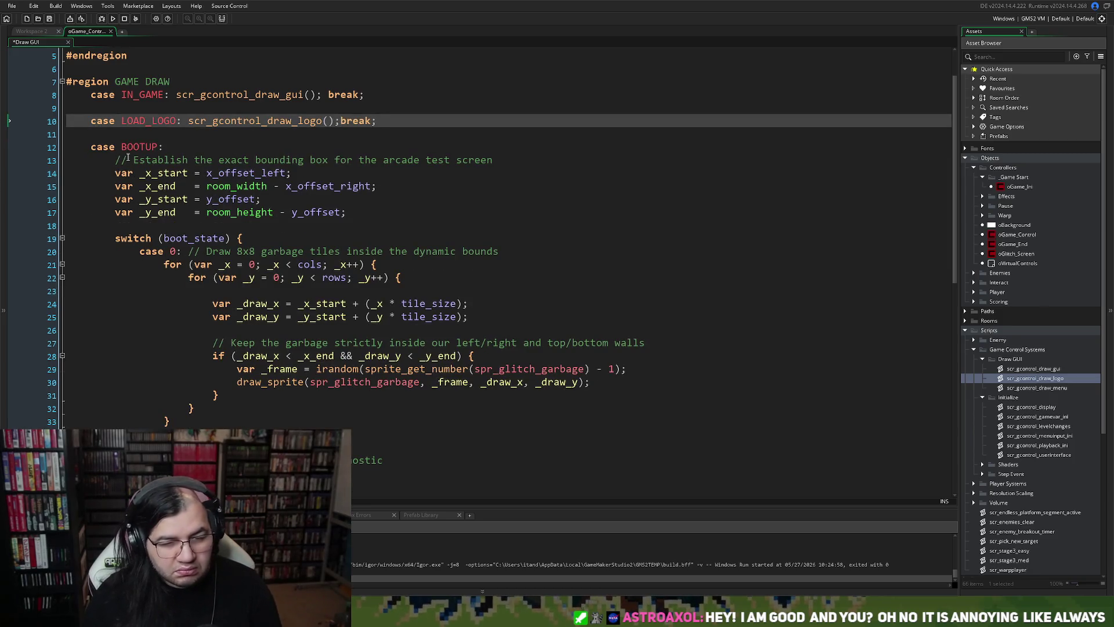
{"action": "left_click", "coordinate": [100, 110]}
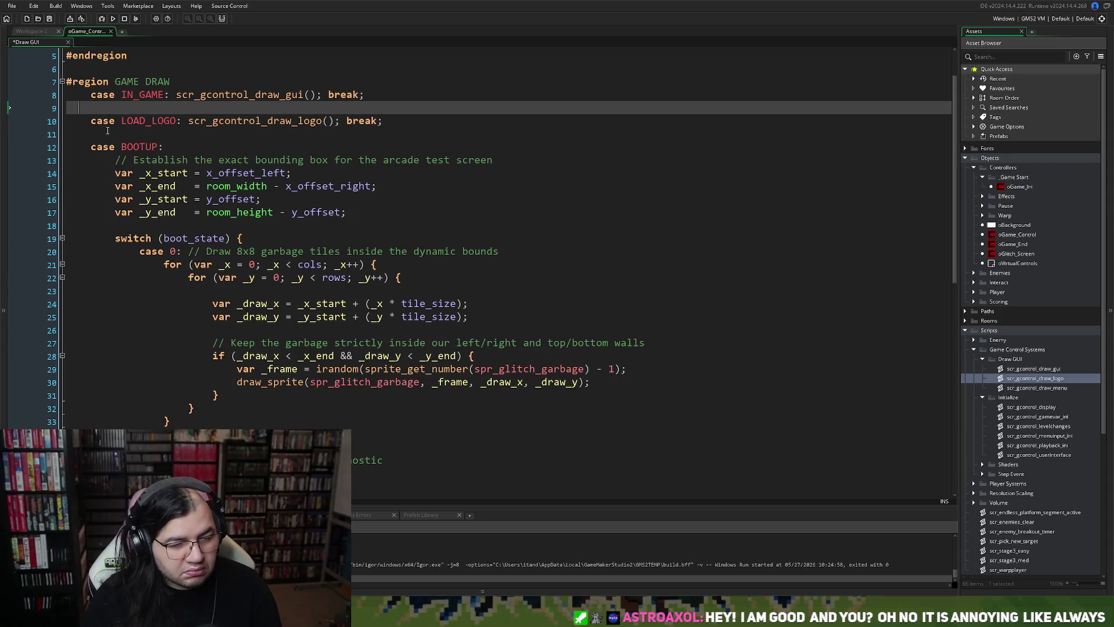
{"action": "key", "text": "BackSpace"}
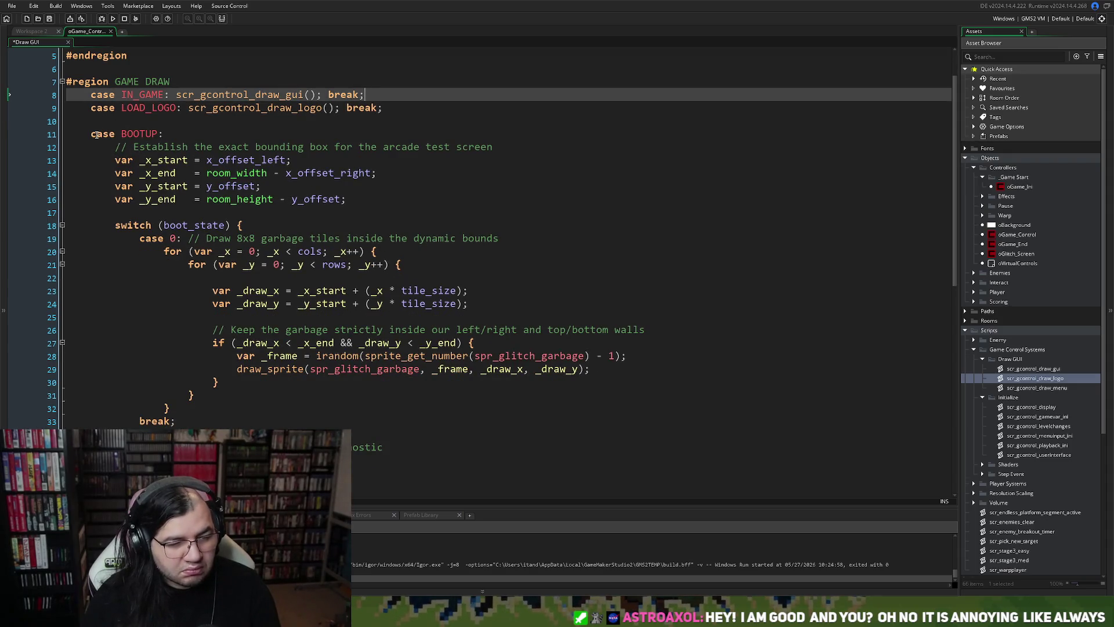
{"action": "scroll", "coordinate": [190, 269], "scroll_direction": "down", "scroll_amount": 11}
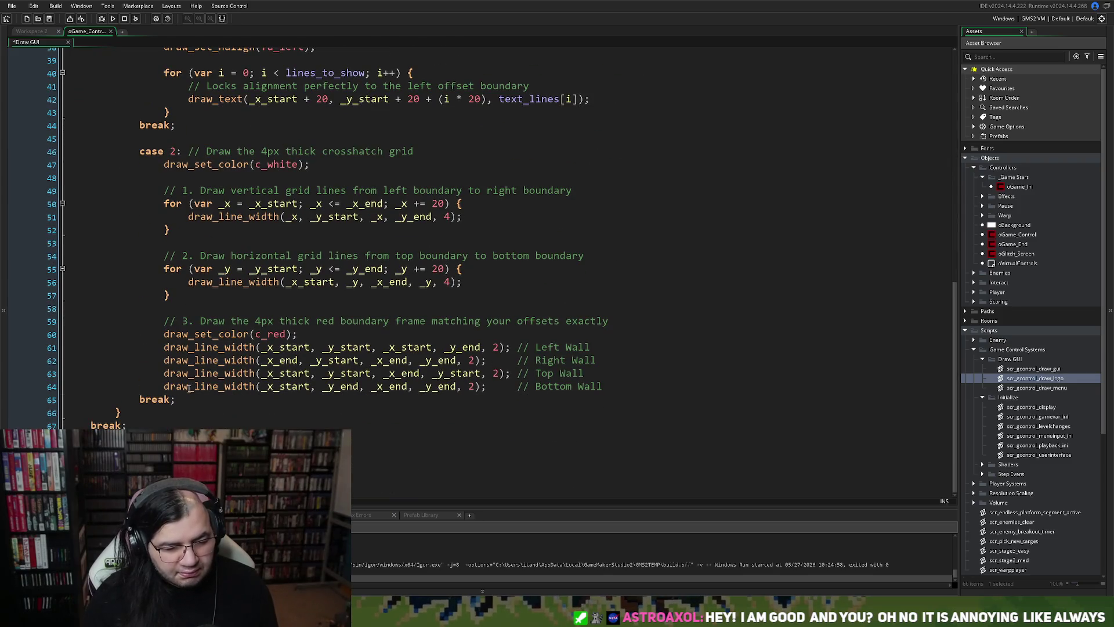
{"action": "scroll", "coordinate": [168, 392], "scroll_direction": "up", "scroll_amount": 11}
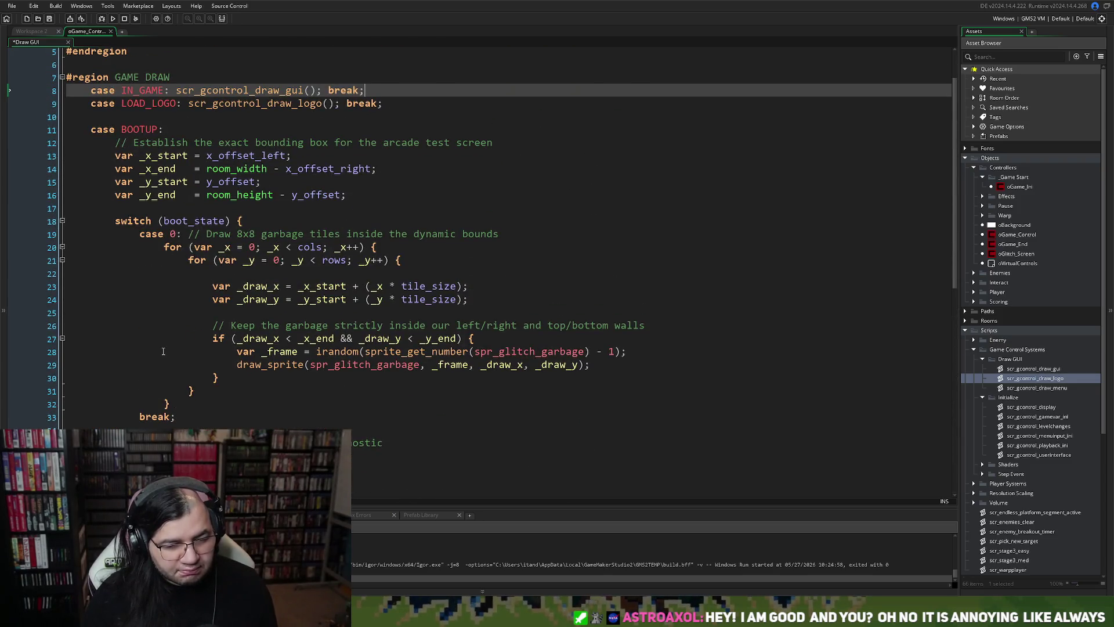
{"action": "scroll", "coordinate": [163, 351], "scroll_direction": "down", "scroll_amount": 11}
{"action": "mouse_move", "coordinate": [116, 430]}
{"action": "left_mouse_down"}
{"action": "mouse_move", "coordinate": [116, 49]}
{"action": "mouse_move", "coordinate": [116, 170]}
{"action": "mouse_move", "coordinate": [115, 158]}
{"action": "left_mouse_up"}
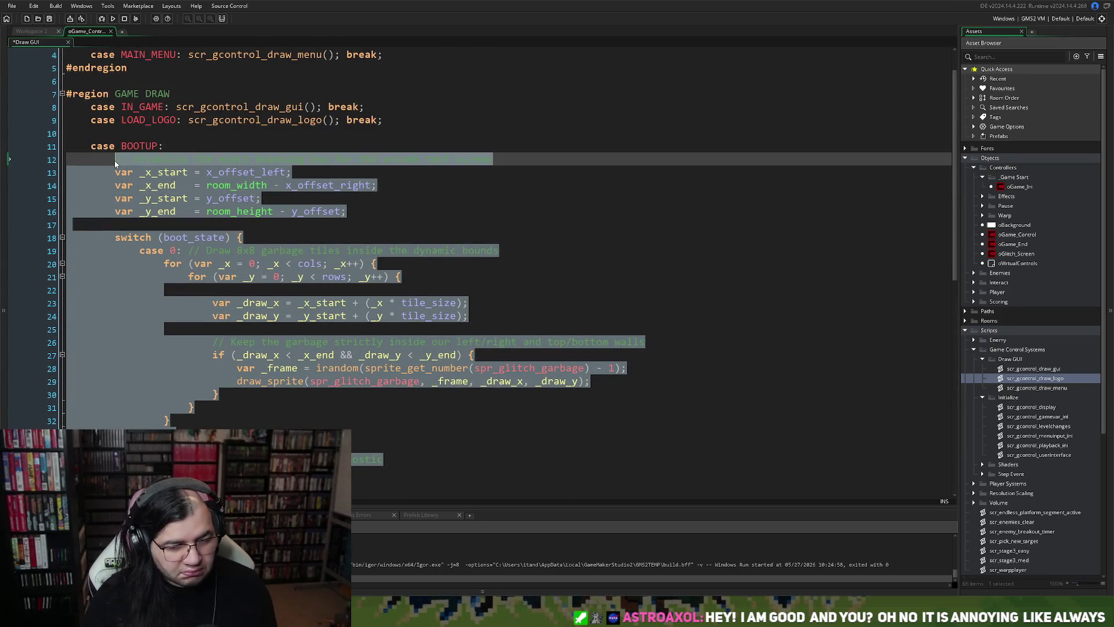
Create a Bootup group under Draw GUI and move scr_gcontrol_draw_logo into it.
{"action": "right_click", "coordinate": [1028, 378]}
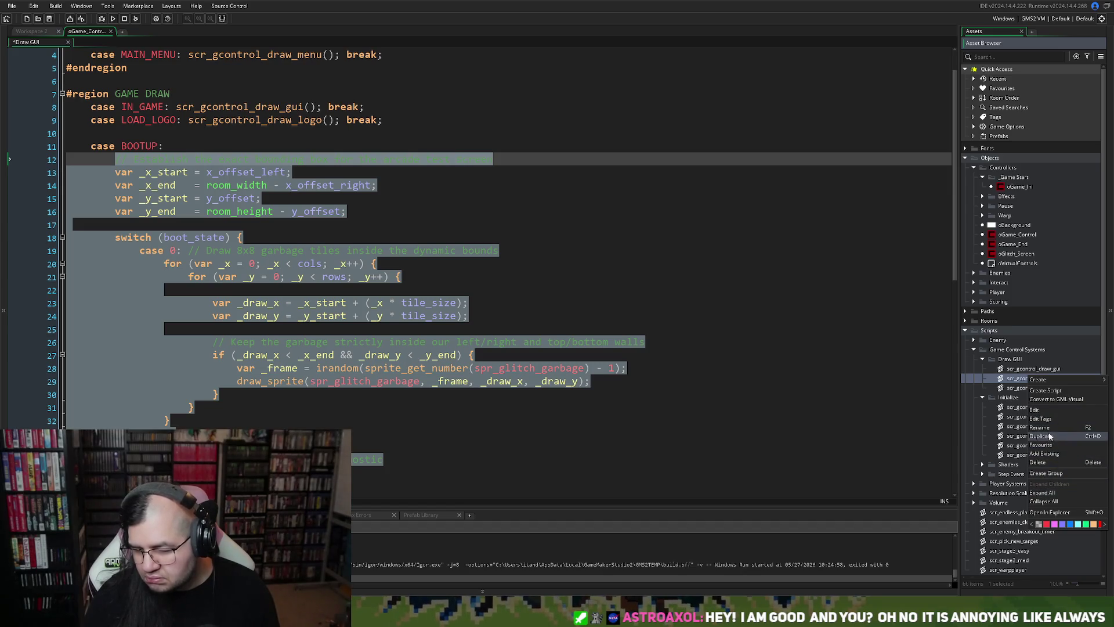
{"action": "left_click", "coordinate": [1044, 474]}
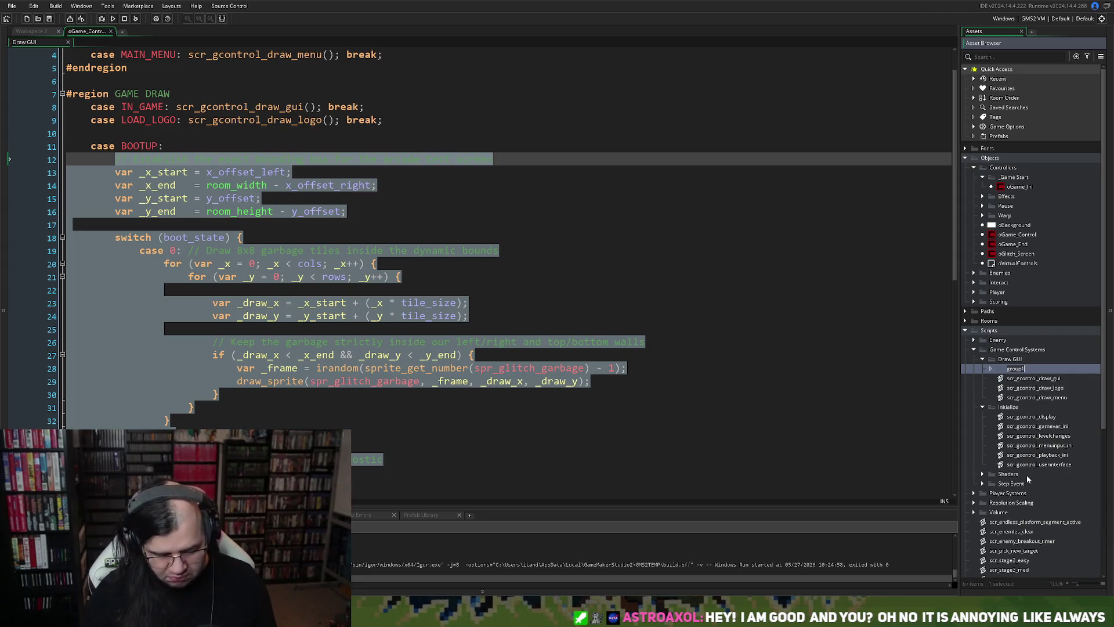
{"action": "type", "text": "Bootup"}
{"action": "key", "text": "Return"}
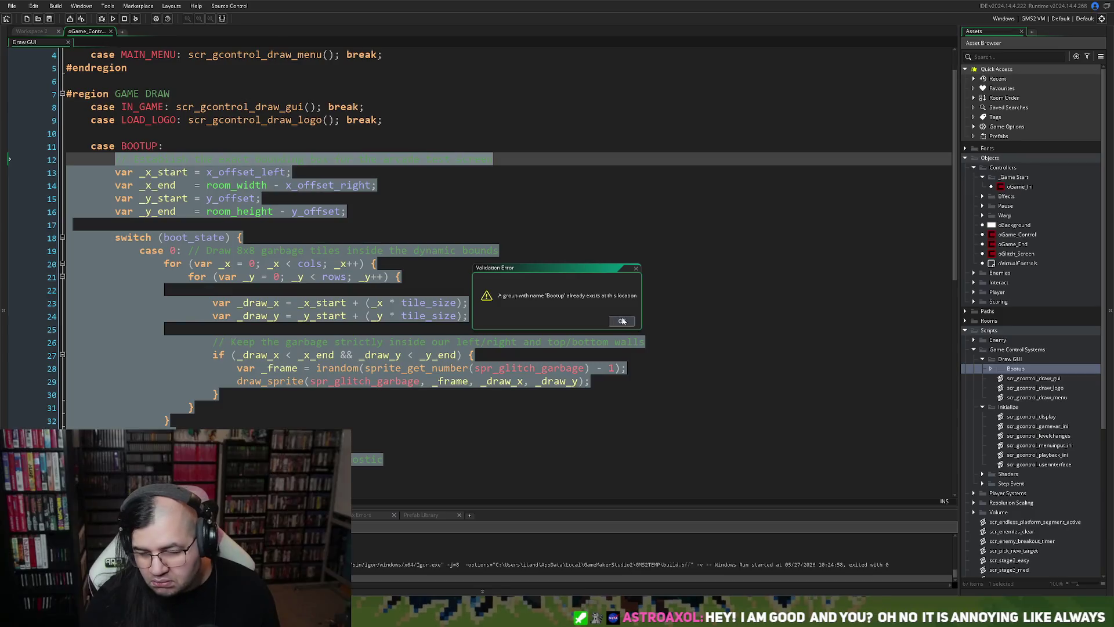
{"action": "mouse_move", "coordinate": [1018, 381]}
{"action": "left_mouse_down"}
{"action": "mouse_move", "coordinate": [1016, 370]}
{"action": "mouse_move", "coordinate": [1033, 384]}
{"action": "mouse_move", "coordinate": [1025, 369]}
{"action": "left_mouse_up"}
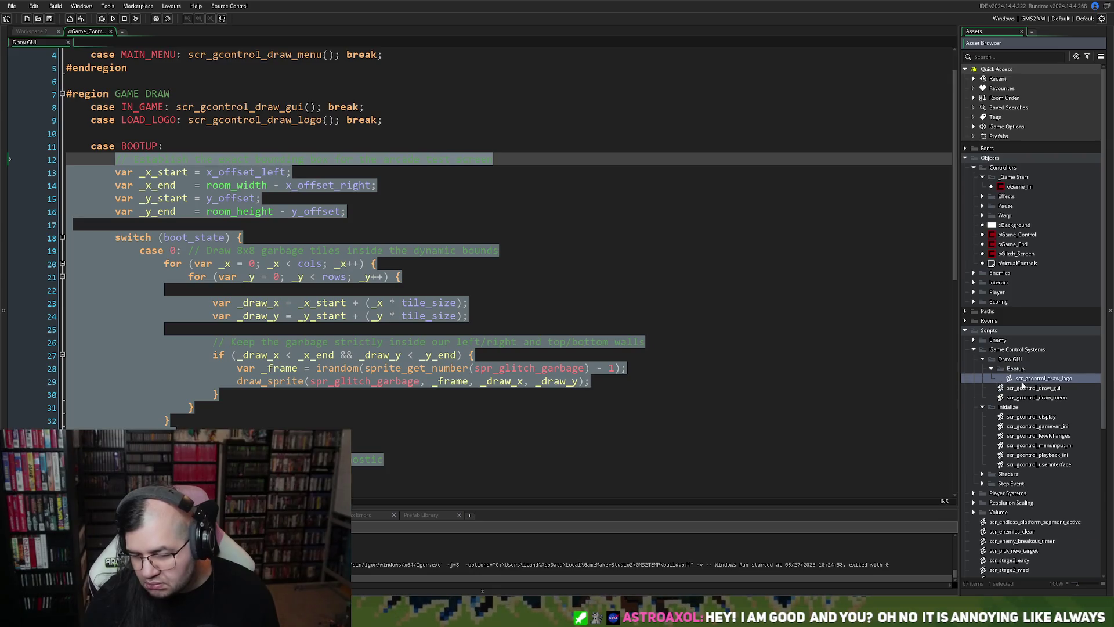
Add a new script to the Bootup group, naming it scr_gcontrol_draw_boot.
{"action": "right_click", "coordinate": [1022, 381]}
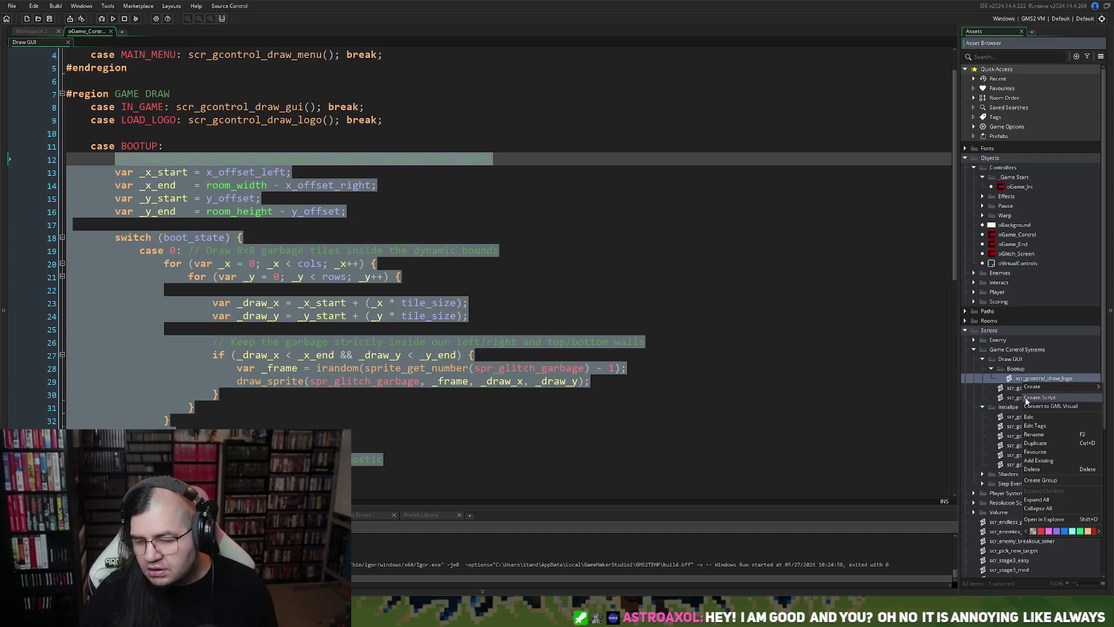
{"action": "left_click", "coordinate": [1023, 398]}
{"action": "type", "text": "scr"}
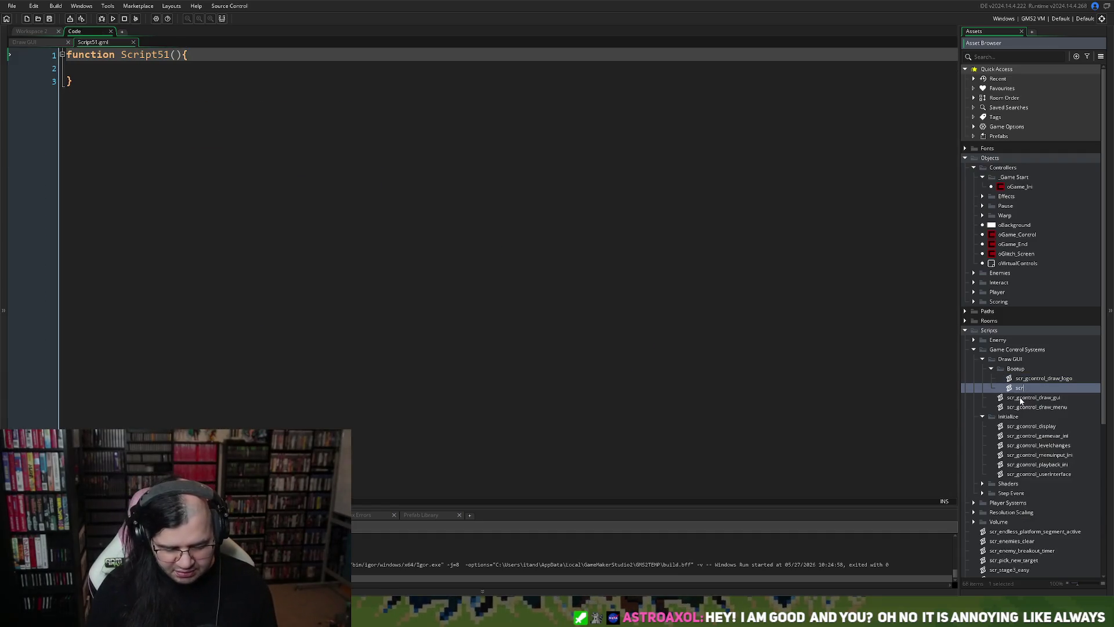
{"action": "type", "text": "_gcontrol"}
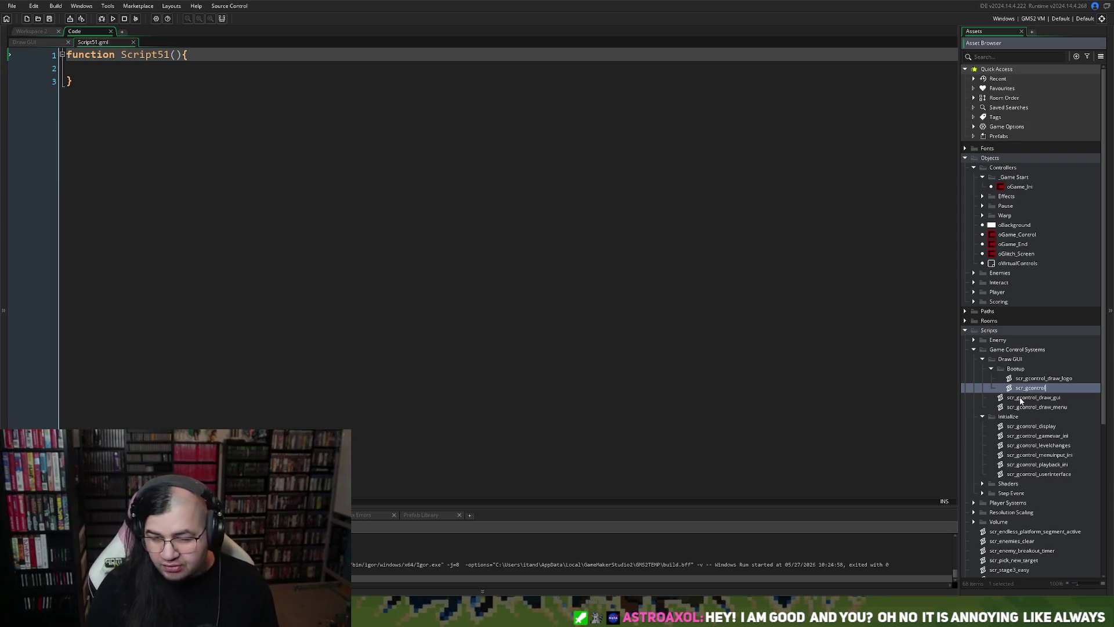
{"action": "type", "text": "_draw_b"}
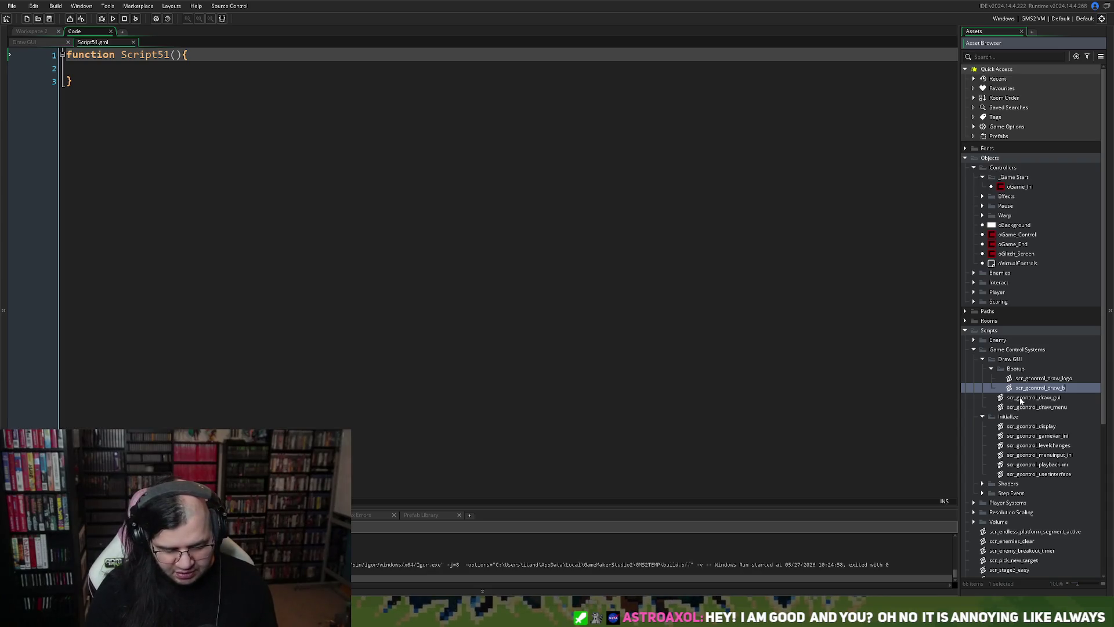
{"action": "type", "text": "oot"}
Confirm the name scr_gcontrol_draw_boot and paste the BOOTUP drawing code into that script.
{"action": "key", "text": "Return"}
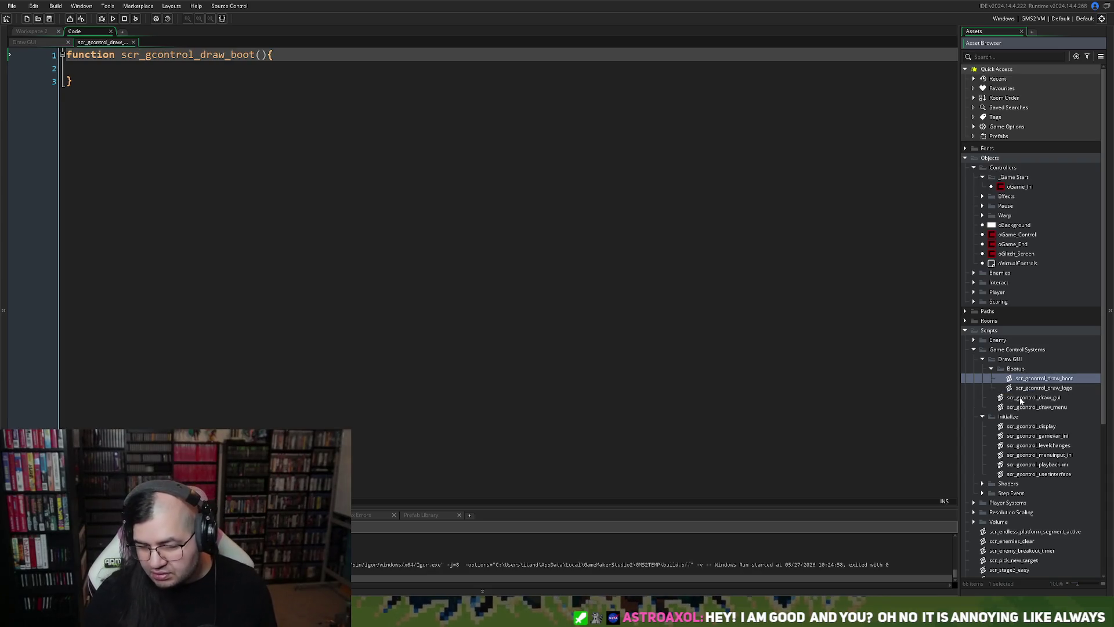
{"action": "key", "text": "ctrl+a"}
{"action": "key", "text": "ctrl+v"}
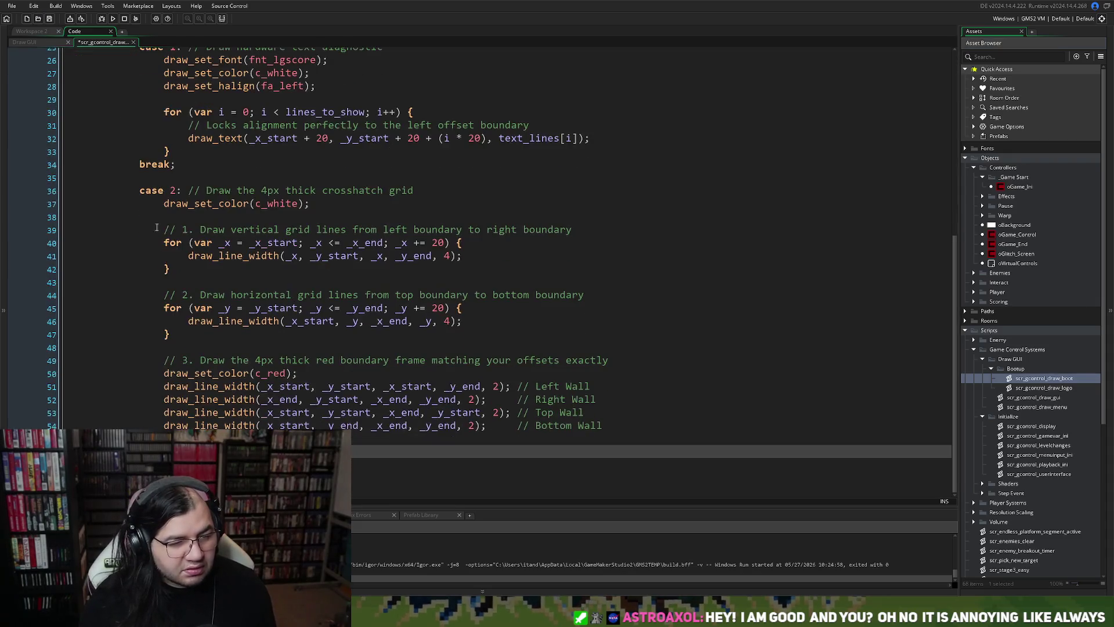
{"action": "key", "text": "ctrl+a"}
{"action": "scroll", "coordinate": [103, 83], "scroll_direction": "up", "scroll_amount": 8}
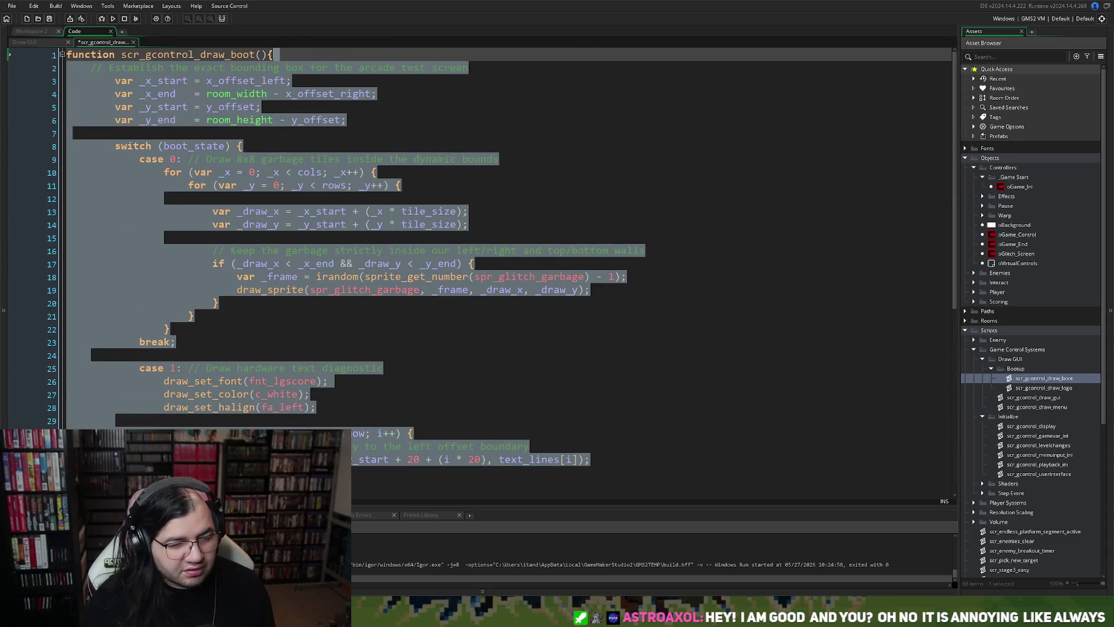
{"action": "left_click", "coordinate": [130, 96]}
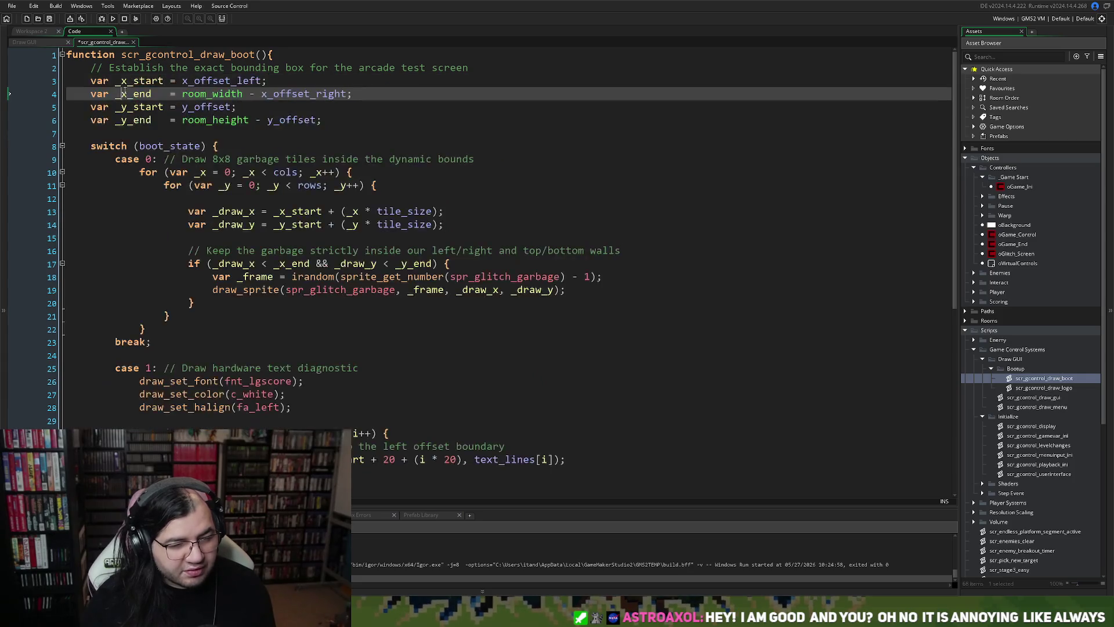
{"action": "scroll", "coordinate": [130, 97], "scroll_direction": "down", "scroll_amount": 8}
{"action": "right_click", "coordinate": [129, 94]}
Delete the inline BOOTUP drawing code from the Draw GUI event.
{"action": "left_click", "coordinate": [133, 42]}
{"action": "scroll", "coordinate": [168, 210], "scroll_direction": "down", "scroll_amount": 3}
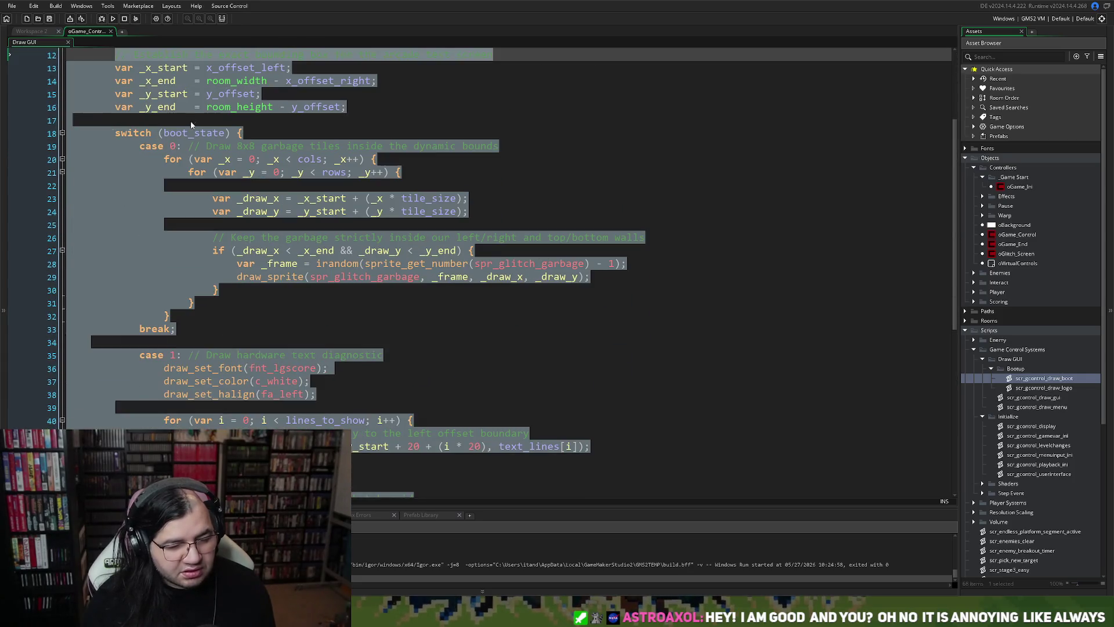
{"action": "scroll", "coordinate": [167, 210], "scroll_direction": "down", "scroll_amount": 5}
{"action": "left_click", "coordinate": [235, 276]}
{"action": "scroll", "coordinate": [235, 309], "scroll_direction": "down", "scroll_amount": 2}
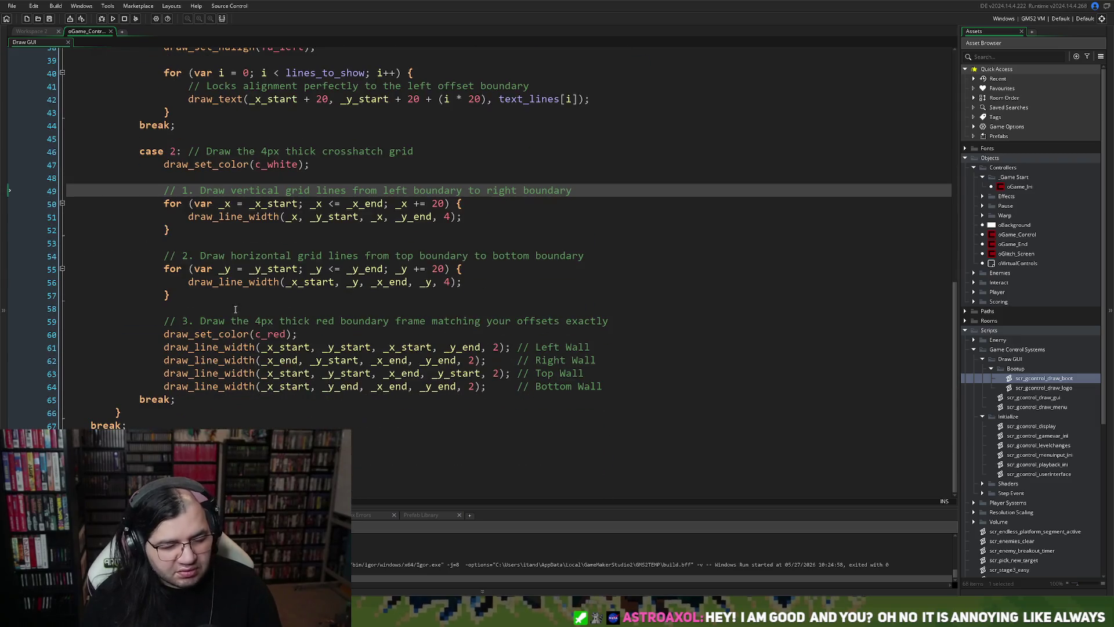
{"action": "mouse_move", "coordinate": [132, 411]}
{"action": "left_mouse_down"}
{"action": "mouse_move", "coordinate": [119, 50]}
{"action": "mouse_move", "coordinate": [114, 238]}
{"action": "mouse_move", "coordinate": [112, 199]}
{"action": "left_mouse_up"}
{"action": "key", "text": "Delete"}
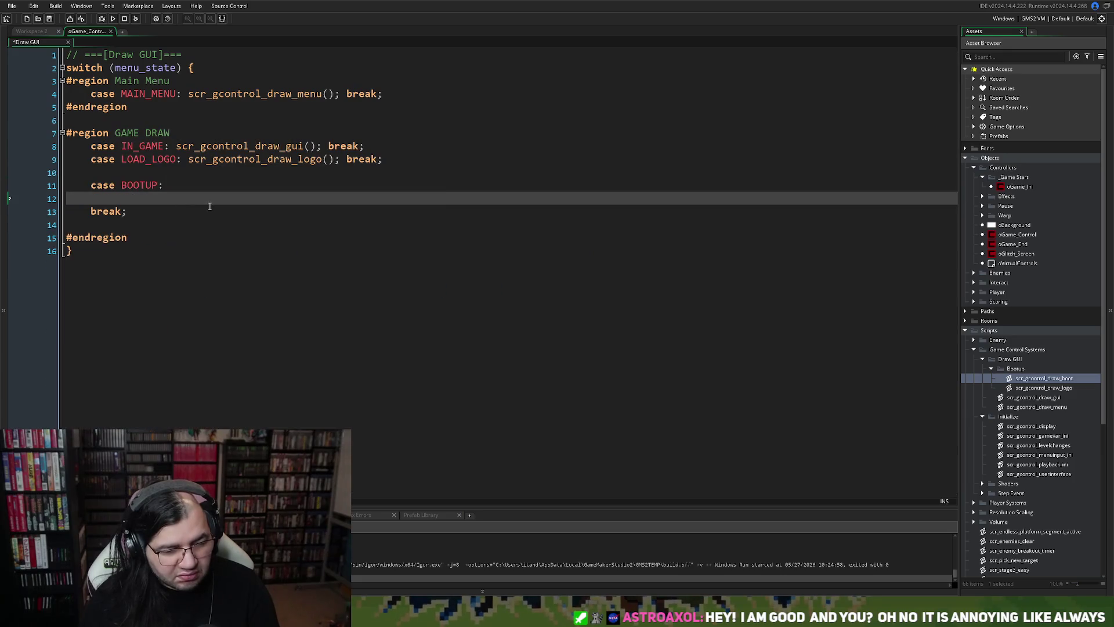
Make the BOOTUP case call scr_gcontrol_draw_boot(); with break; on the same line.
{"action": "key", "text": "Delete"}
{"action": "key", "text": "BackSpace"}
{"action": "key", "text": "BackSpace"}
{"action": "key", "text": "BackSpace"}
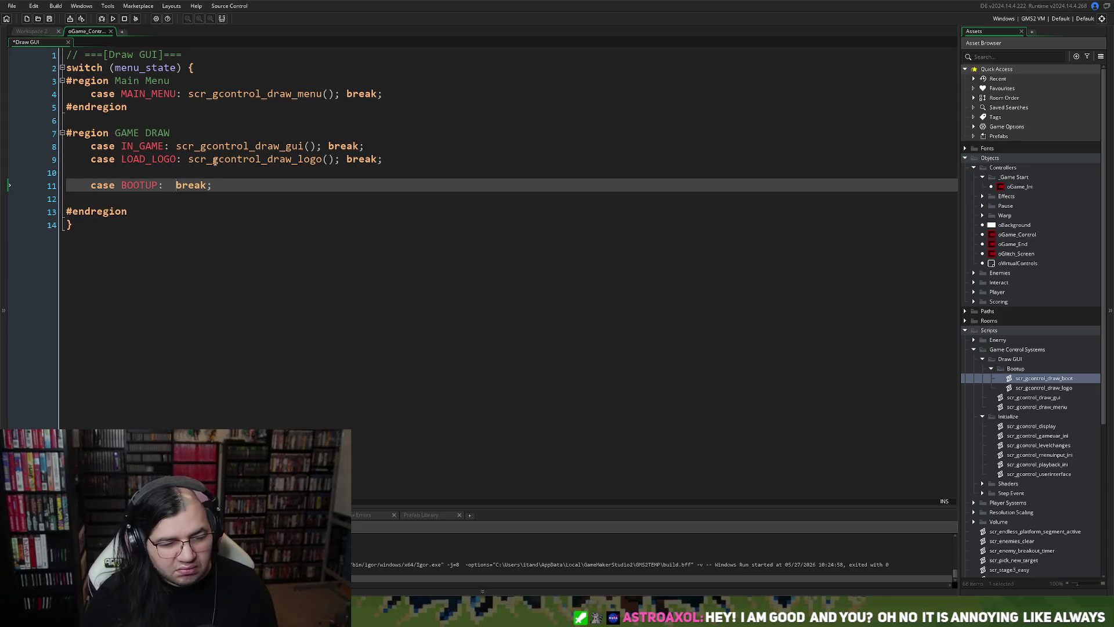
{"action": "double_click", "coordinate": [324, 159]}
{"action": "key", "text": "ctrl+c"}
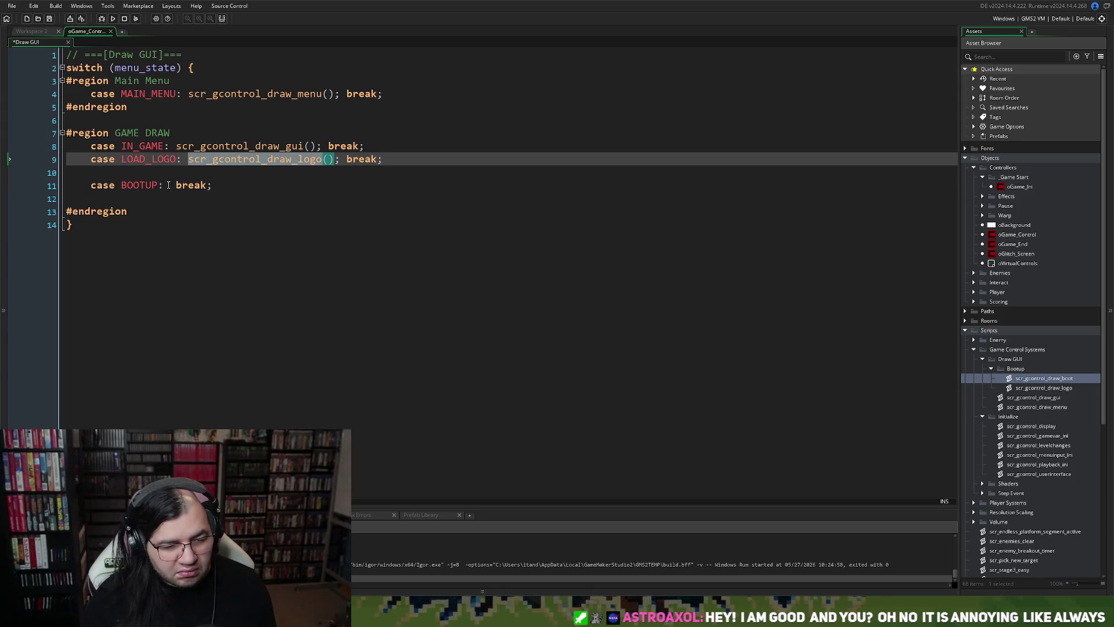
{"action": "left_click", "coordinate": [168, 185]}
{"action": "key", "text": "ctrl+v"}
{"action": "key", "text": "BackSpace"}
{"action": "key", "text": "BackSpace"}
{"action": "key", "text": "BackSpace"}
{"action": "type", "text": "l"}
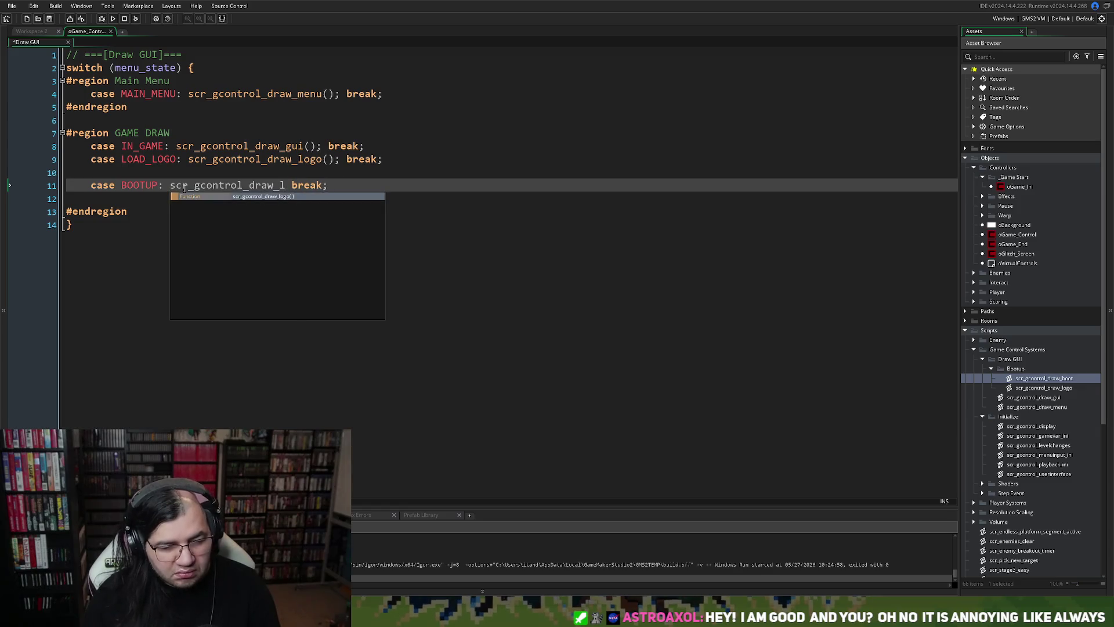
{"action": "key", "text": "BackSpace"}
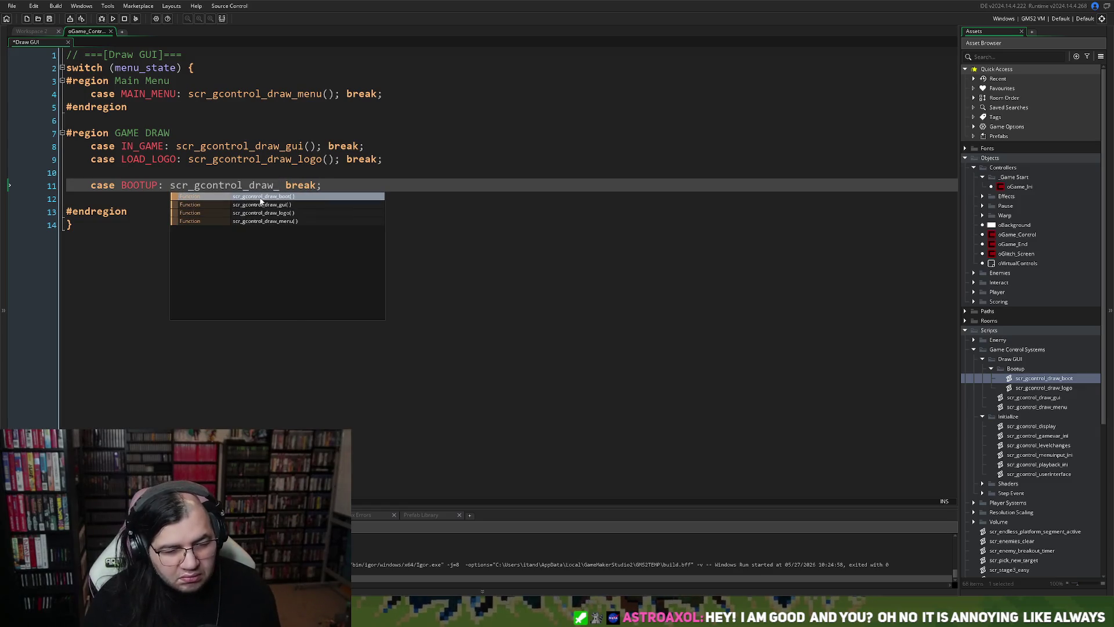
{"action": "key", "text": "Return"}
{"action": "key", "text": "Right"}
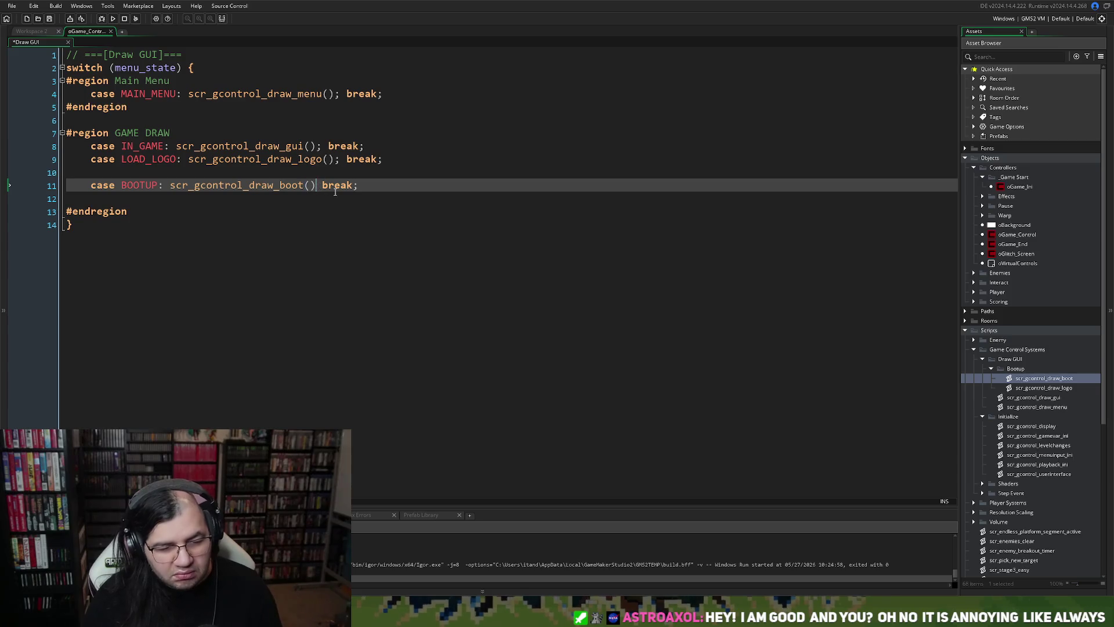
{"action": "type", "text": ";"}
Remove the blank lines around the BOOTUP case.
{"action": "left_click", "coordinate": [96, 176]}
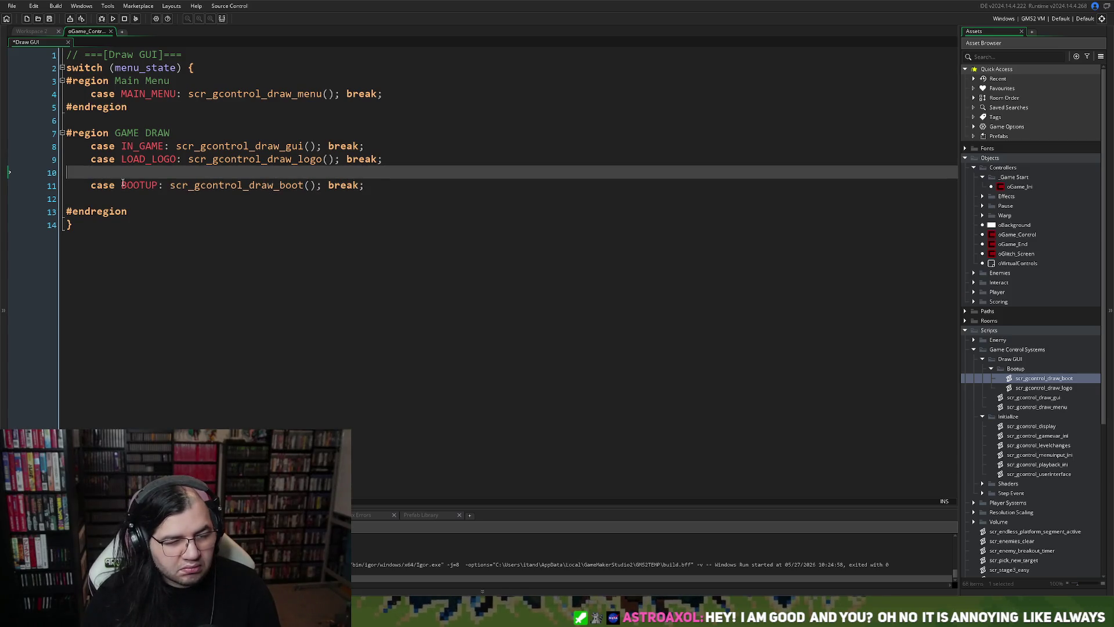
{"action": "key", "text": "BackSpace"}
{"action": "left_click", "coordinate": [126, 186]}
{"action": "key", "text": "BackSpace"}
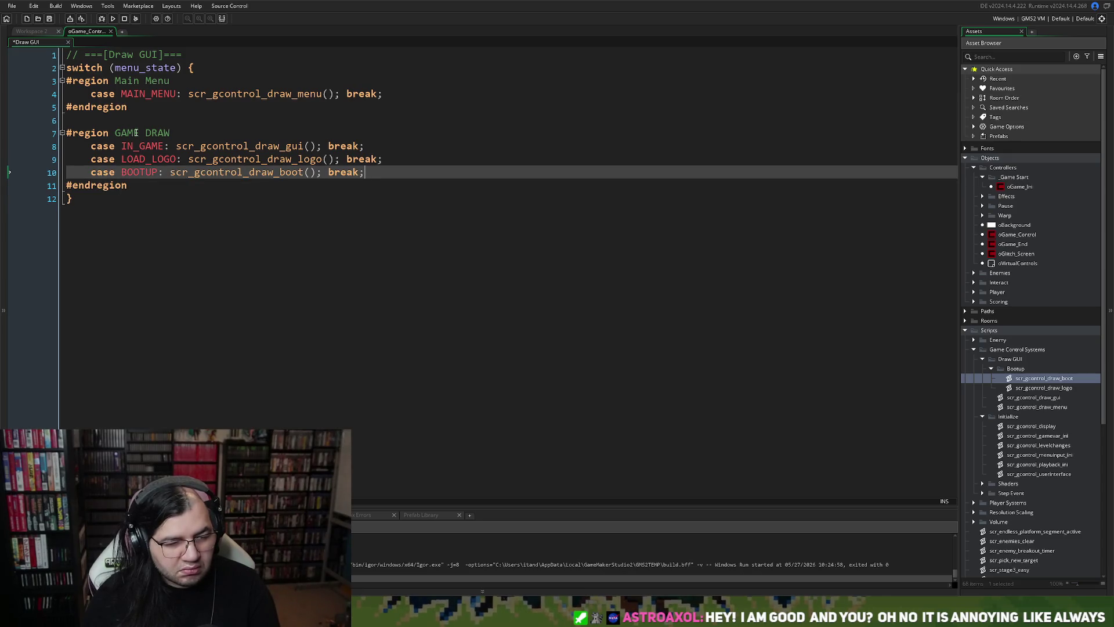
Delete the #region Main Menu, #endregion and #region GAME DRAW markers plus leftover empty line.
{"action": "mouse_move", "coordinate": [184, 137]}
{"action": "left_mouse_down"}
{"action": "mouse_move", "coordinate": [119, 134]}
{"action": "mouse_move", "coordinate": [65, 107]}
{"action": "left_mouse_up"}
{"action": "key", "text": "BackSpace"}
{"action": "left_click_drag", "start_coordinate": [132, 161], "coordinate": [66, 159]}
{"action": "key", "text": "BackSpace"}
{"action": "left_click_drag", "start_coordinate": [177, 81], "coordinate": [66, 81]}
{"action": "key", "text": "BackSpace"}
{"action": "key", "text": "BackSpace"}
{"action": "left_click", "coordinate": [99, 93]}
{"action": "key", "text": "BackSpace"}
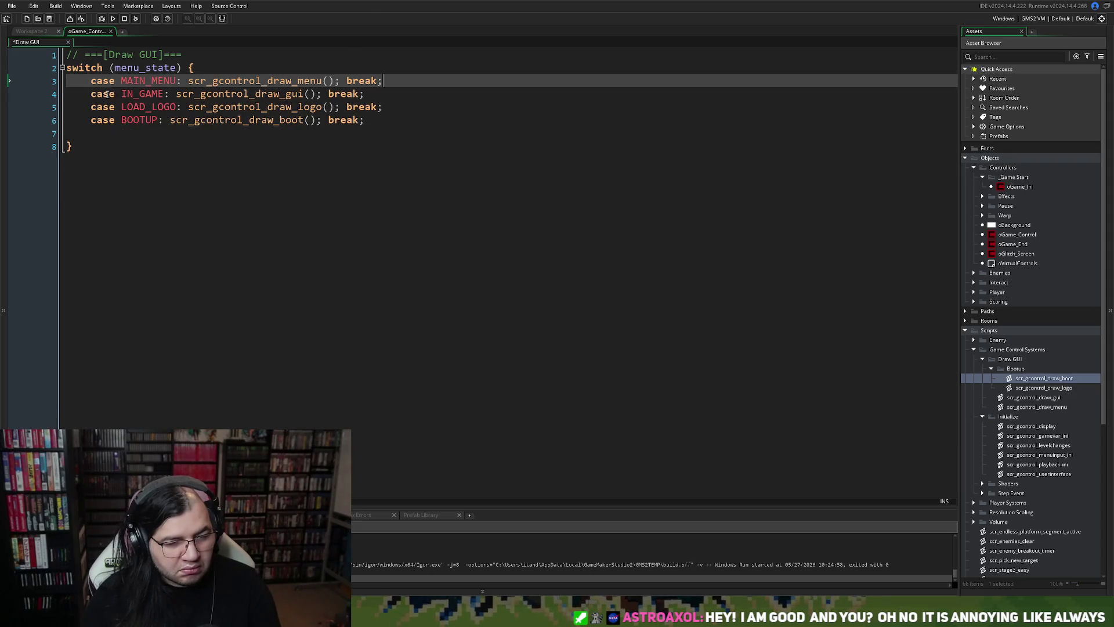
Add '// Main Menu' and '// In Game Draw' comments above the MAIN_MENU and IN_GAME cases.
{"action": "left_click", "coordinate": [96, 81]}
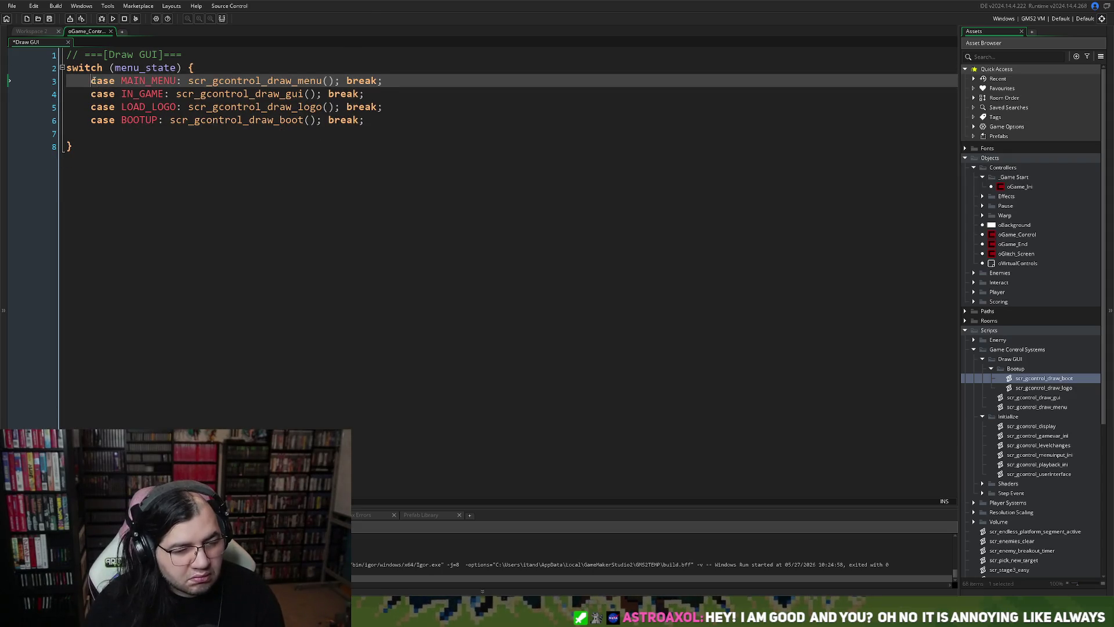
{"action": "key", "text": "Return"}
{"action": "type", "text": "/"}
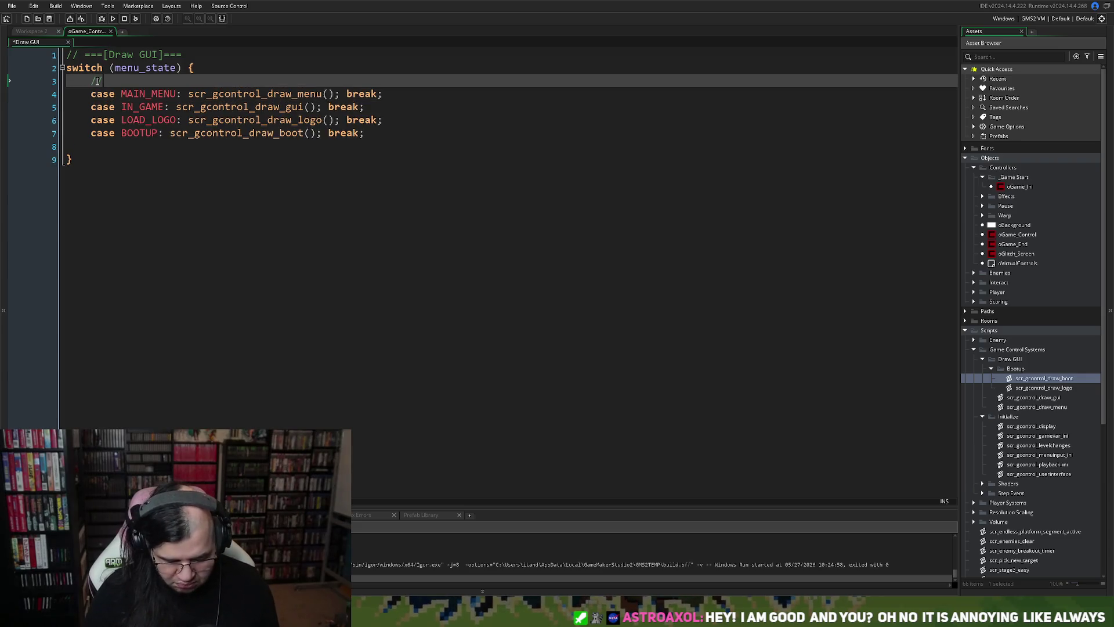
{"action": "type", "text": "/ Main Menu"}
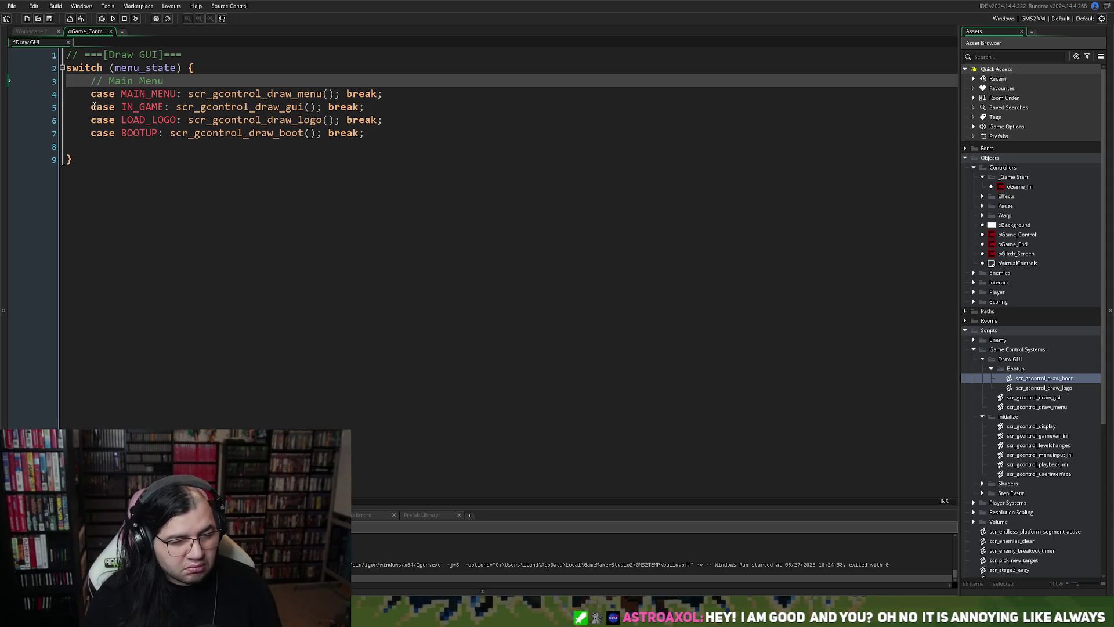
{"action": "left_click", "coordinate": [93, 106]}
{"action": "key", "text": "Return"}
{"action": "type", "text": "// "}
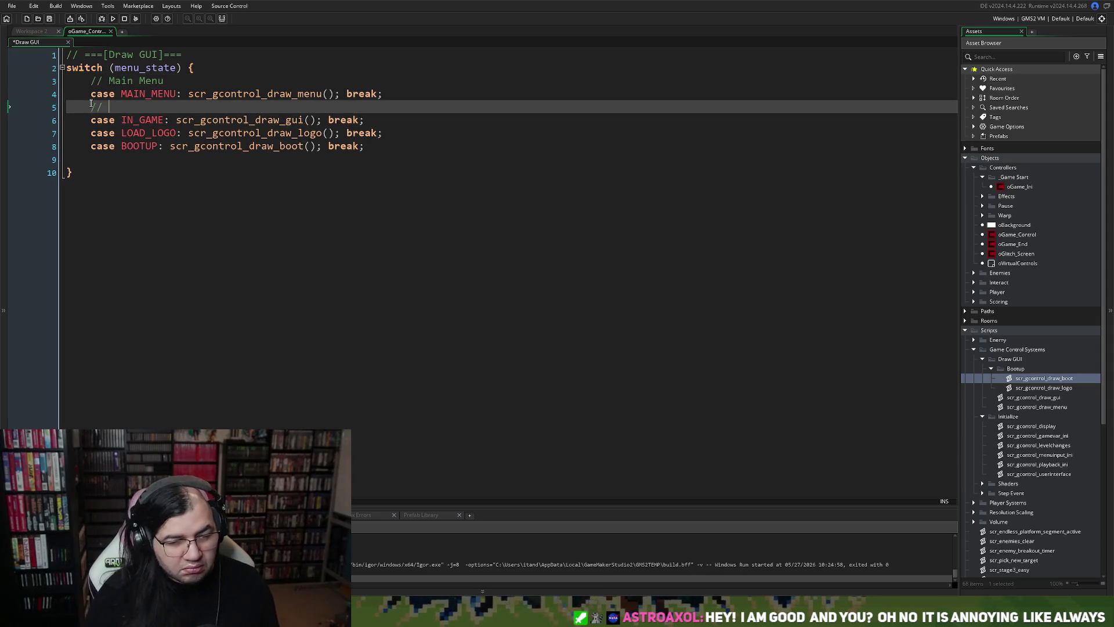
{"action": "type", "text": "Main M"}
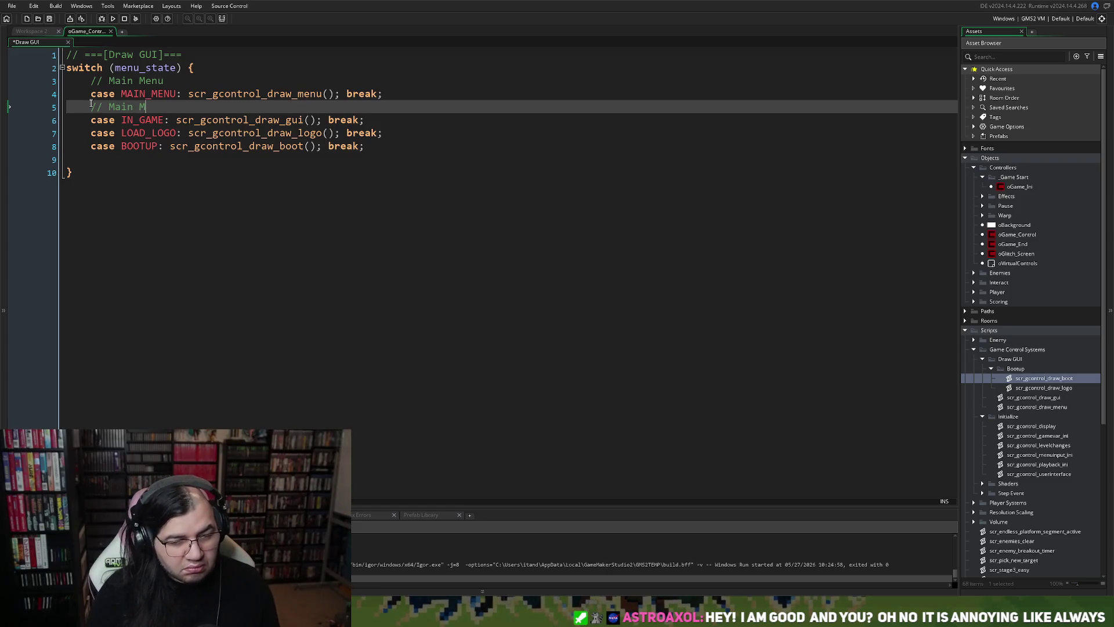
{"action": "key", "text": "BackSpace"}
{"action": "key", "text": "BackSpace"}
{"action": "key", "text": "BackSpace"}
{"action": "key", "text": "BackSpace"}
{"action": "key", "text": "BackSpace"}
{"action": "key", "text": "BackSpace"}
{"action": "type", "text": "In Game Draw"}
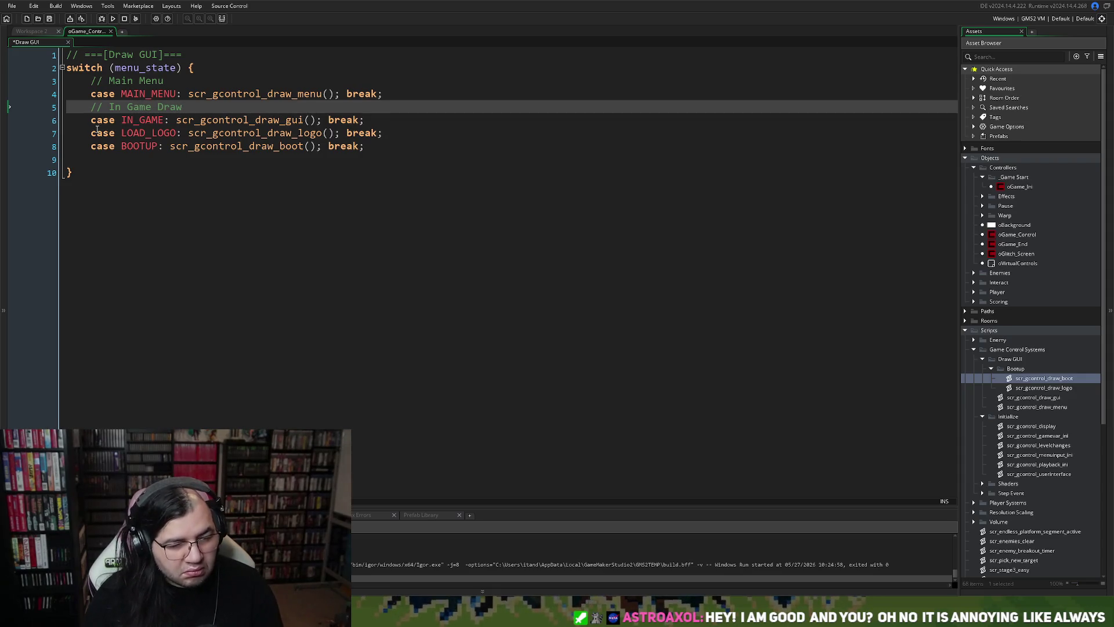
Add a '// Load Studio Logo' comment above the LOAD_LOGO case.
{"action": "left_click", "coordinate": [97, 129]}
{"action": "key", "text": "Return"}
{"action": "key", "text": "Up"}
{"action": "type", "text": "// Load Game"}
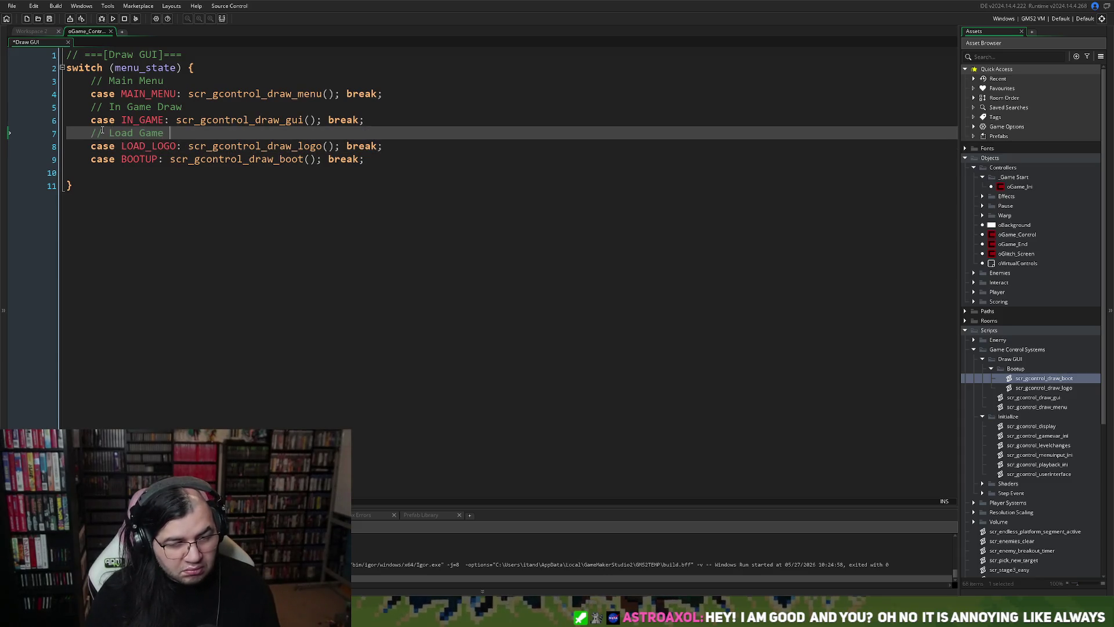
{"action": "key", "text": "BackSpace"}
{"action": "key", "text": "BackSpace"}
{"action": "key", "text": "BackSpace"}
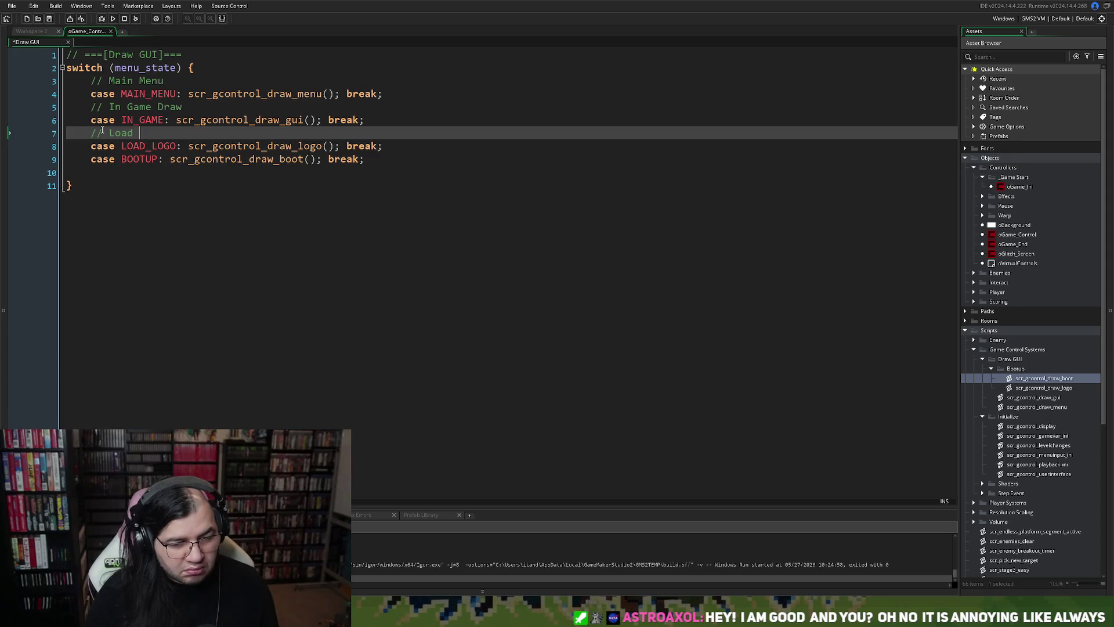
{"action": "type", "text": "COmpan"}
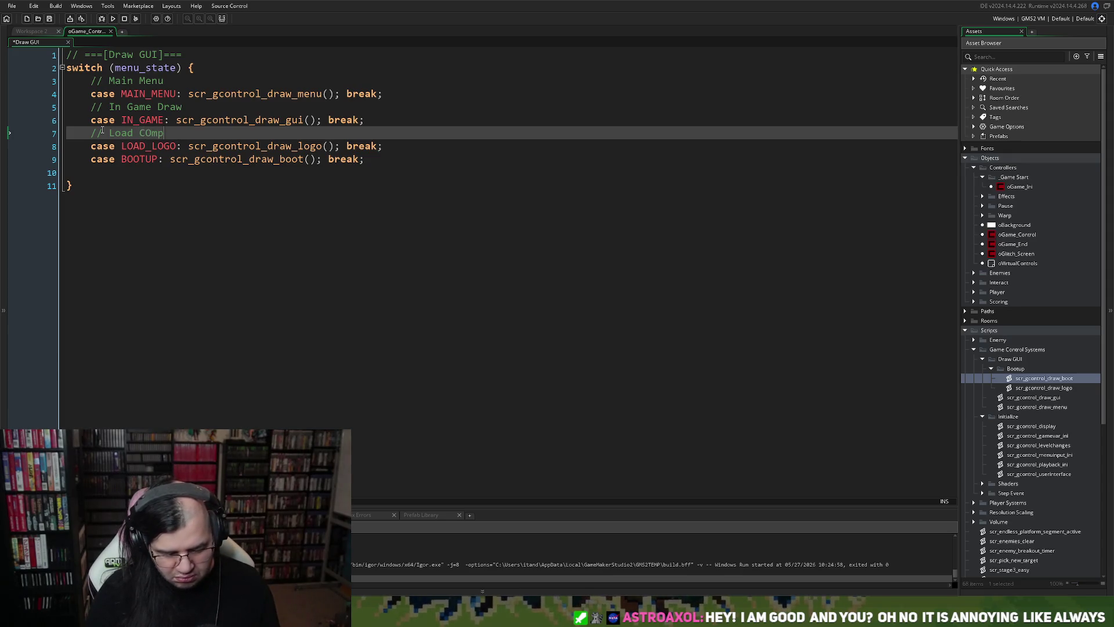
{"action": "key", "text": "BackSpace"}
{"action": "key", "text": "BackSpace"}
{"action": "key", "text": "BackSpace"}
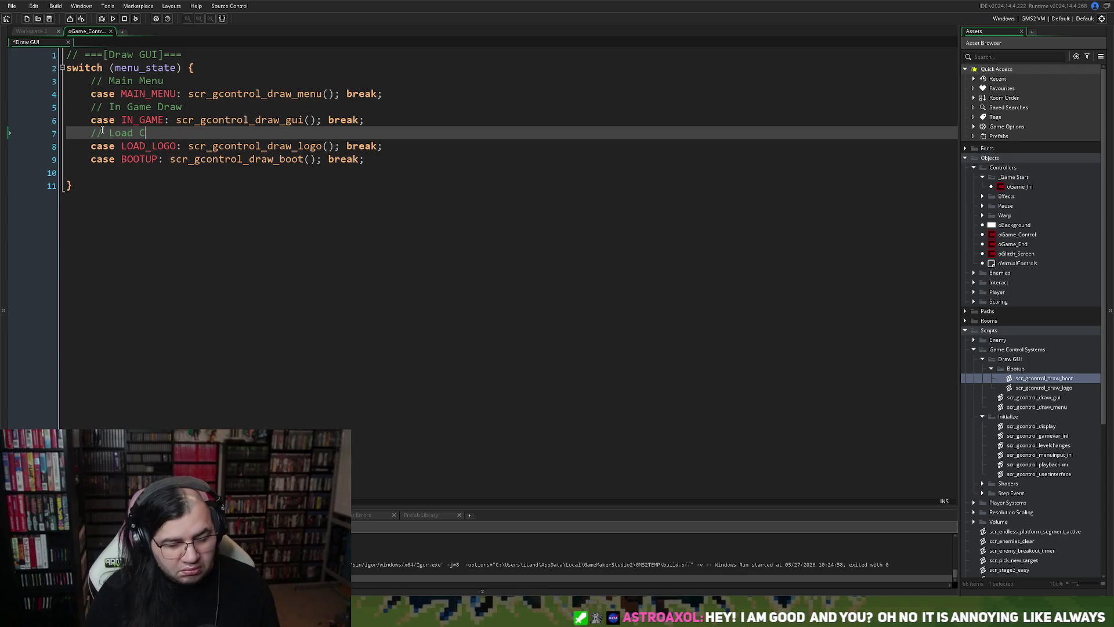
{"action": "type", "text": "ompan"}
{"action": "key", "text": "BackSpace"}
{"action": "key", "text": "BackSpace"}
{"action": "key", "text": "BackSpace"}
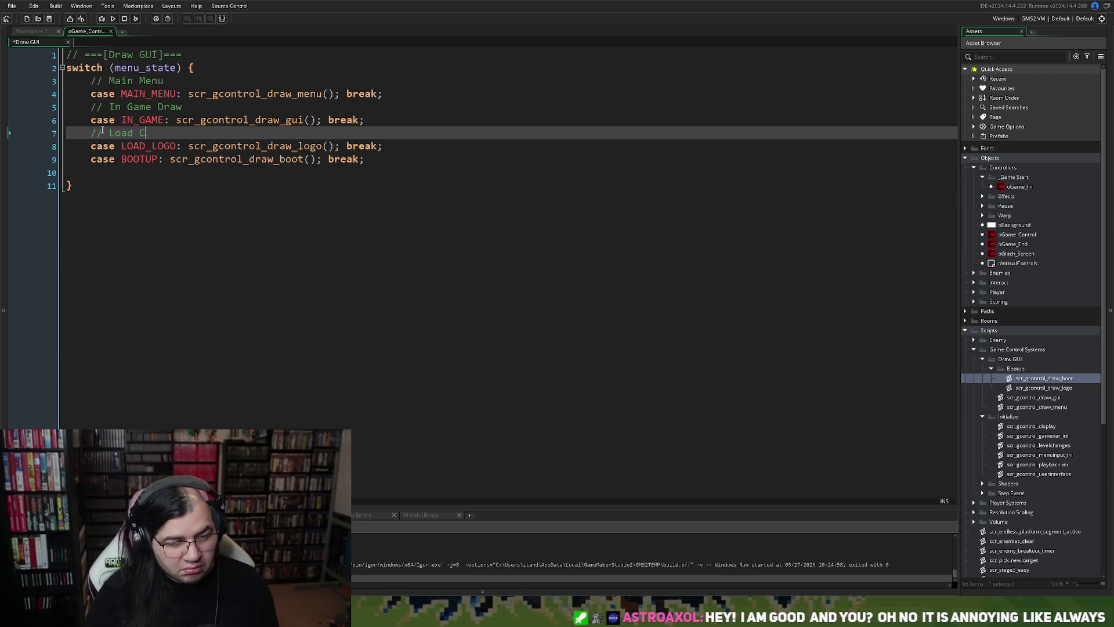
{"action": "type", "text": "Studio Logo"}
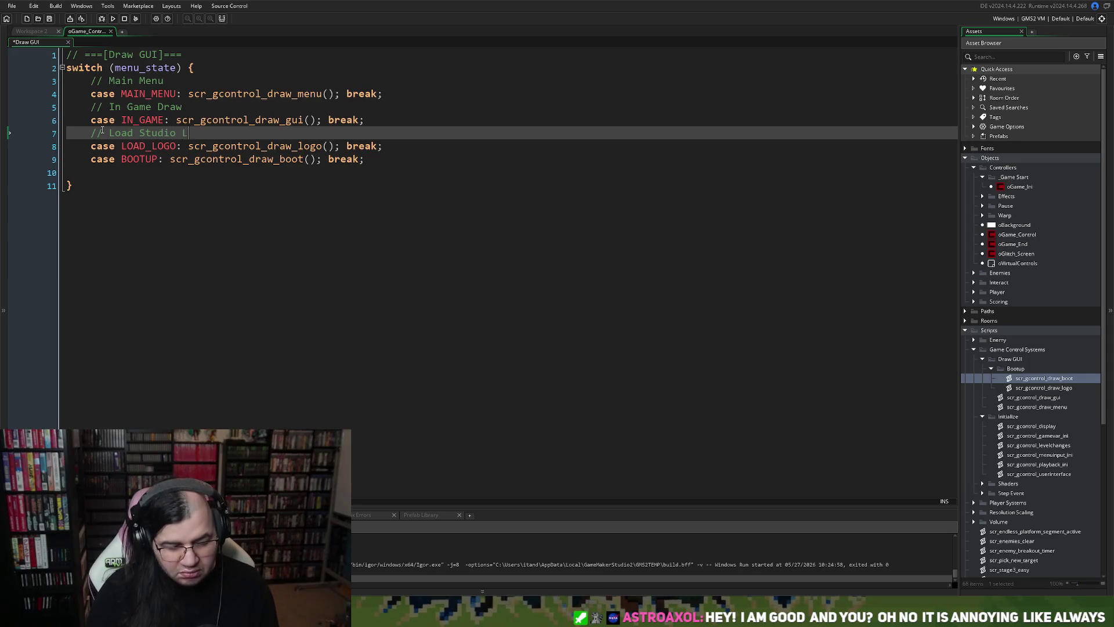
Add a '// Boot Sequence' comment above BOOTUP, remove the extra empty line, and save.
{"action": "left_click", "coordinate": [91, 160]}
{"action": "key", "text": "Return"}
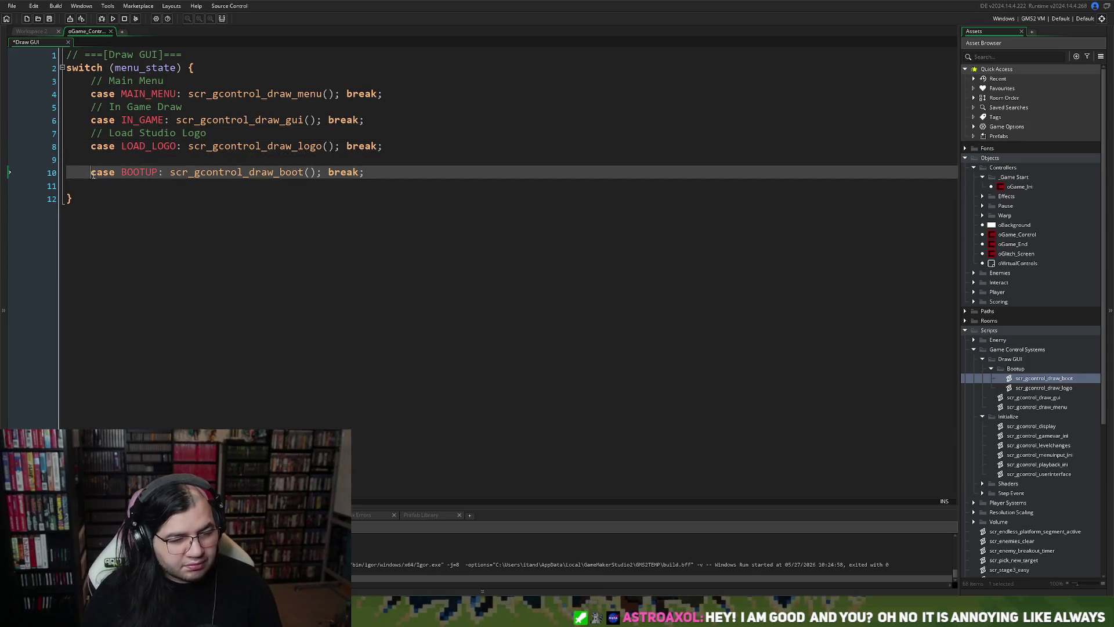
{"action": "key", "text": "Up"}
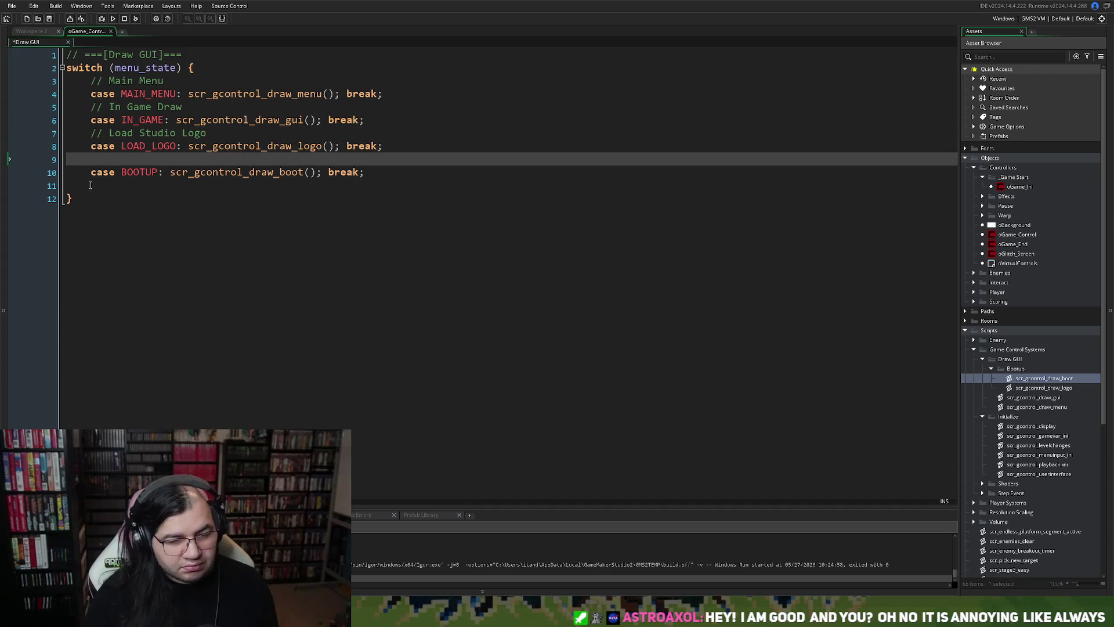
{"action": "left_click", "coordinate": [91, 185]}
{"action": "key", "text": "BackSpace"}
{"action": "left_click", "coordinate": [110, 164]}
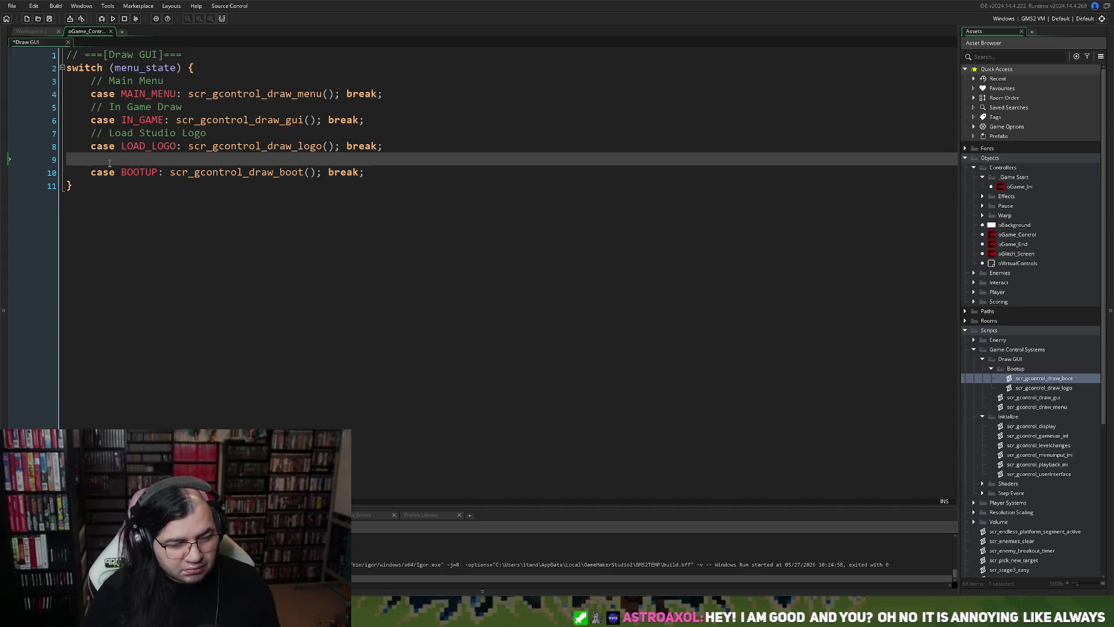
{"action": "type", "text": "// Boot Sequence"}
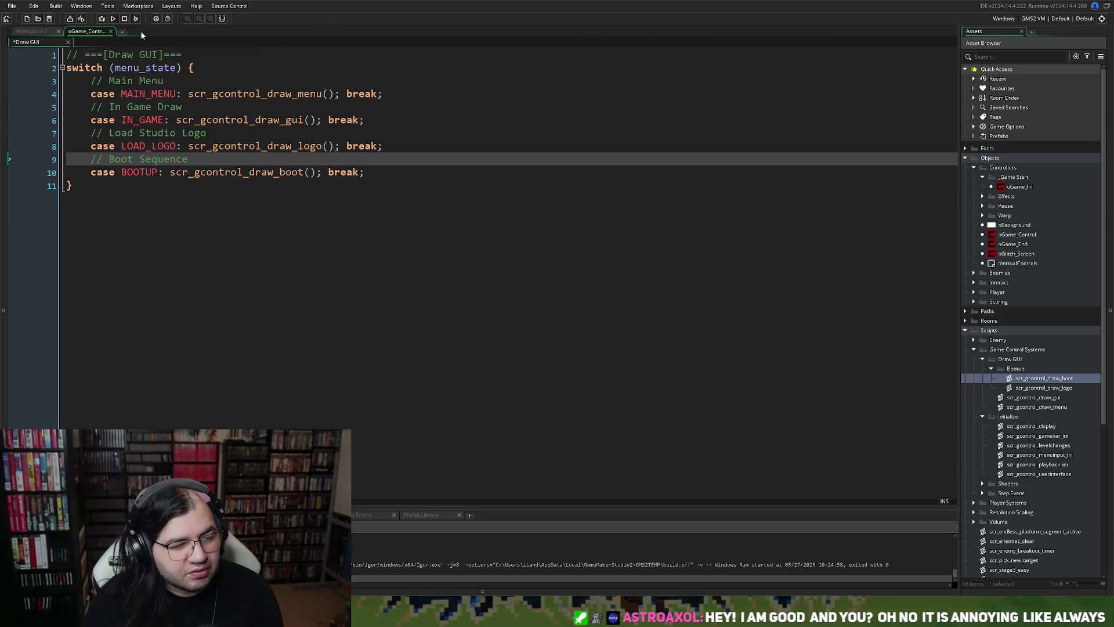
{"action": "left_click", "coordinate": [50, 20]}
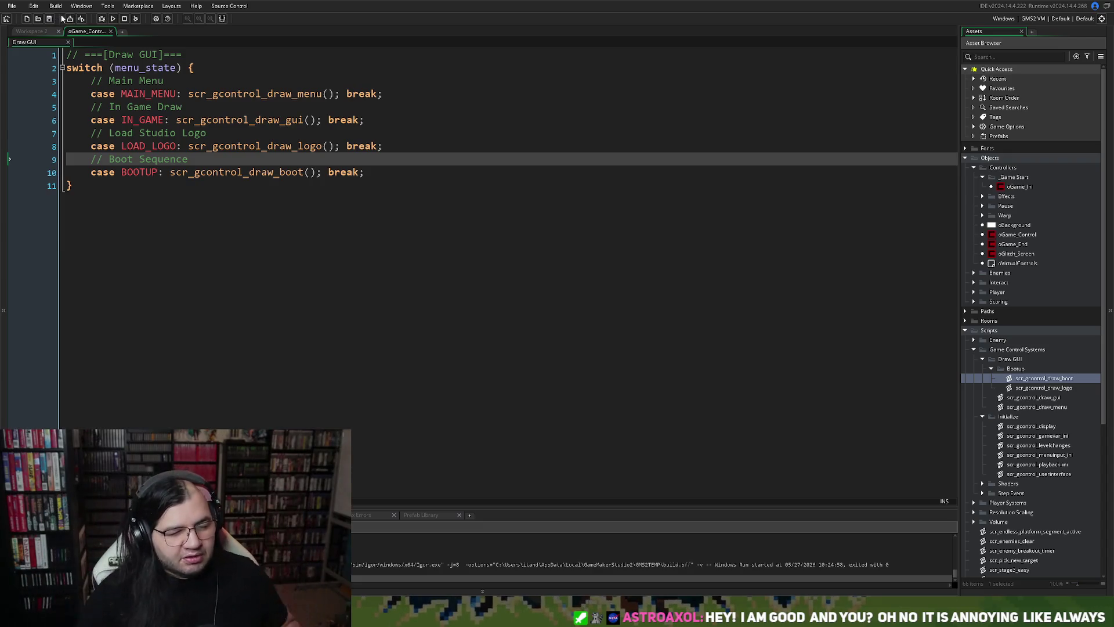
Align the IN_GAME and BOOTUP script calls with the other cases' calls.
{"action": "left_click", "coordinate": [177, 120]}
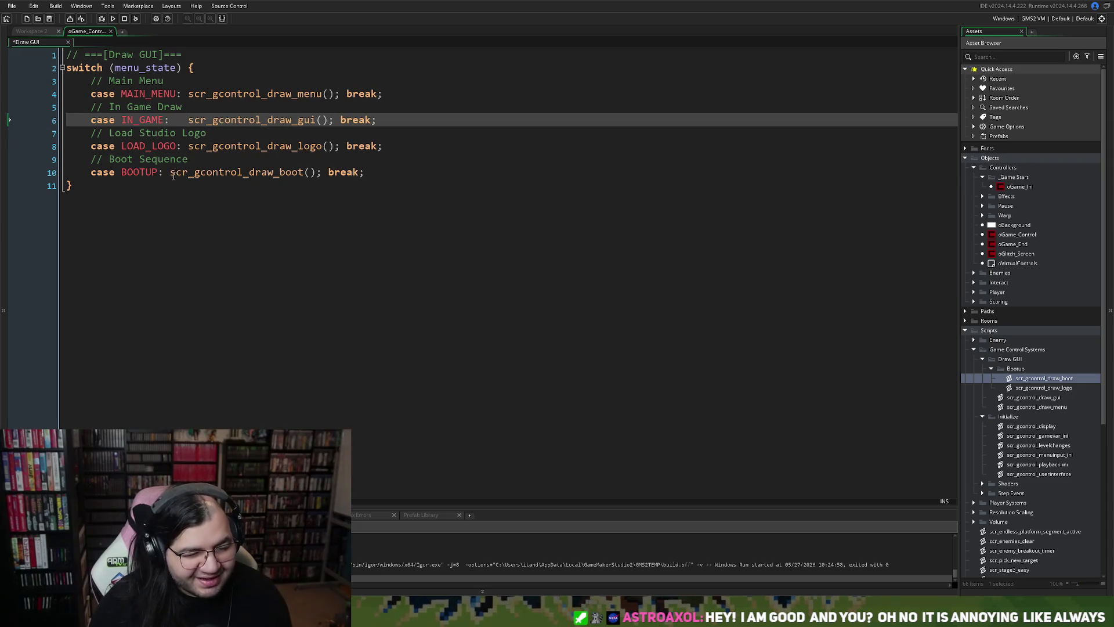
{"action": "left_click", "coordinate": [170, 173]}
{"action": "key", "text": "Up"}
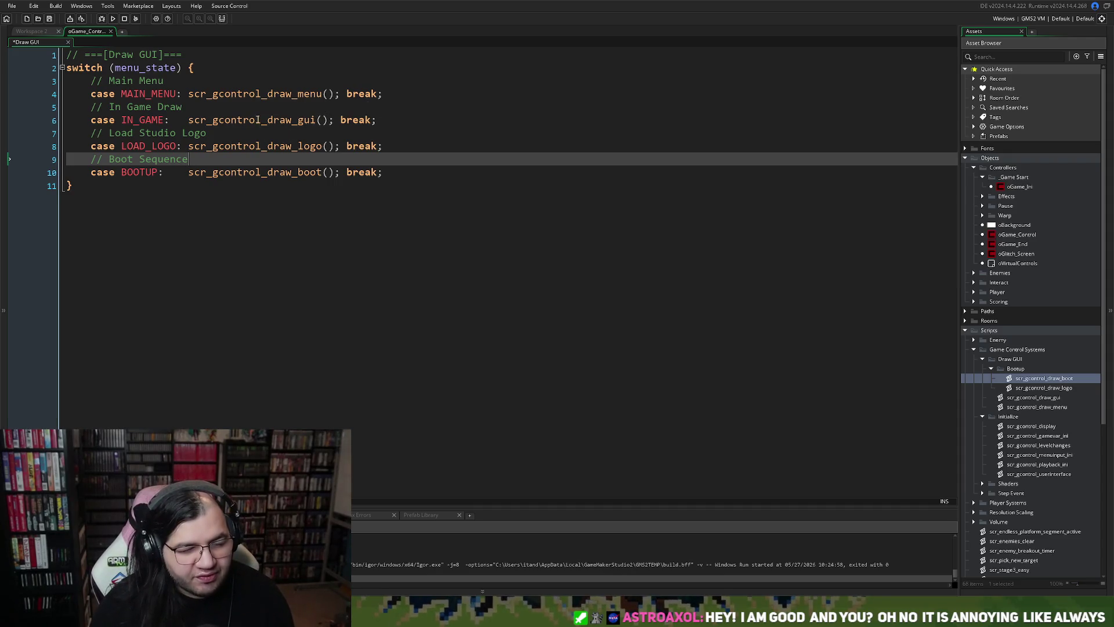
{"action": "left_click", "coordinate": [258, 119]}
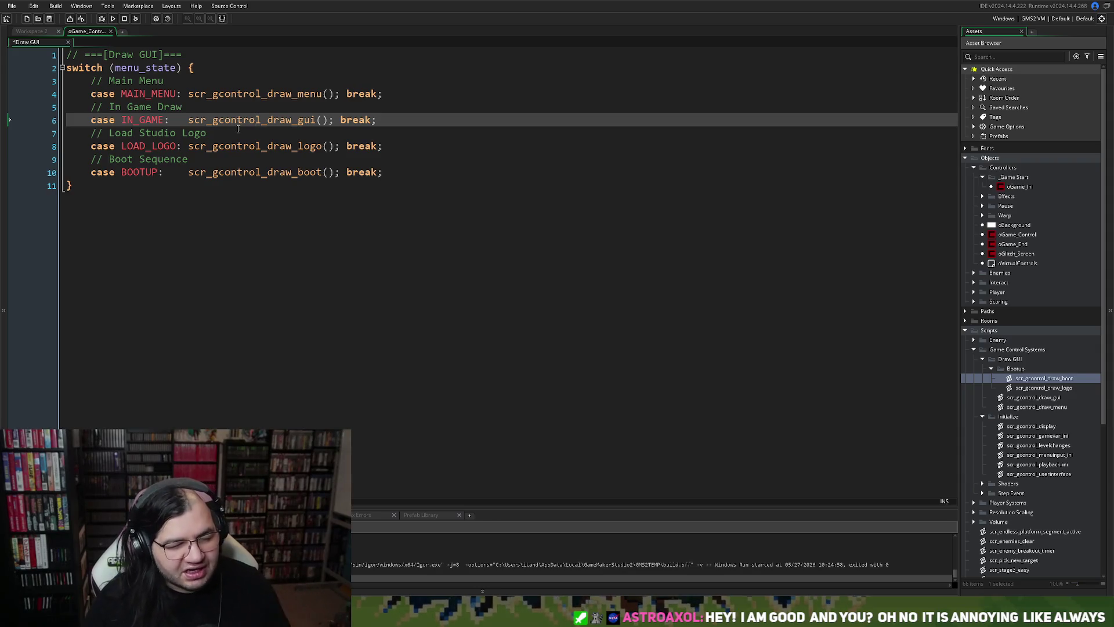
{"action": "middle_click", "coordinate": [232, 121]}
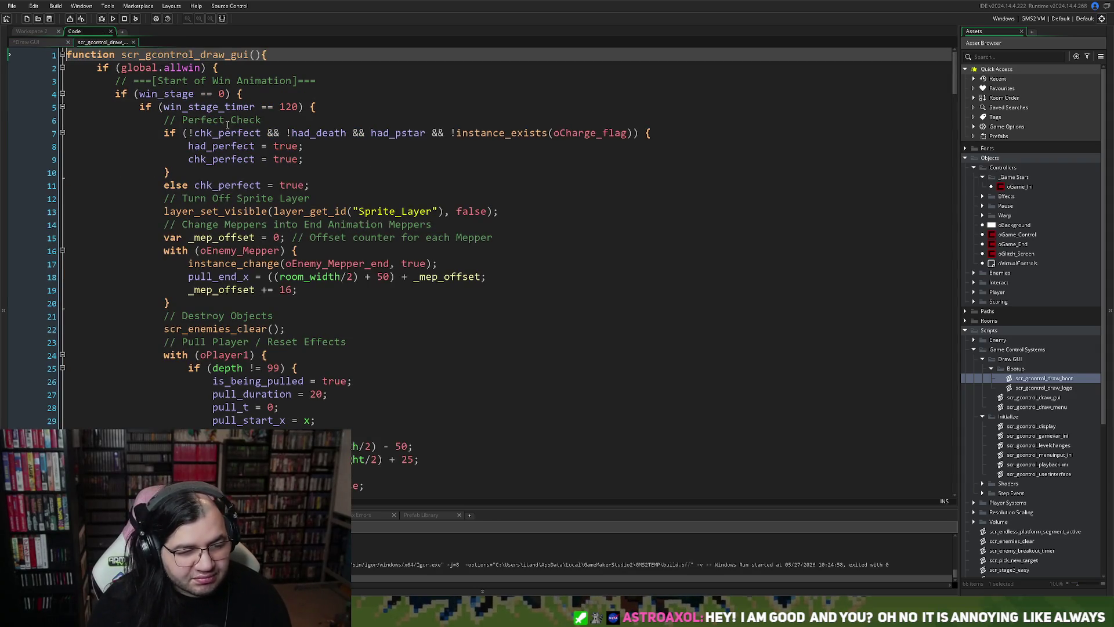
Delete the whole if (global.allwin) win-animation block from scr_gcontrol_draw_gui.
{"action": "scroll", "coordinate": [229, 125], "scroll_direction": "down", "scroll_amount": 10}
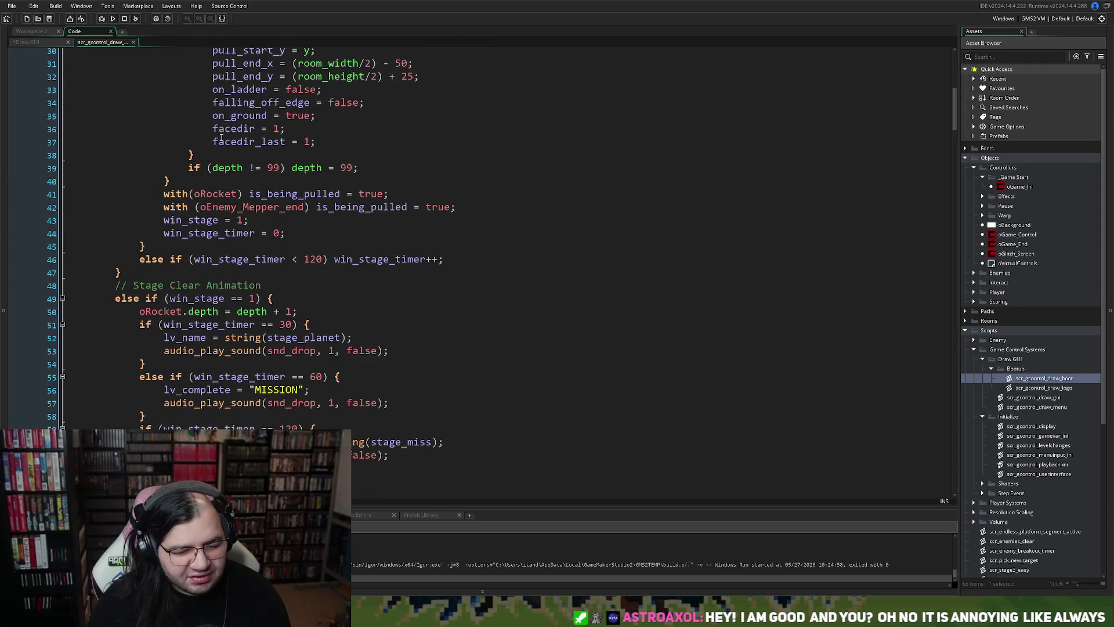
{"action": "scroll", "coordinate": [221, 138], "scroll_direction": "up", "scroll_amount": 10}
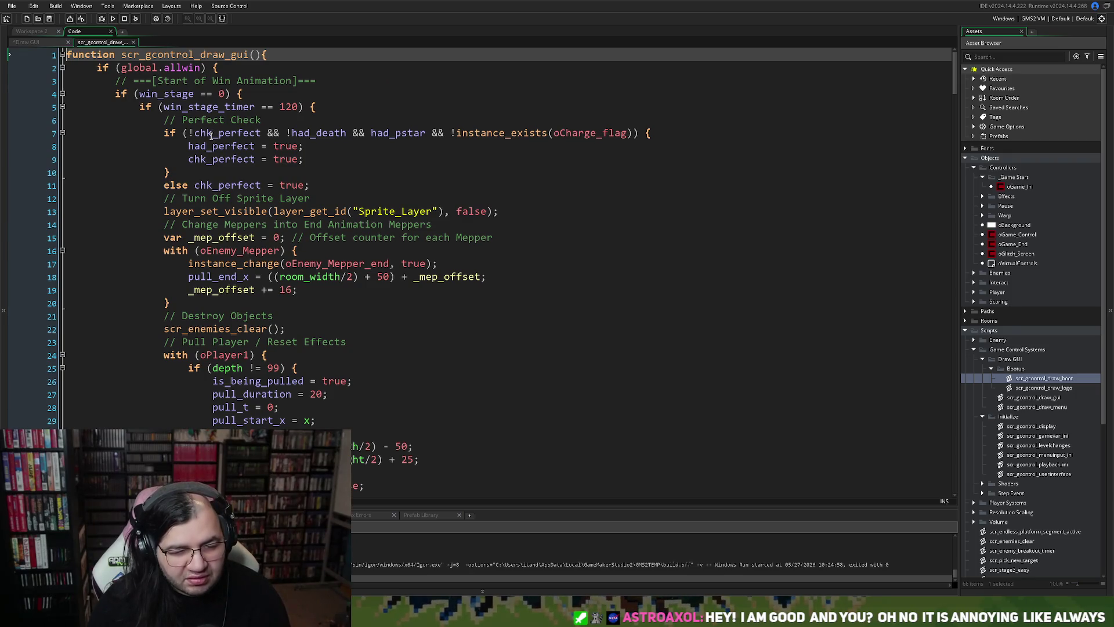
{"action": "mouse_move", "coordinate": [101, 81]}
{"action": "left_mouse_down"}
{"action": "mouse_move", "coordinate": [145, 87]}
{"action": "mouse_move", "coordinate": [249, 267]}
{"action": "mouse_move", "coordinate": [251, 315]}
{"action": "mouse_move", "coordinate": [255, 290]}
{"action": "mouse_move", "coordinate": [257, 304]}
{"action": "left_mouse_up"}
{"action": "scroll", "coordinate": [256, 304], "scroll_direction": "down", "scroll_amount": 5}
{"action": "left_click_drag", "start_coordinate": [258, 306], "coordinate": [255, 301]}
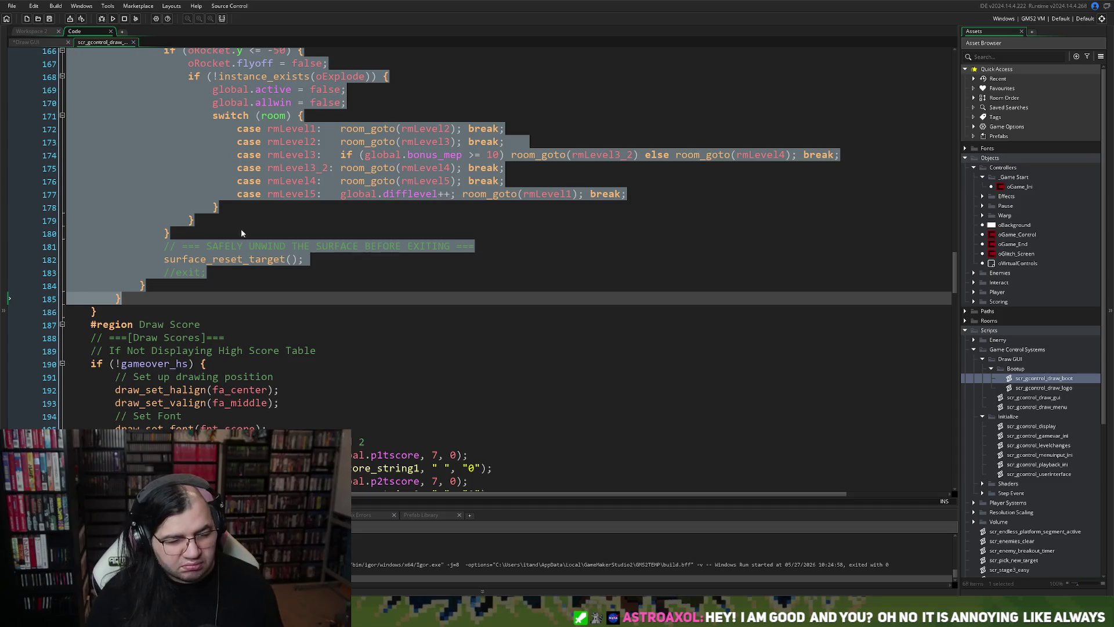
{"action": "key", "text": "BackSpace"}
{"action": "scroll", "coordinate": [249, 180], "scroll_direction": "up", "scroll_amount": 1}
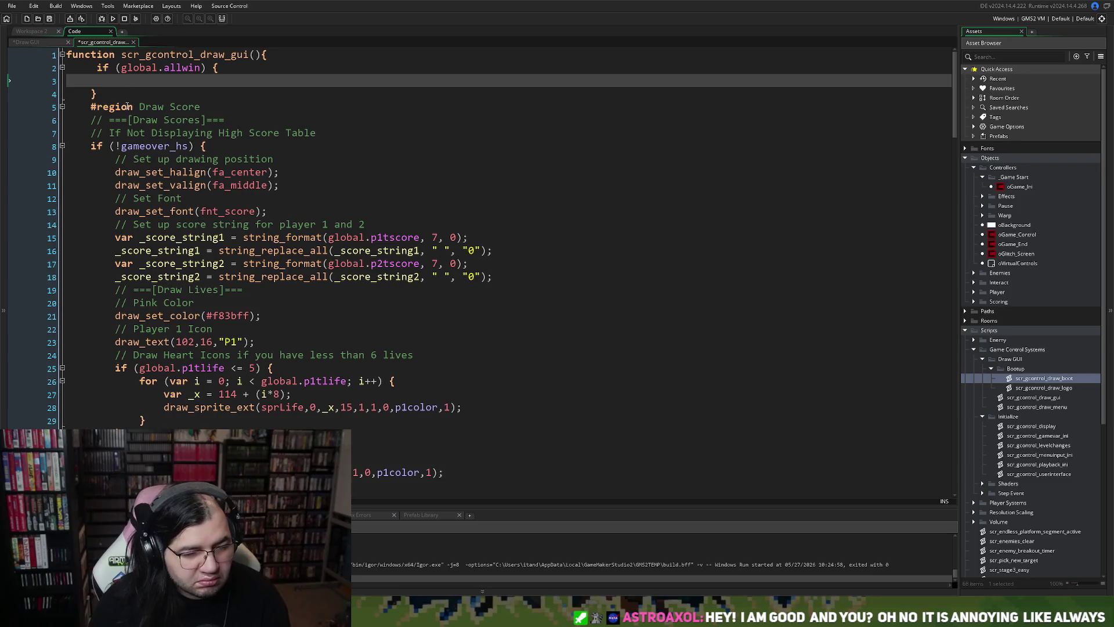
{"action": "key", "text": "ctrl+z"}
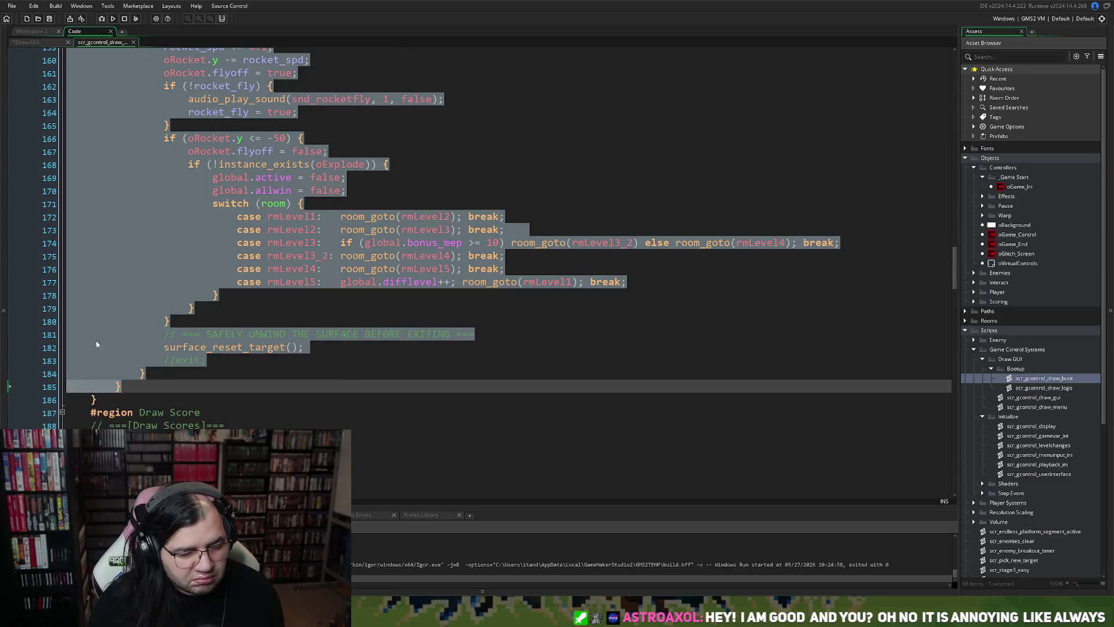
{"action": "mouse_move", "coordinate": [107, 398]}
{"action": "left_mouse_down"}
{"action": "mouse_move", "coordinate": [133, 50]}
{"action": "mouse_move", "coordinate": [131, 85]}
{"action": "mouse_move", "coordinate": [133, 55]}
{"action": "mouse_move", "coordinate": [96, 67]}
{"action": "left_mouse_up"}
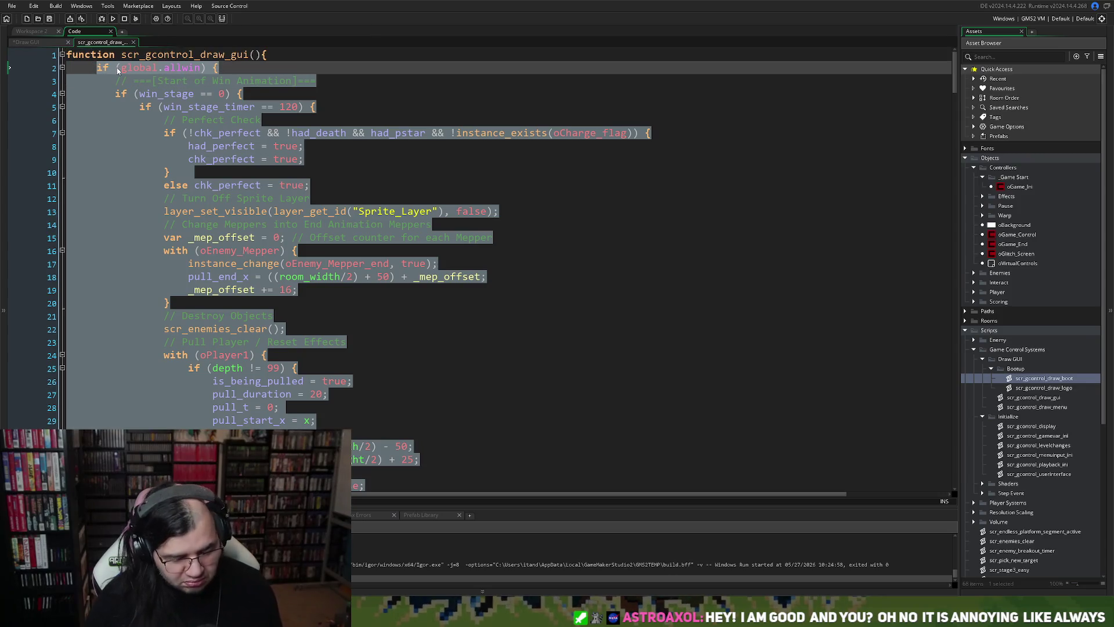
{"action": "key", "text": "Delete"}
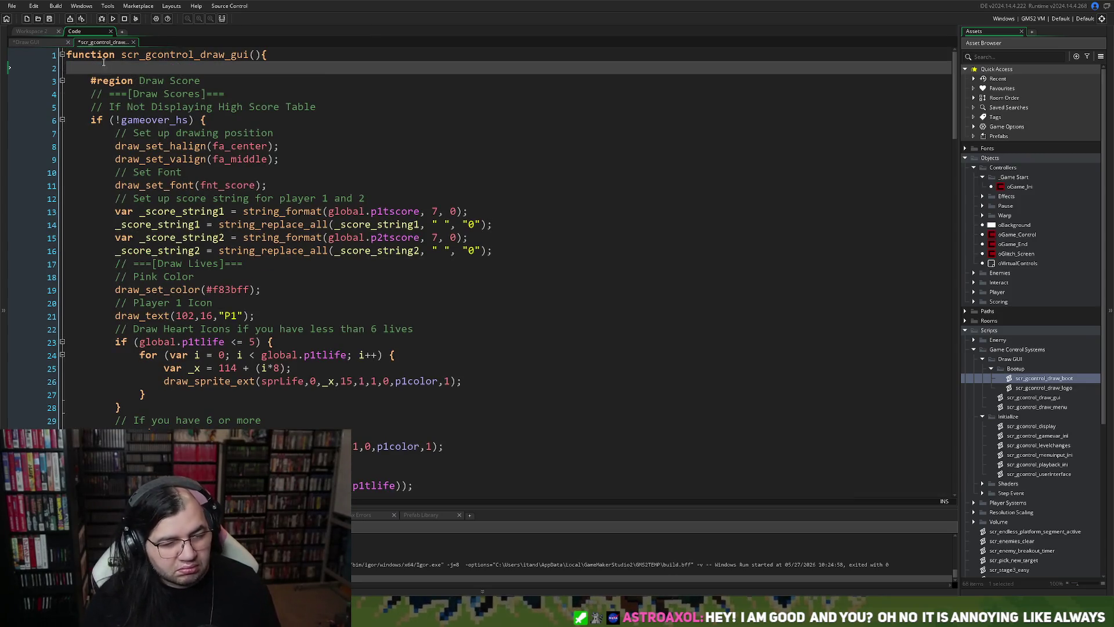
{"action": "left_click", "coordinate": [29, 42]}
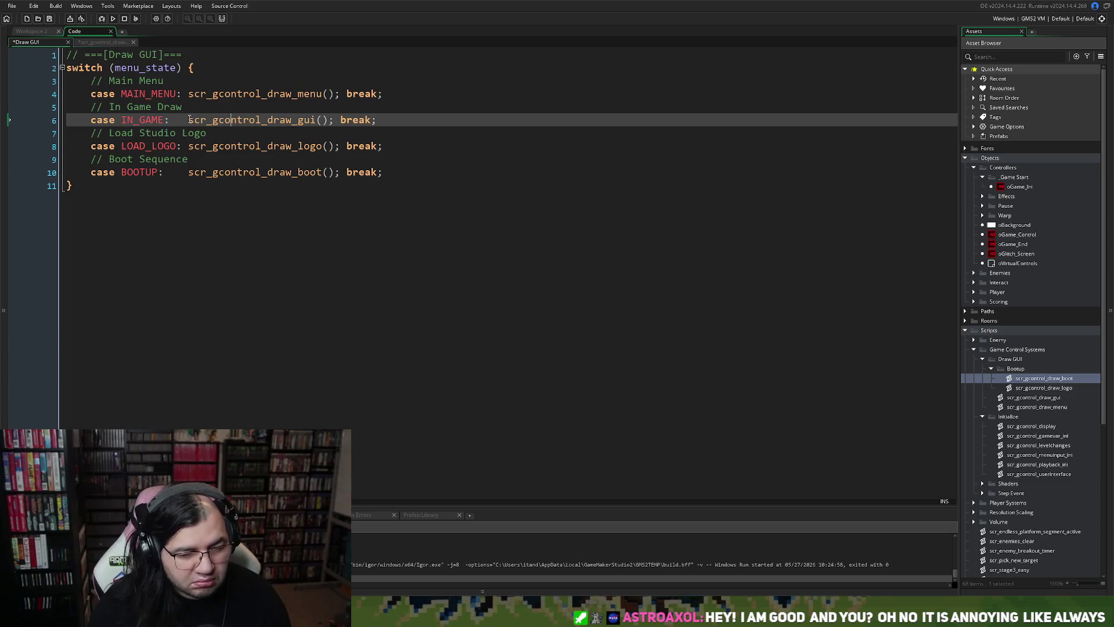
Split IN_GAME into a blank line, an indented scr_gcontrol_draw_gui(); call, and break; alone.
{"action": "key", "text": "Return"}
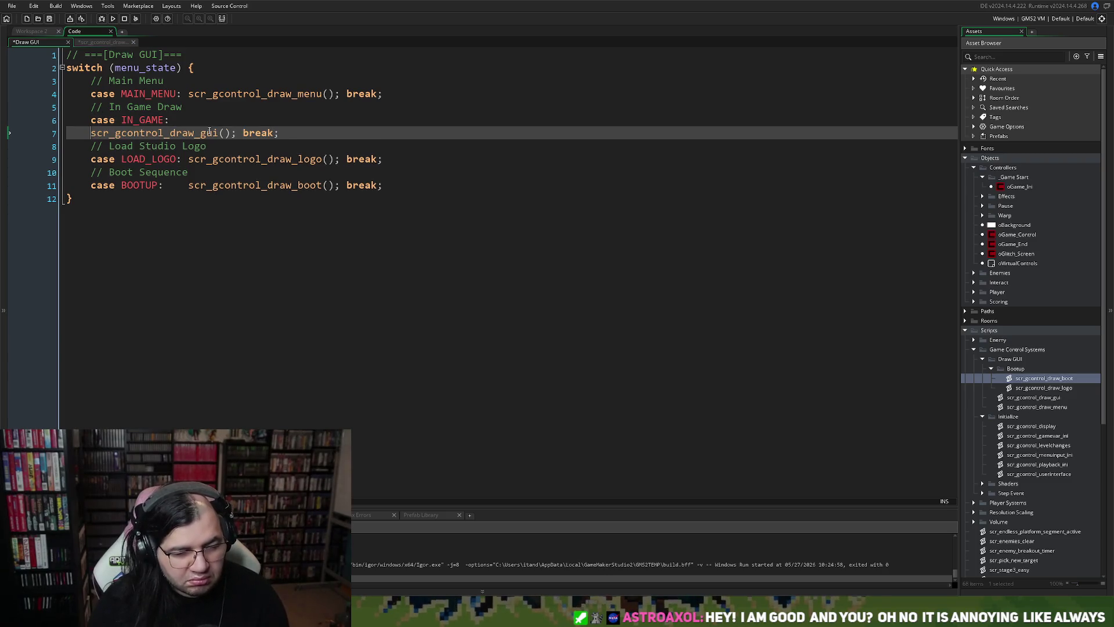
{"action": "key", "text": "Tab"}
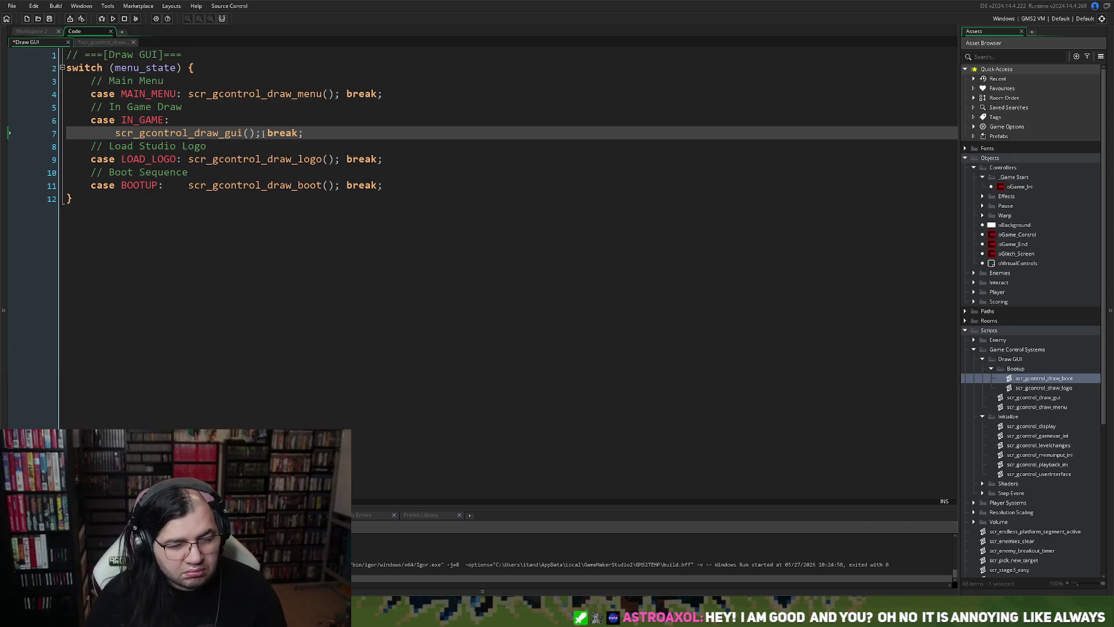
{"action": "left_click", "coordinate": [268, 133]}
{"action": "key", "text": "Return"}
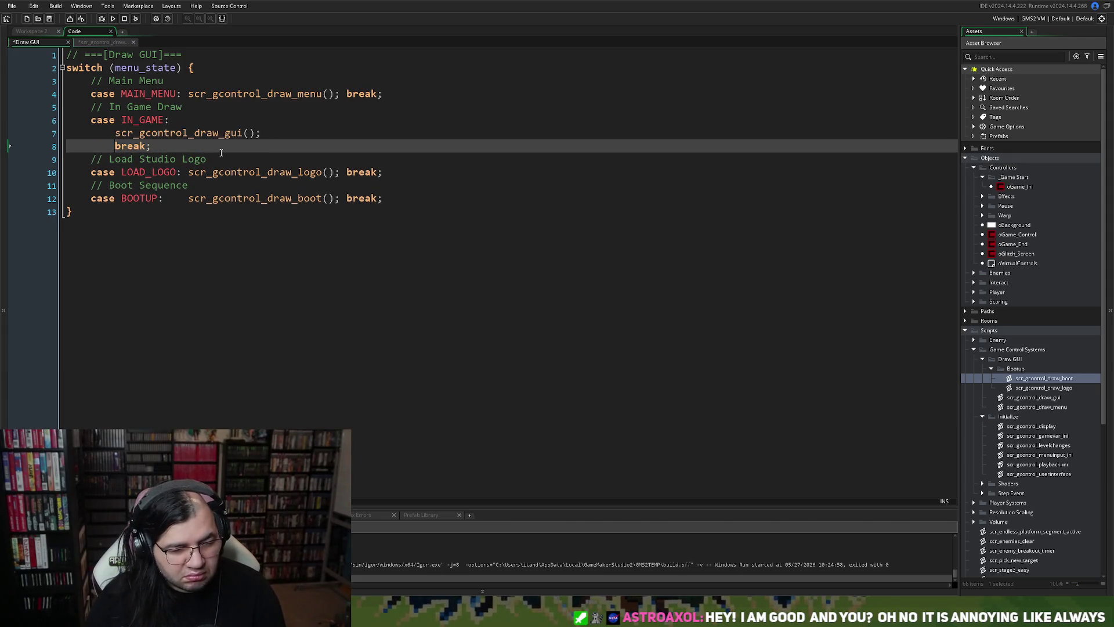
{"action": "key", "text": "Return"}
{"action": "key", "text": "shift+Tab"}
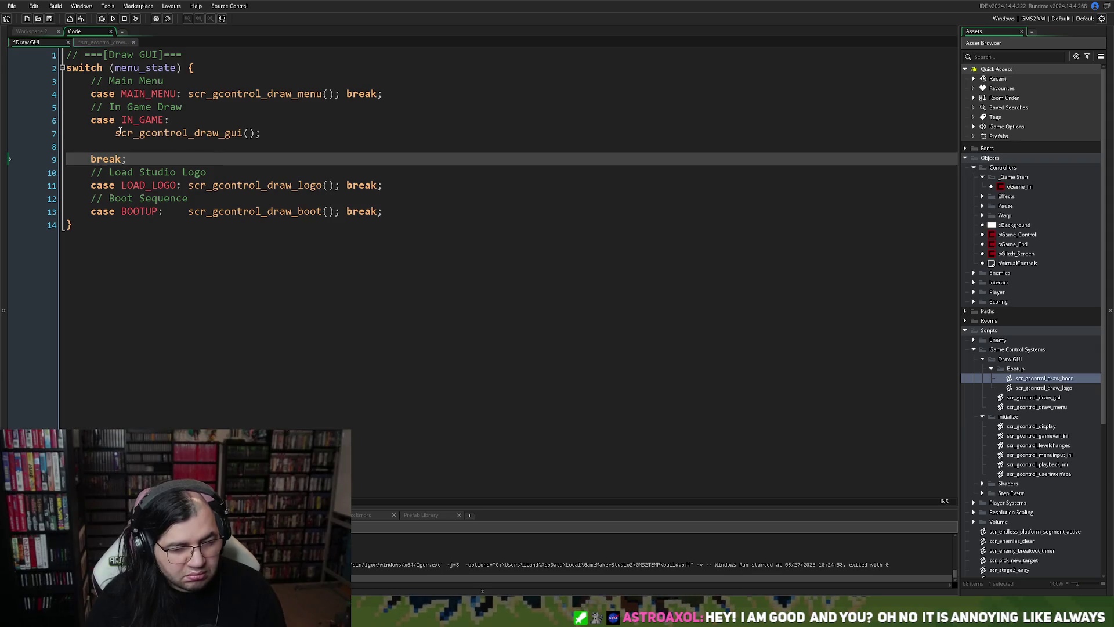
{"action": "left_click", "coordinate": [118, 147]}
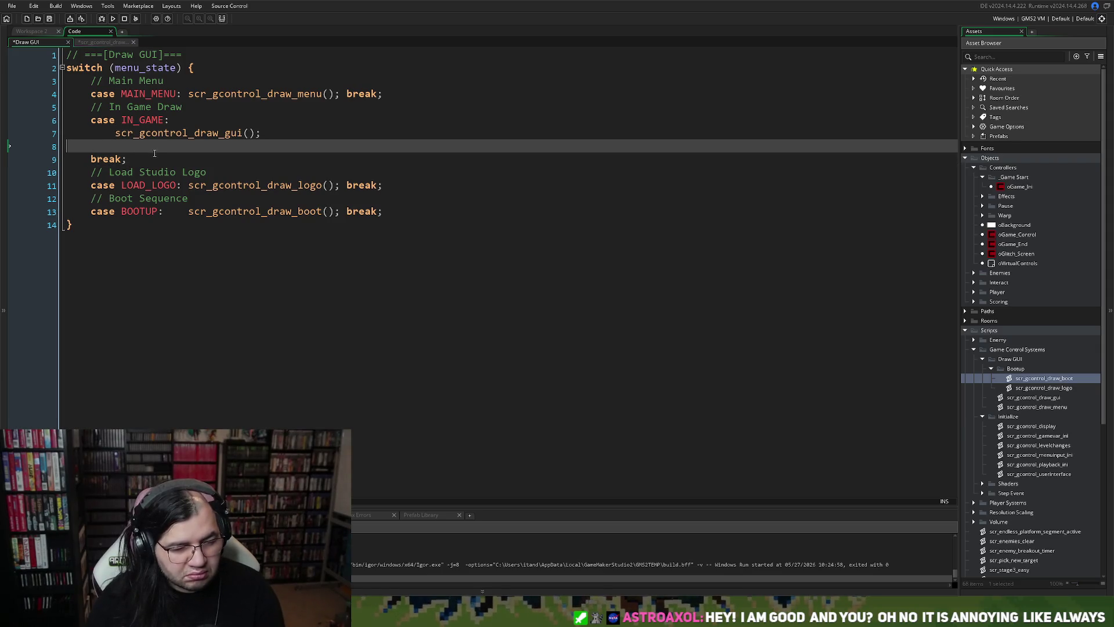
{"action": "left_click", "coordinate": [116, 133]}
{"action": "key", "text": "Return"}
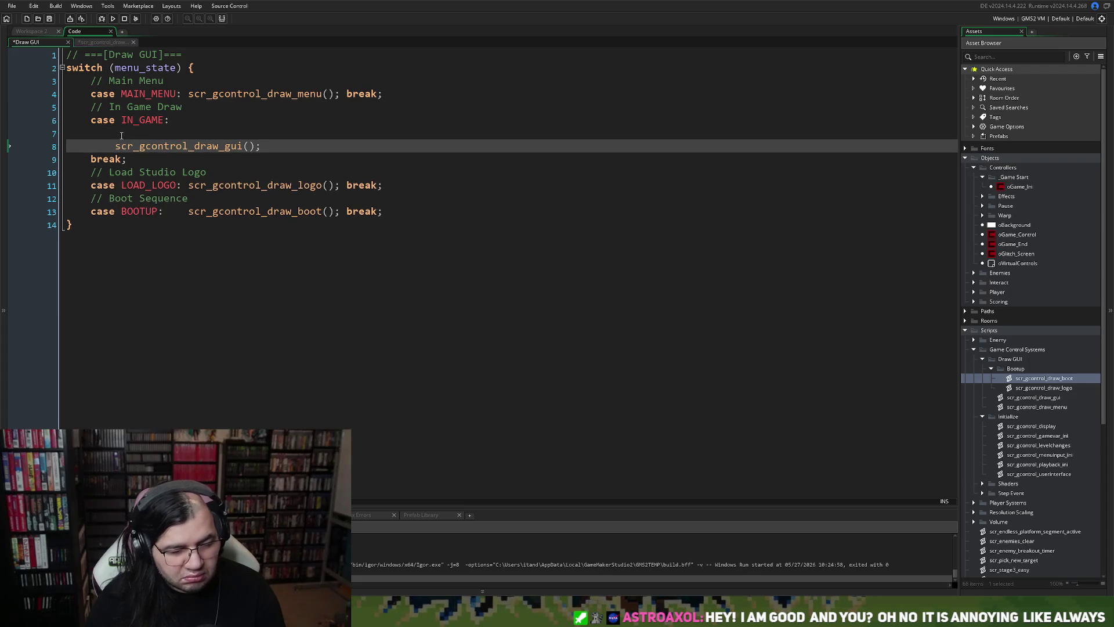
{"action": "left_click", "coordinate": [133, 134]}
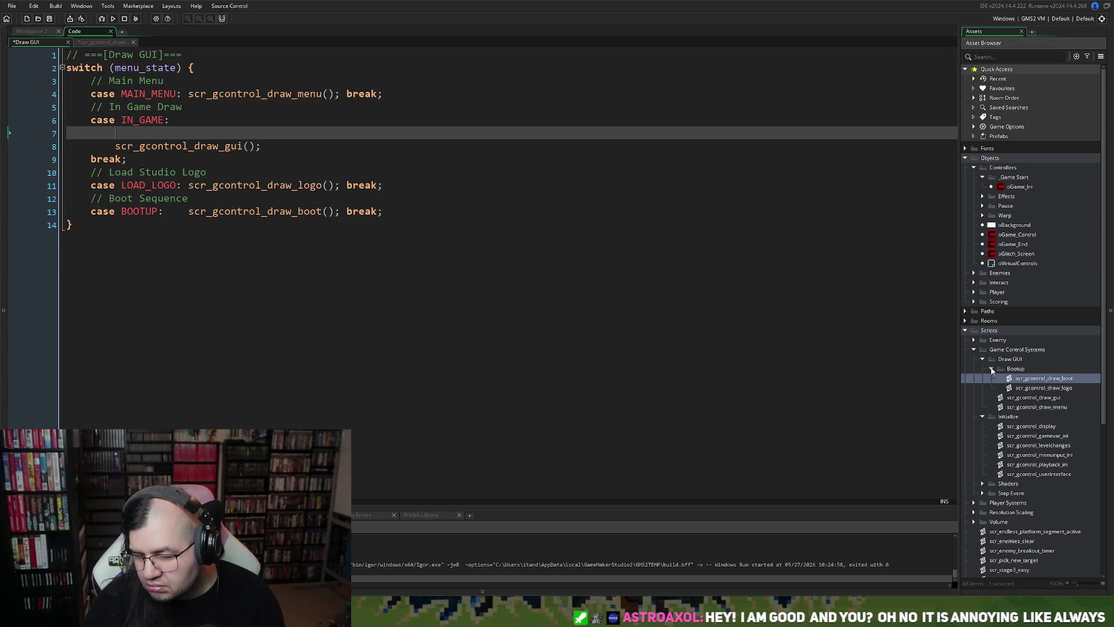
{"action": "left_click", "coordinate": [992, 369]}
Create a new script in the Draw GUI group named scr_gcontrol_draw_wintrigger.
{"action": "right_click", "coordinate": [1022, 388]}
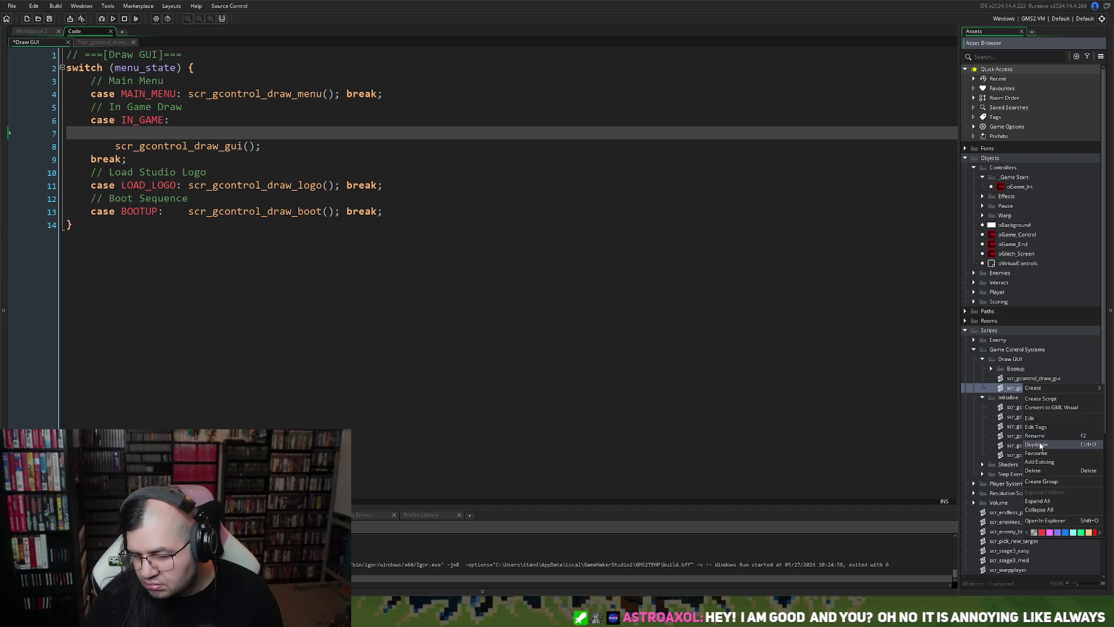
{"action": "left_click", "coordinate": [1042, 399]}
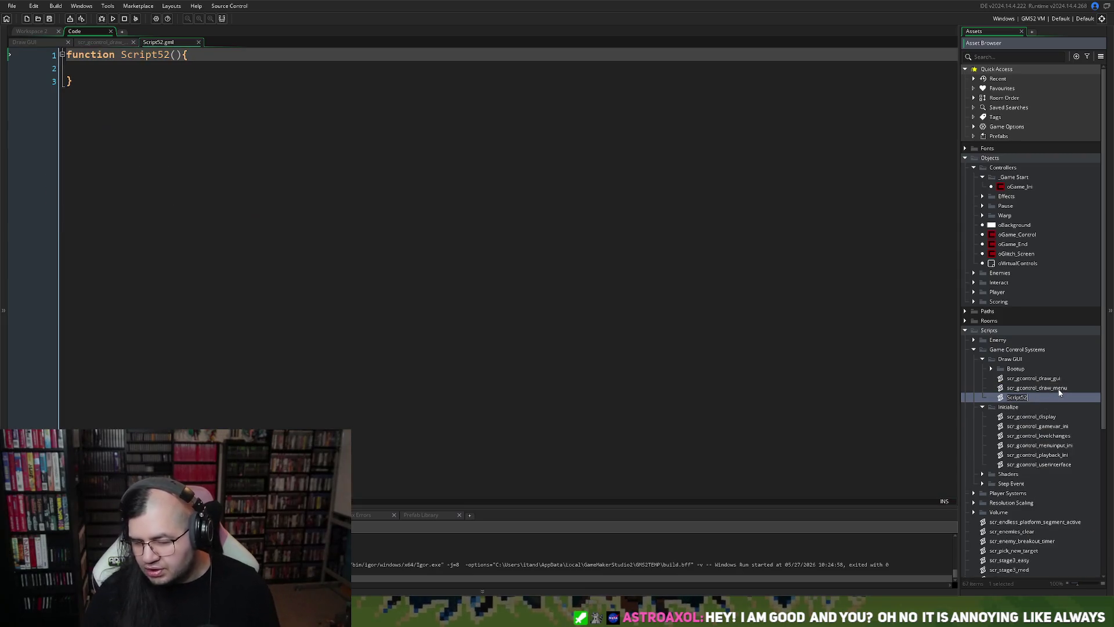
{"action": "type", "text": "scr_"}
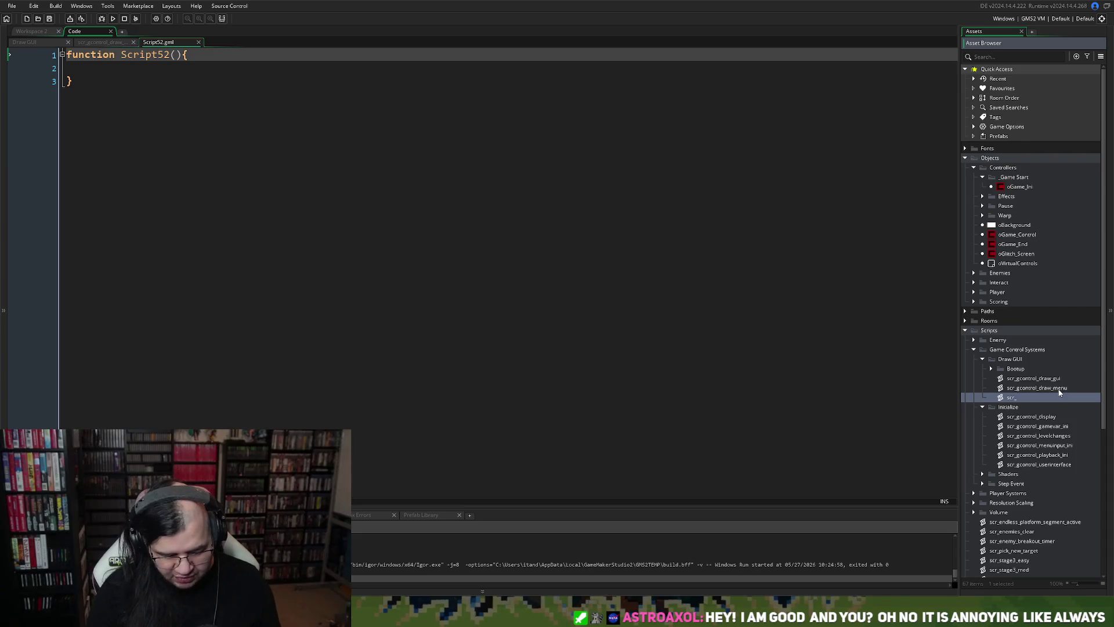
{"action": "type", "text": "gcontrol_draw_win"}
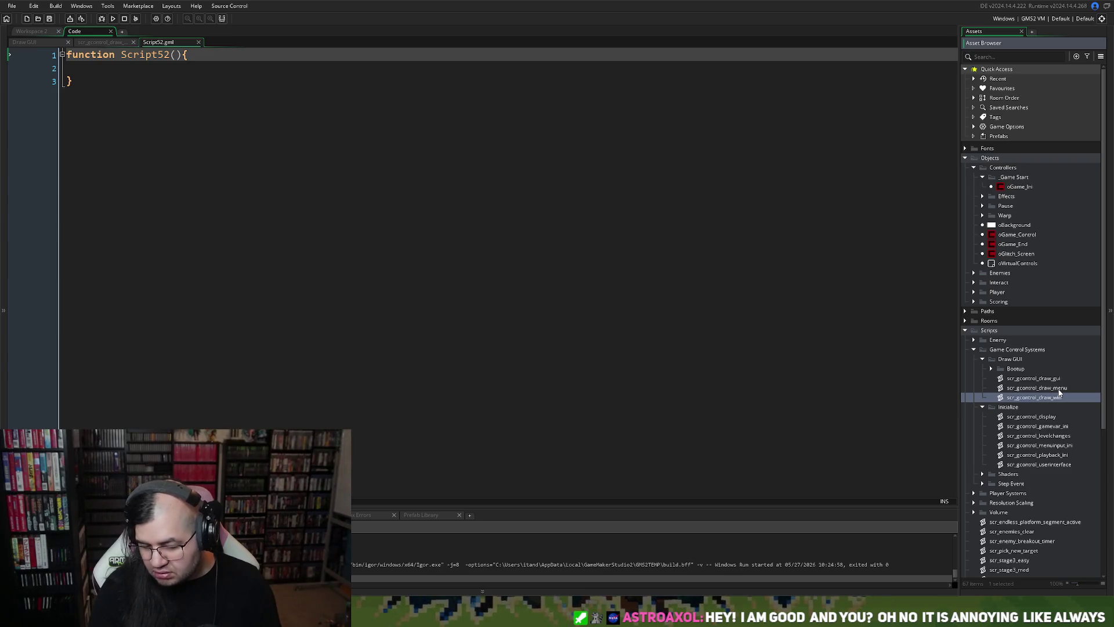
{"action": "type", "text": "trigger"}
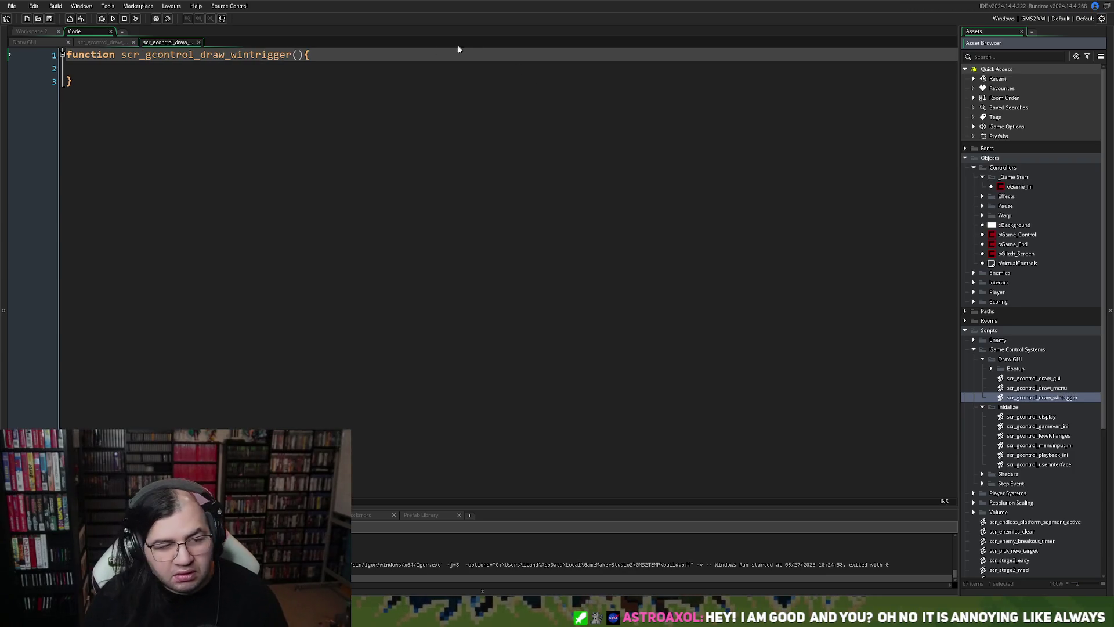
Paste the global.allwin win animation code inside the new script's function.
{"action": "left_click", "coordinate": [70, 72]}
{"action": "key", "text": "ctrl+v"}
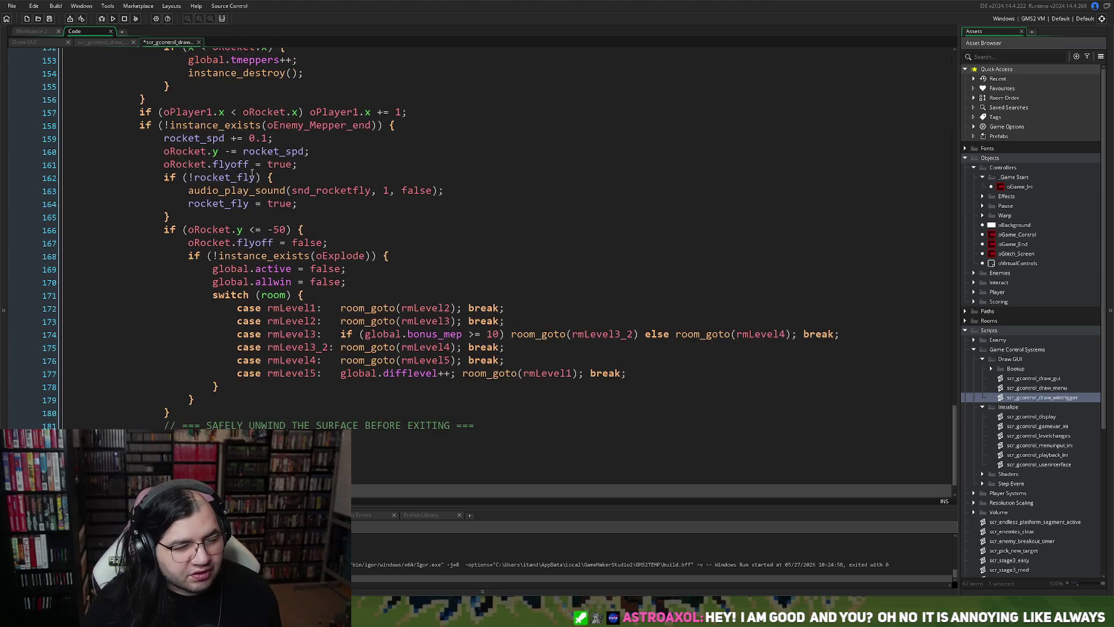
{"action": "scroll", "coordinate": [179, 308], "scroll_direction": "down", "scroll_amount": 1}
{"action": "scroll", "coordinate": [110, 406], "scroll_direction": "up", "scroll_amount": 20}
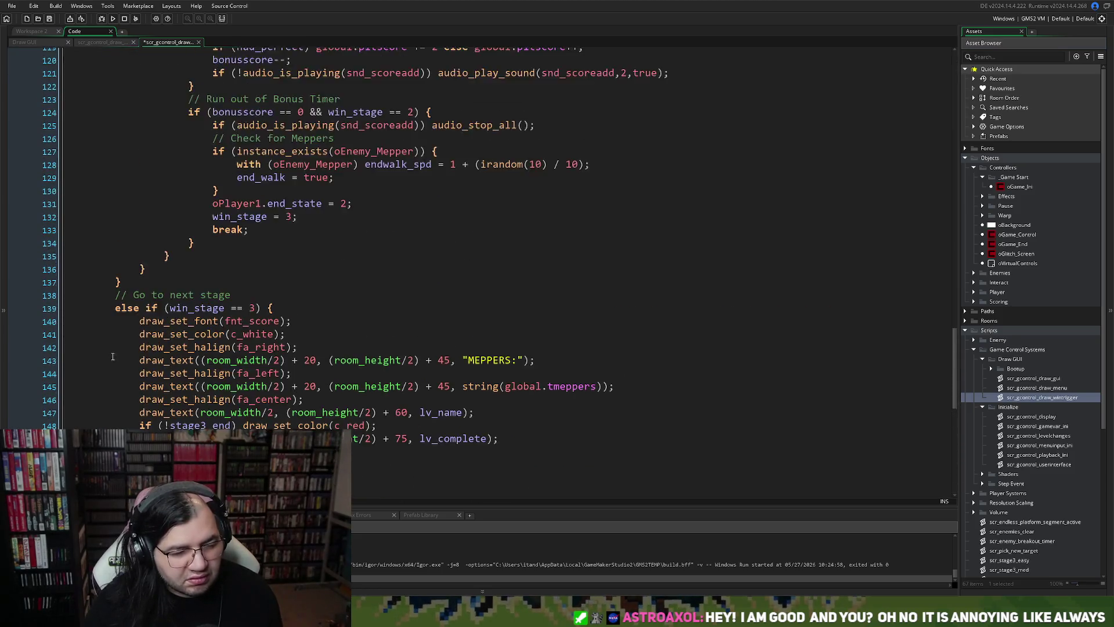
{"action": "scroll", "coordinate": [123, 336], "scroll_direction": "up", "scroll_amount": 20}
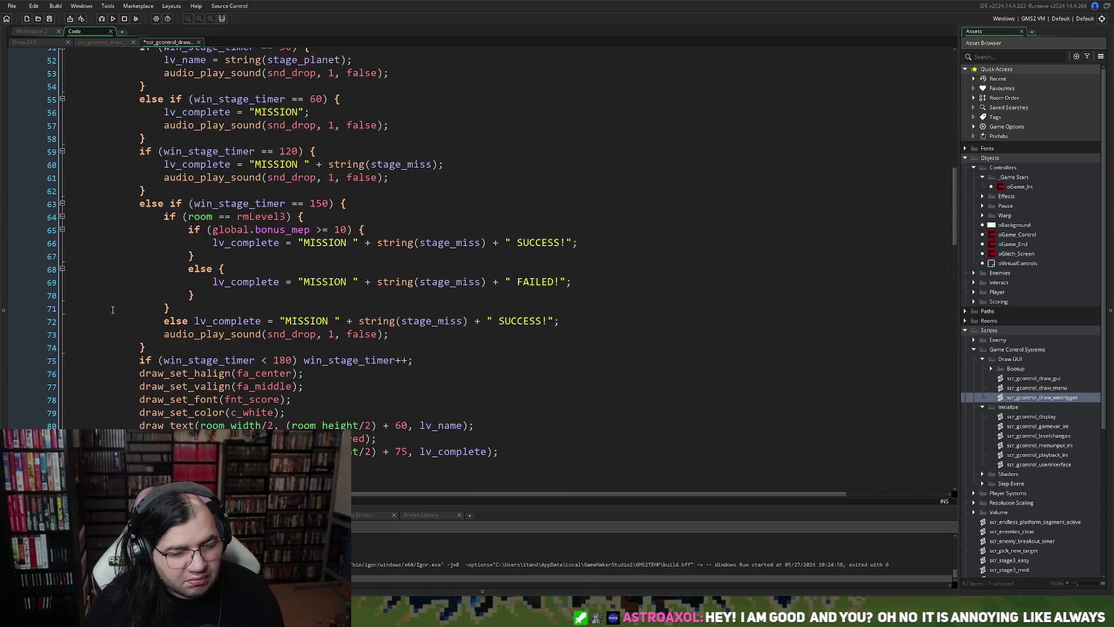
{"action": "scroll", "coordinate": [107, 303], "scroll_direction": "up", "scroll_amount": 5}
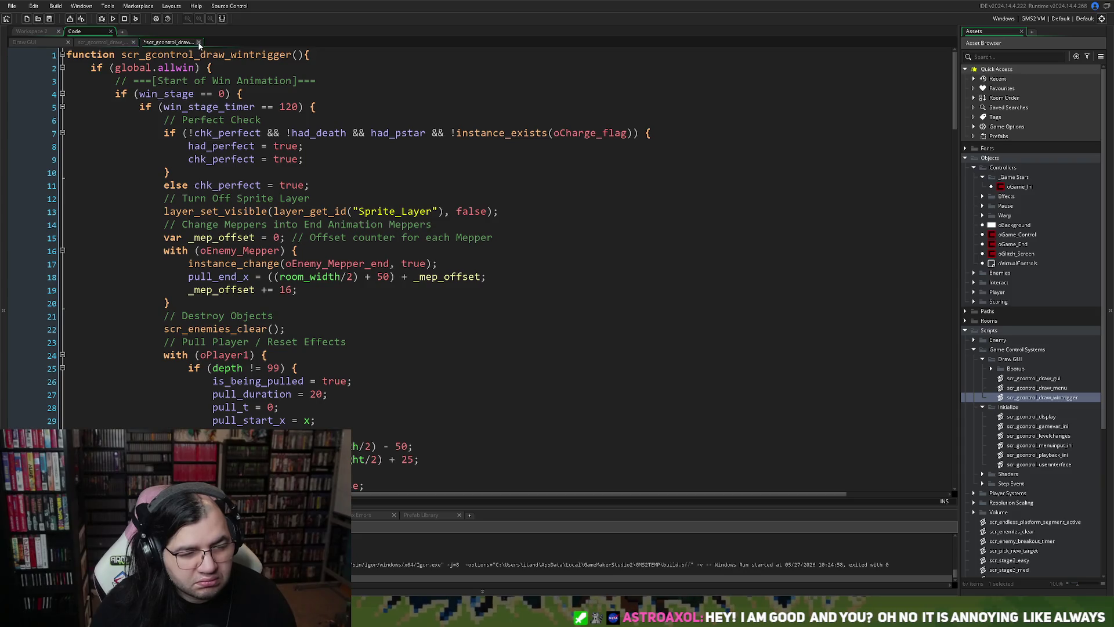
Remove the indentation before #region Draw Score in scr_gcontrol_draw_gui, then close that script.
{"action": "left_click", "coordinate": [80, 44]}
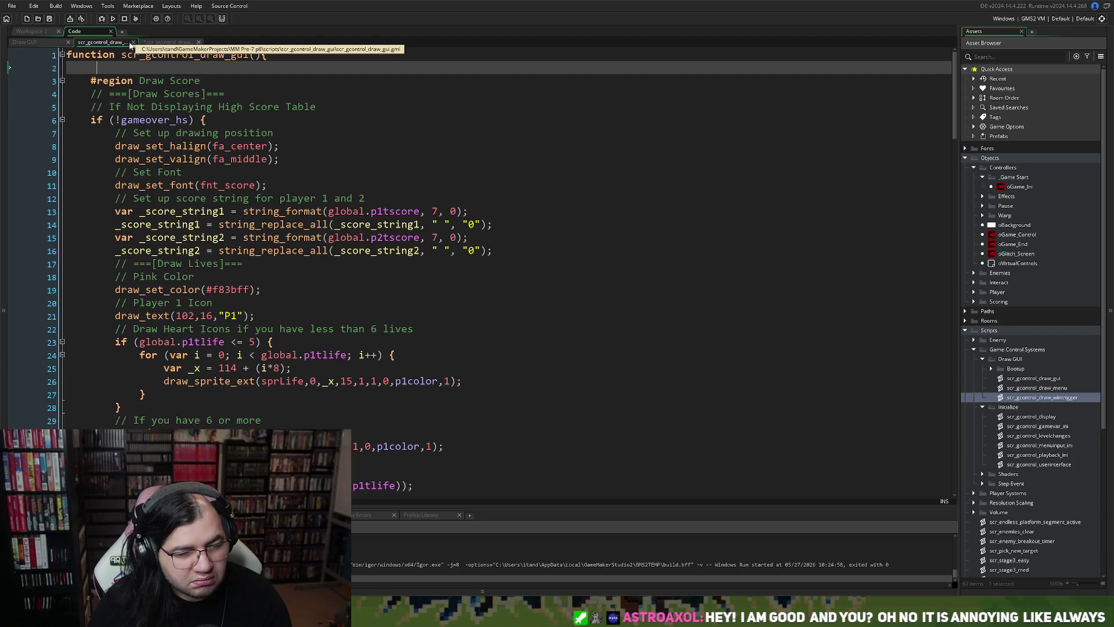
{"action": "left_click", "coordinate": [110, 86]}
{"action": "key", "text": "Home"}
{"action": "key", "text": "BackSpace"}
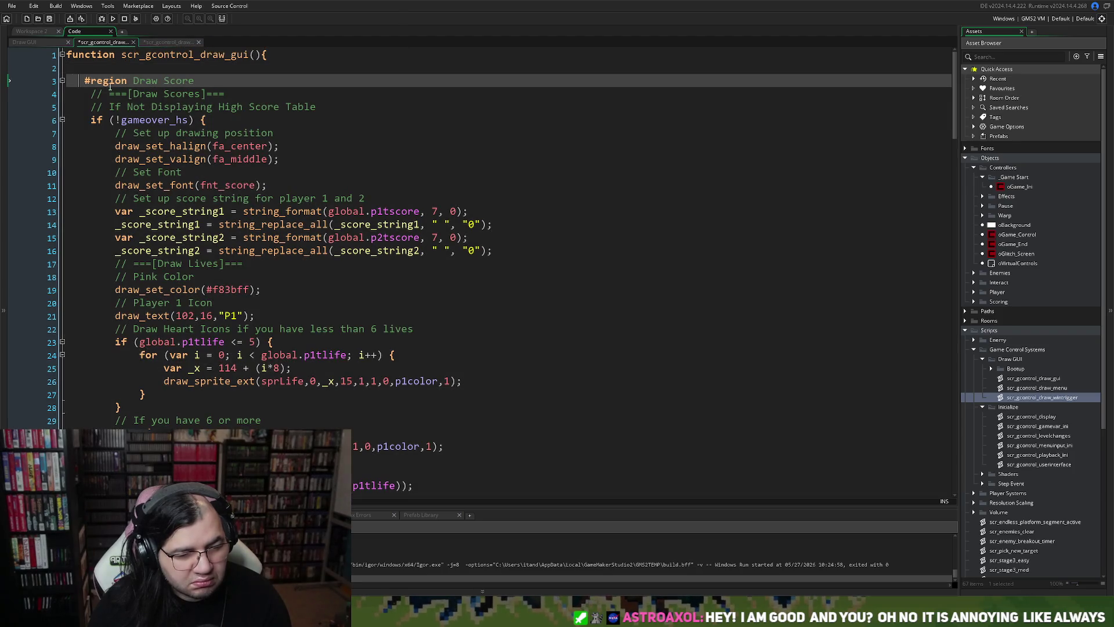
{"action": "key", "text": "BackSpace"}
{"action": "key", "text": "BackSpace"}
{"action": "key", "text": "BackSpace"}
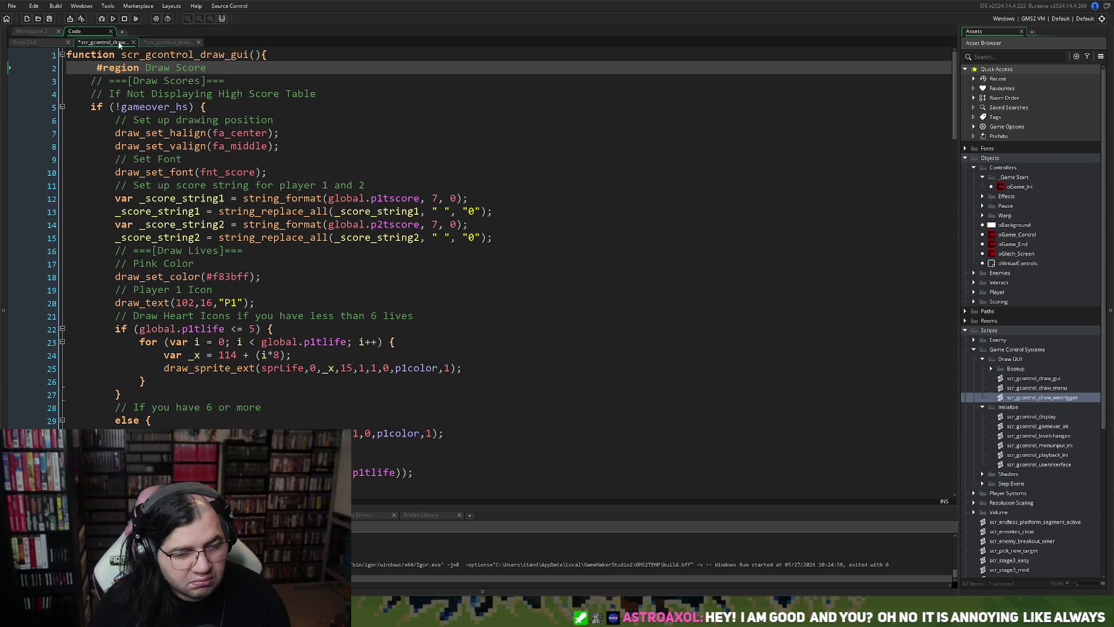
{"action": "left_click", "coordinate": [133, 42]}
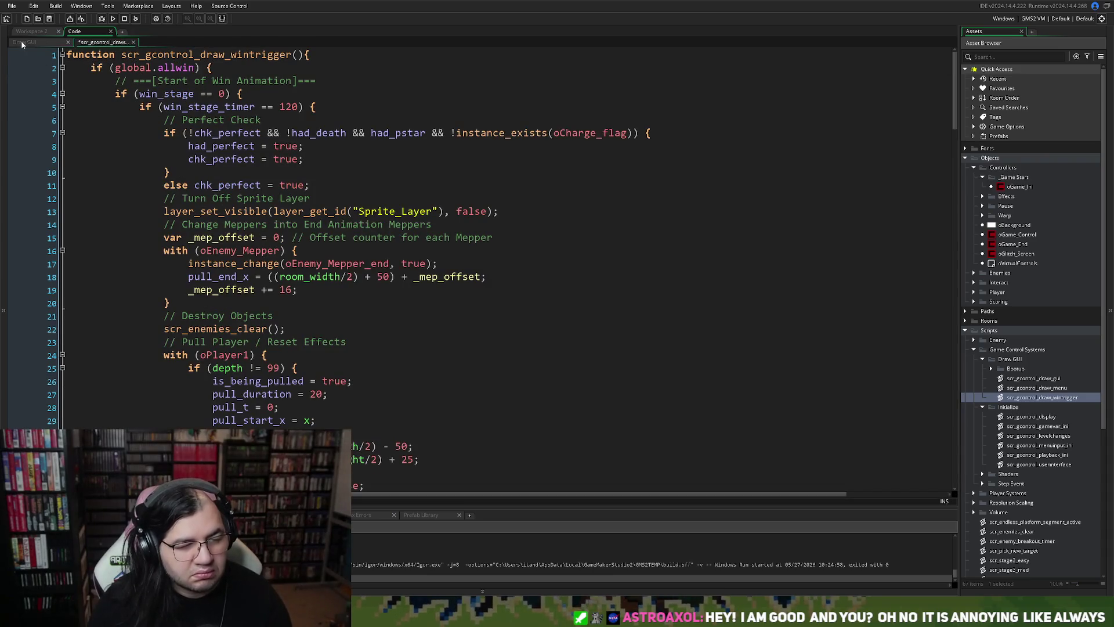
Add a scr_gcontrol_draw_wintrigger(); call to the Draw GUI event code.
{"action": "left_click", "coordinate": [22, 42]}
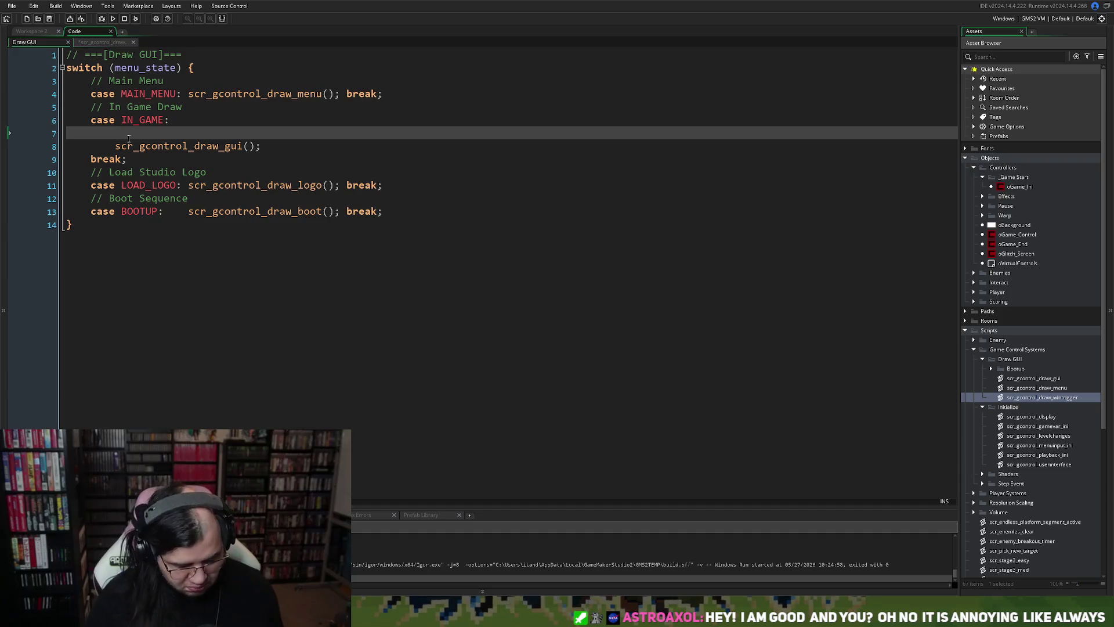
{"action": "type", "text": "scr_gcontrol_draw"}
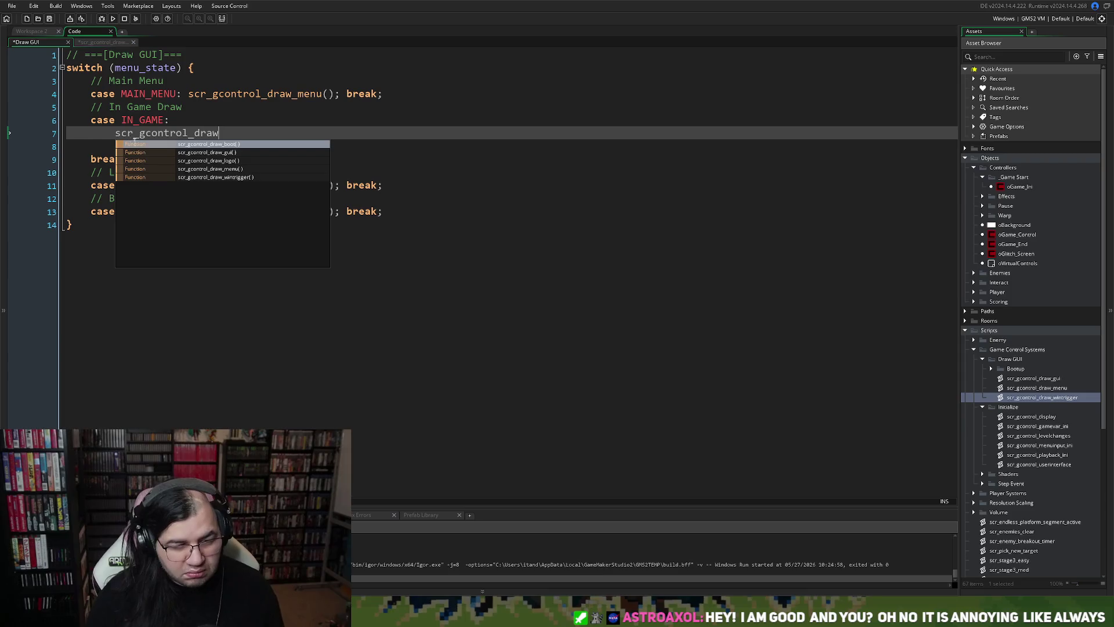
{"action": "double_click", "coordinate": [174, 177]}
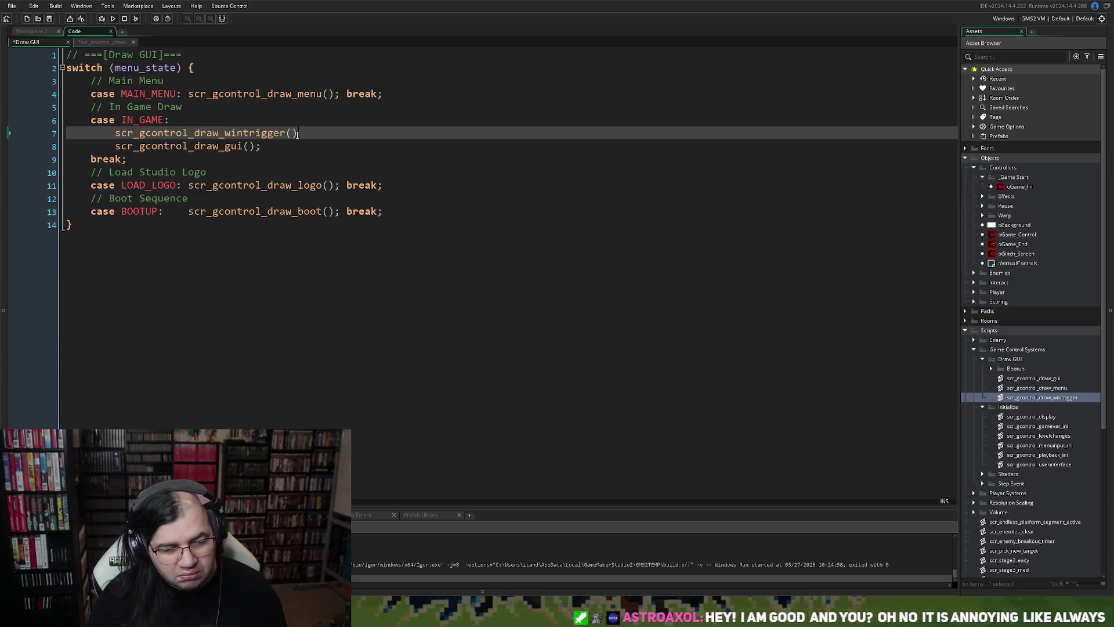
{"action": "type", "text": ";"}
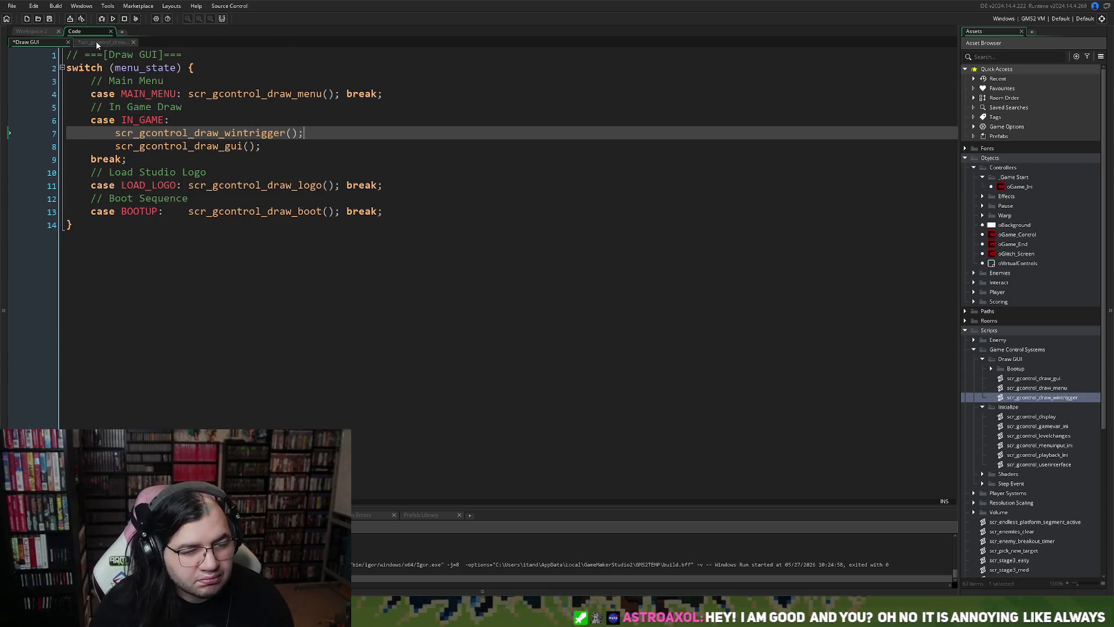
Add the comment '// If you beat the level' above if (global.allwin) in the wintrigger script.
{"action": "left_click", "coordinate": [99, 42]}
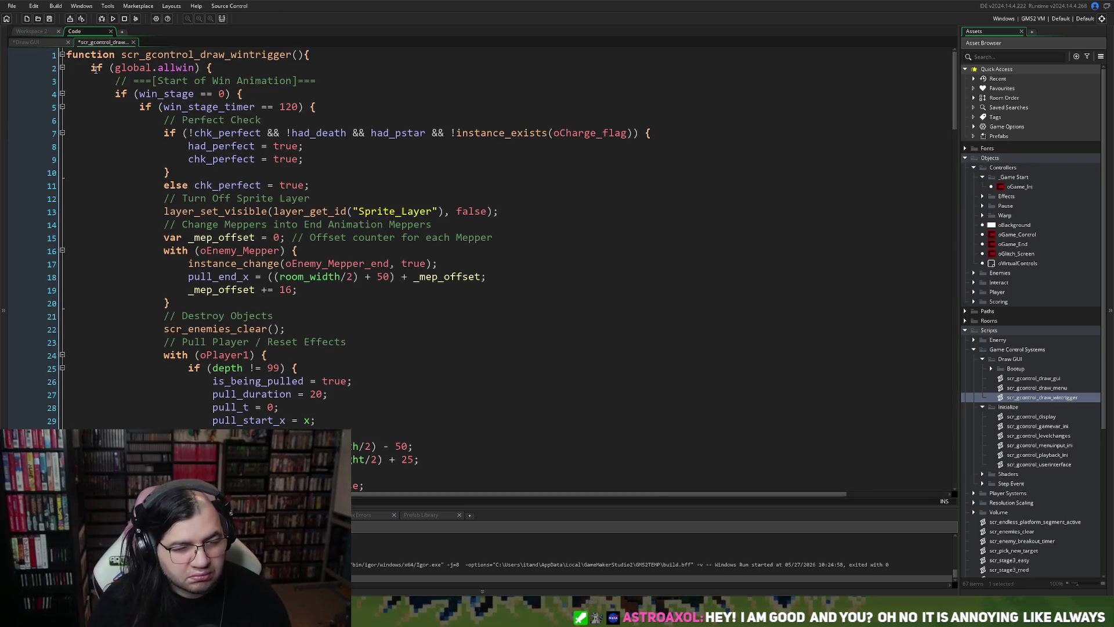
{"action": "left_click", "coordinate": [96, 72]}
{"action": "key", "text": "Return"}
{"action": "key", "text": "Up"}
{"action": "type", "text": "// If you beat the level"}
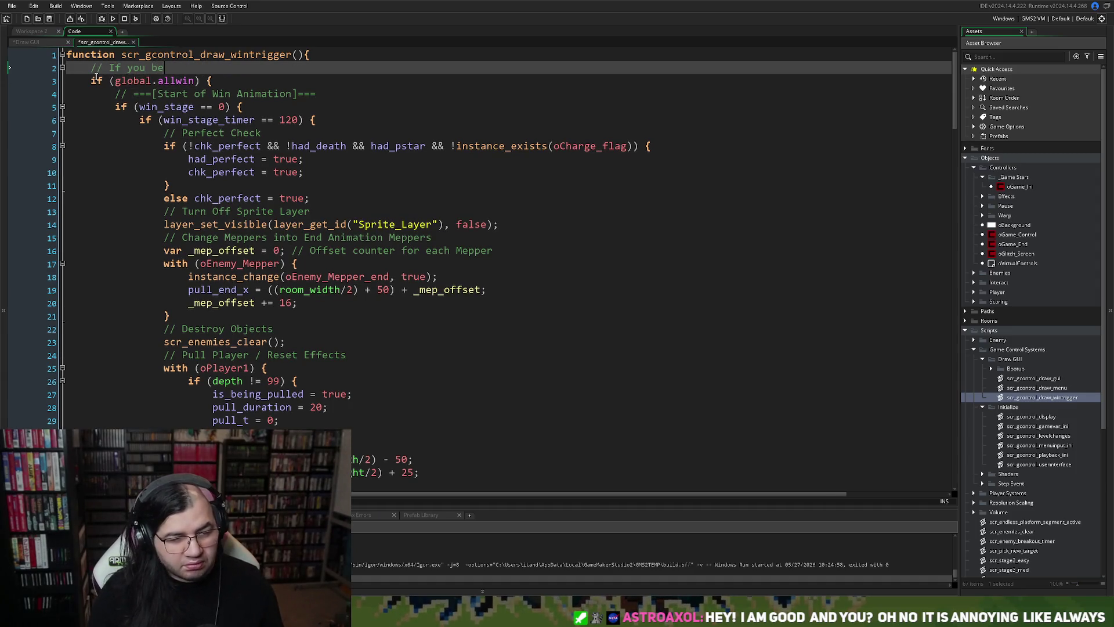
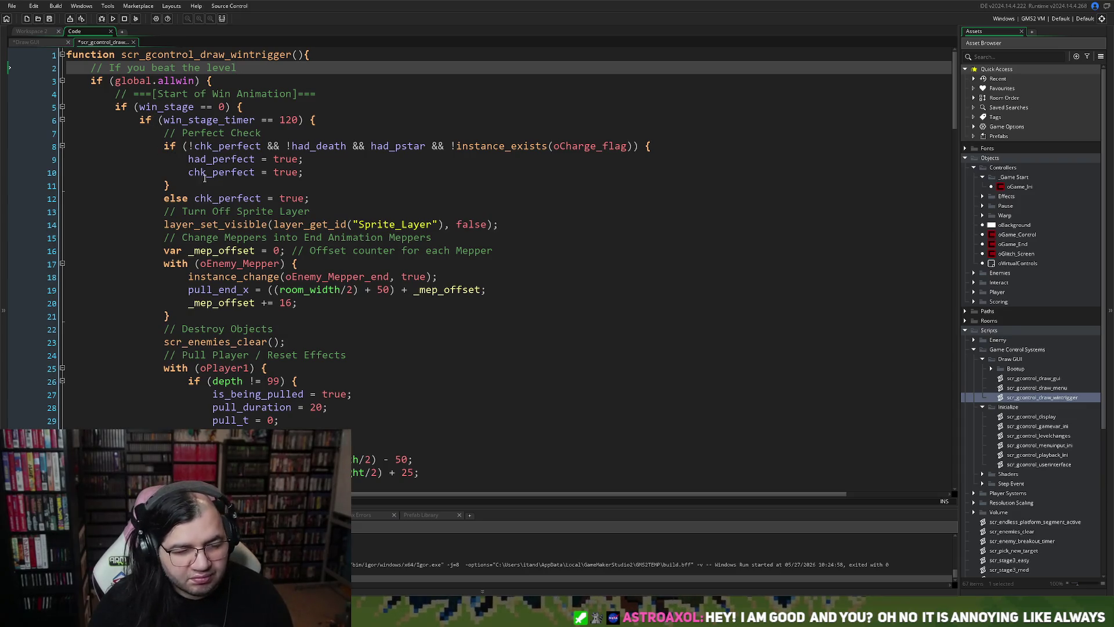
Scroll down the script and select the scr_enemies_clear() call, then dismiss its context menu.
{"action": "scroll", "coordinate": [197, 181], "scroll_direction": "down", "scroll_amount": 1}
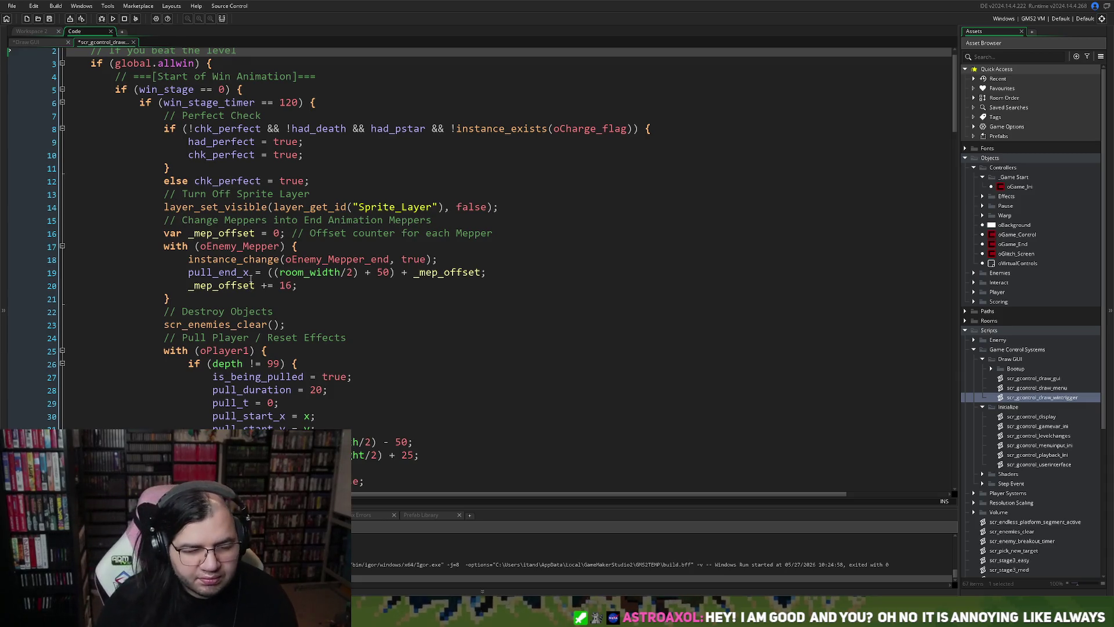
{"action": "scroll", "coordinate": [250, 279], "scroll_direction": "down", "scroll_amount": 1}
{"action": "scroll", "coordinate": [250, 278], "scroll_direction": "down", "scroll_amount": 2}
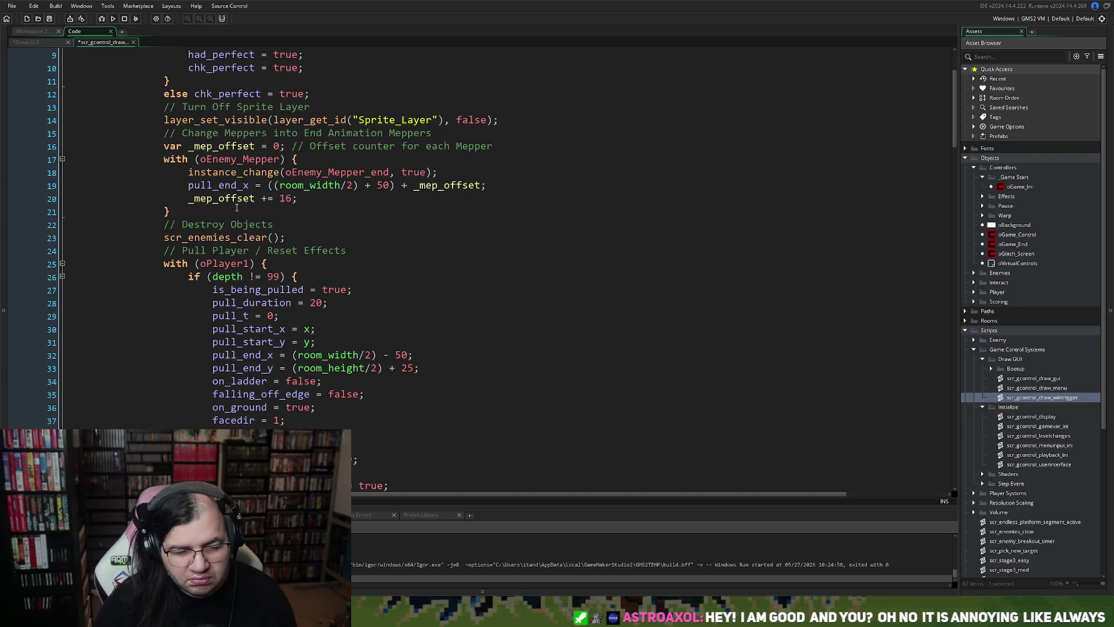
{"action": "scroll", "coordinate": [236, 208], "scroll_direction": "down", "scroll_amount": 1}
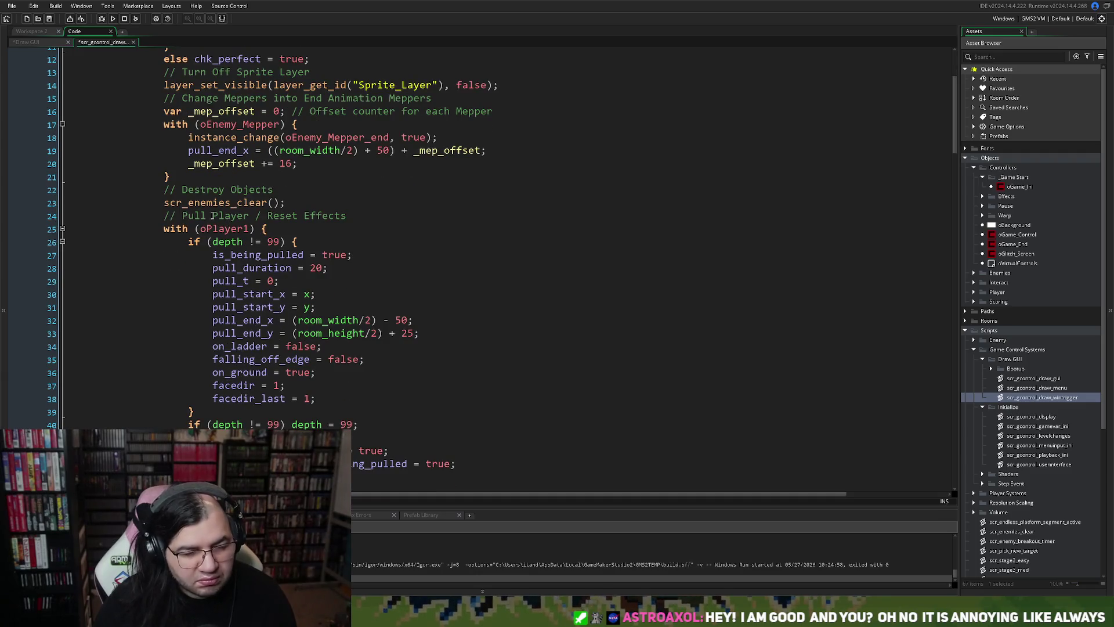
{"action": "left_click_drag", "start_coordinate": [165, 203], "coordinate": [291, 213]}
{"action": "right_click", "coordinate": [291, 214]}
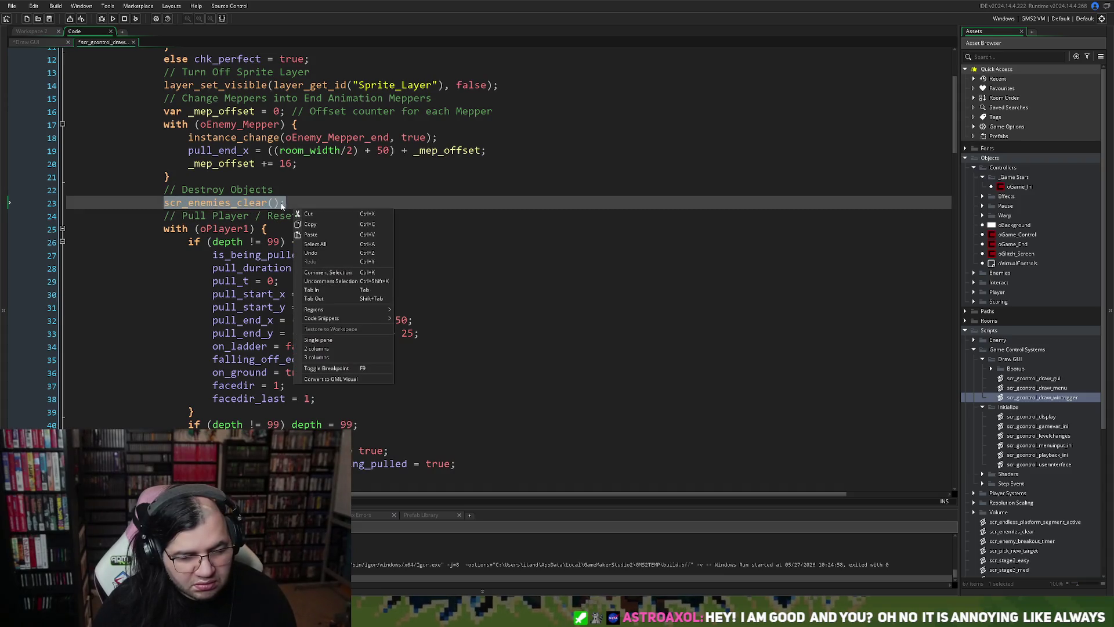
{"action": "left_click", "coordinate": [273, 203]}
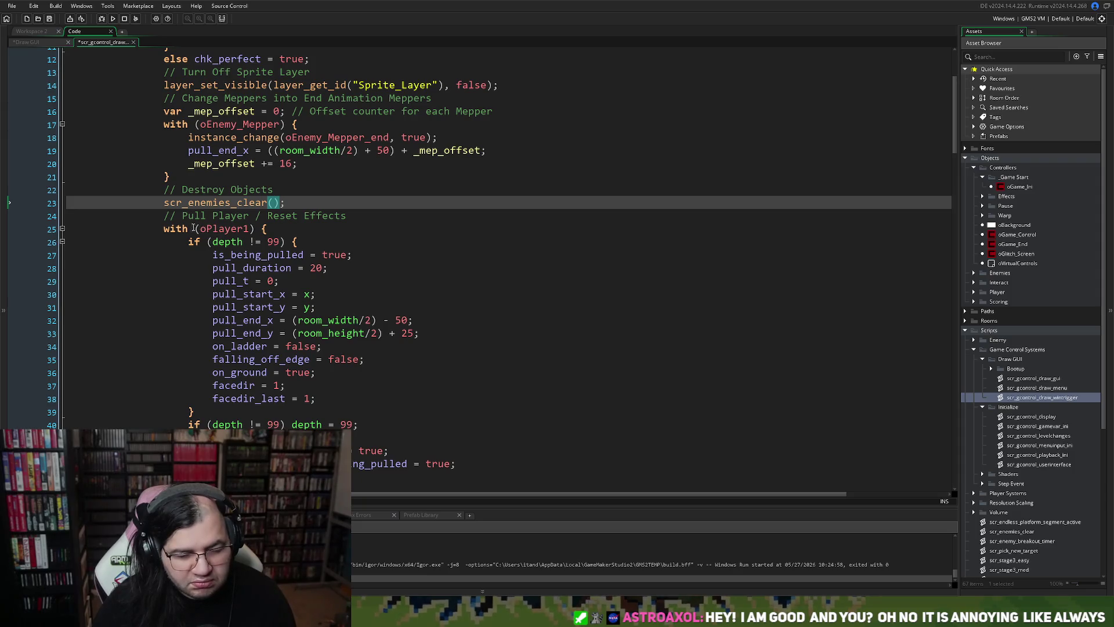
Open a blank line below the Pull Player block, undoing a trial paste of the block.
{"action": "scroll", "coordinate": [168, 245], "scroll_direction": "down", "scroll_amount": 1}
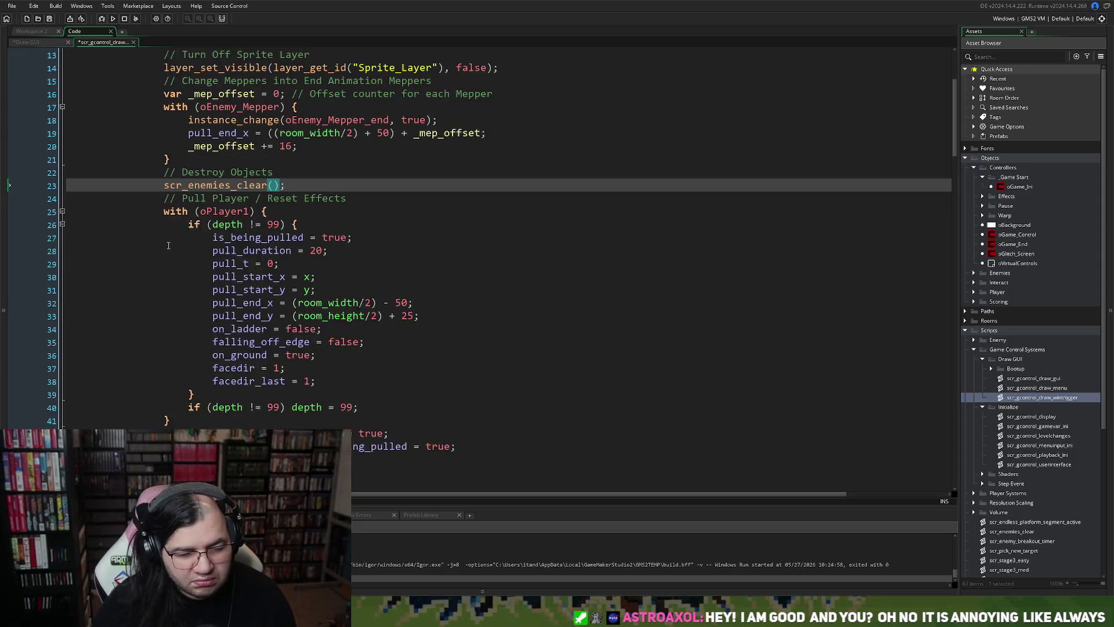
{"action": "scroll", "coordinate": [168, 246], "scroll_direction": "down", "scroll_amount": 1}
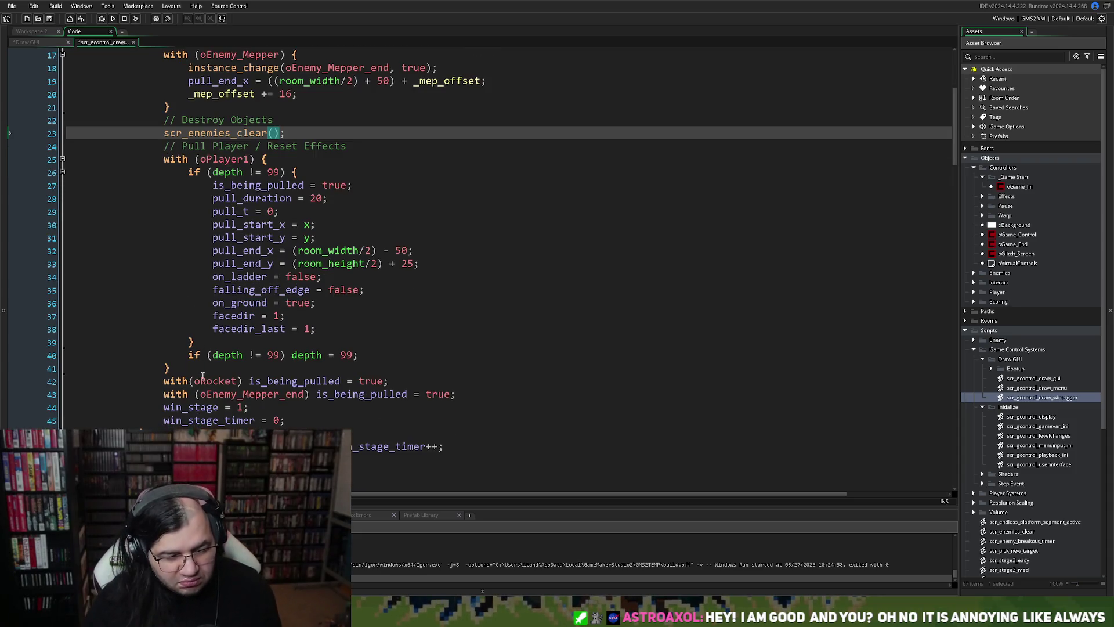
{"action": "left_click_drag", "start_coordinate": [179, 372], "coordinate": [164, 150]}
{"action": "left_click", "coordinate": [183, 361]}
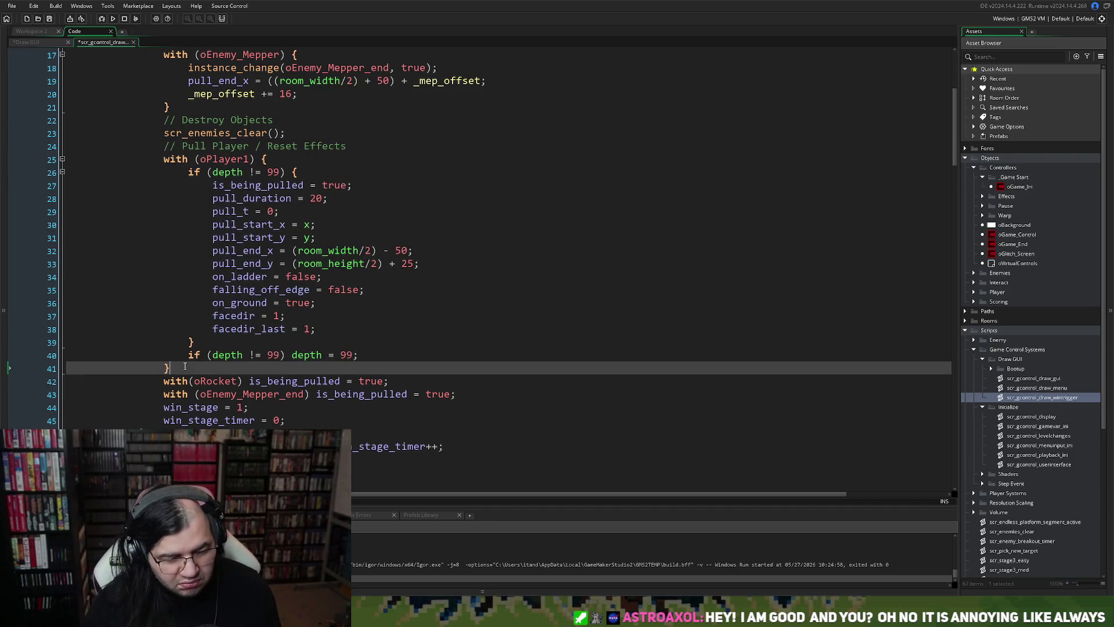
{"action": "key", "text": "Return"}
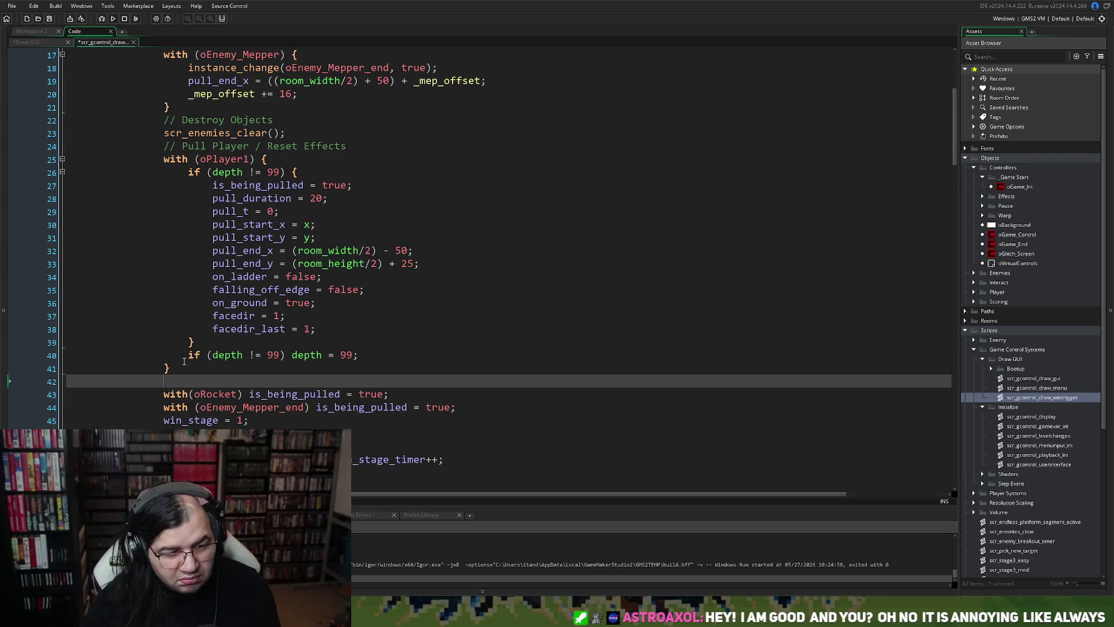
{"action": "key", "text": "ctrl+v"}
{"action": "scroll", "coordinate": [212, 374], "scroll_direction": "up", "scroll_amount": 2}
{"action": "key", "text": "ctrl+z"}
Insert a blank line above the with (oPlayer1) line.
{"action": "scroll", "coordinate": [196, 287], "scroll_direction": "up", "scroll_amount": 1}
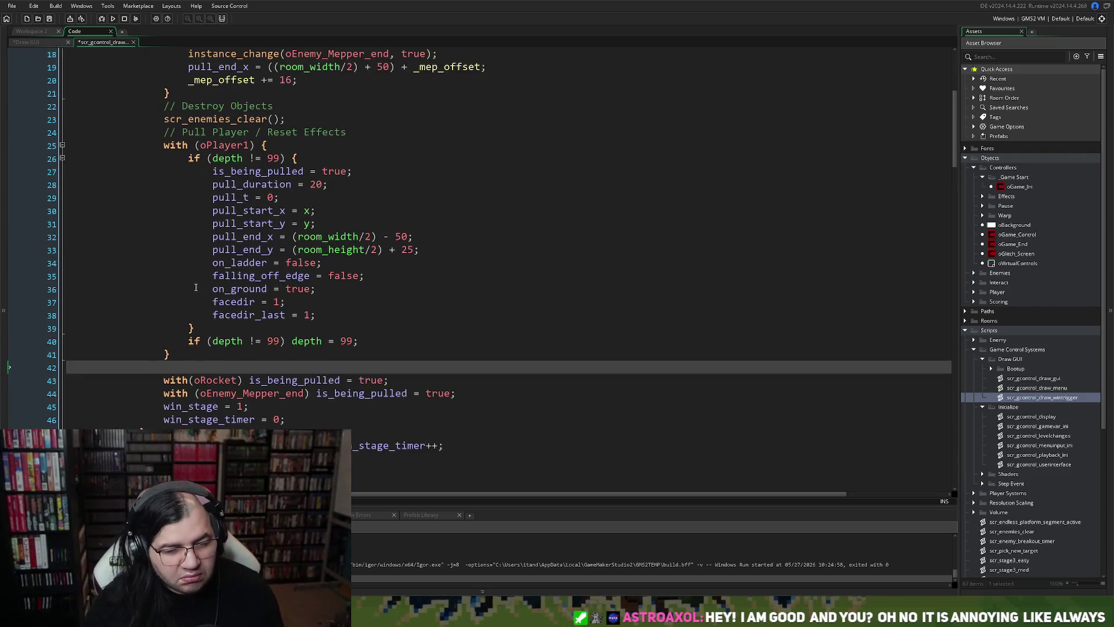
{"action": "left_click", "coordinate": [164, 145]}
{"action": "key", "text": "Return"}
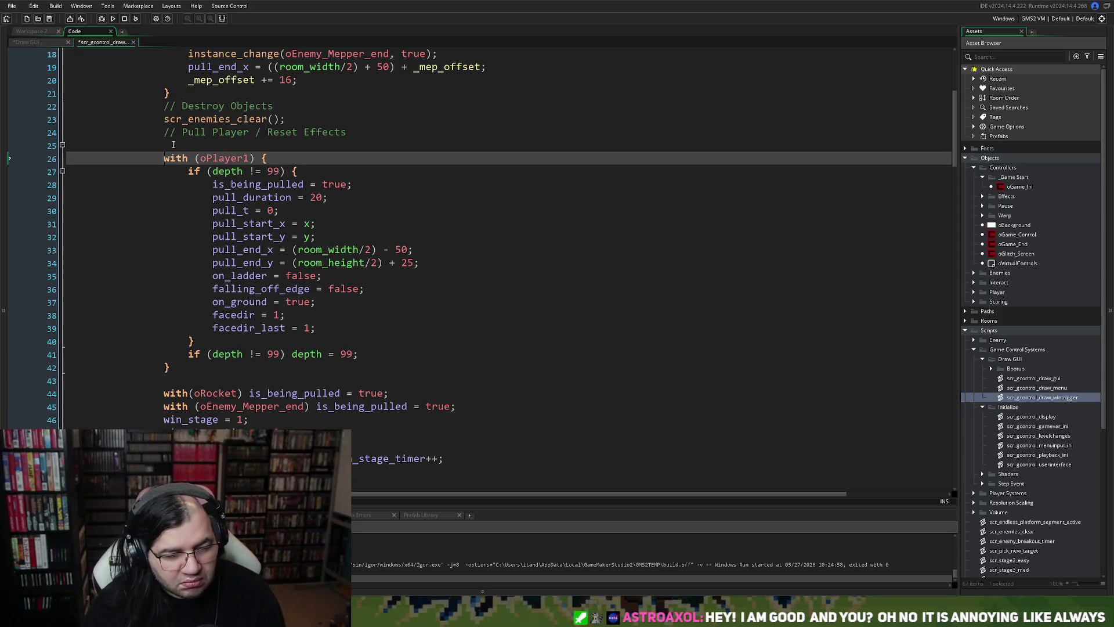
Type 'if (instance_exists(oPlayer1)) {' on the blank line above the with block.
{"action": "left_click", "coordinate": [173, 144]}
{"action": "type", "text": "if"}
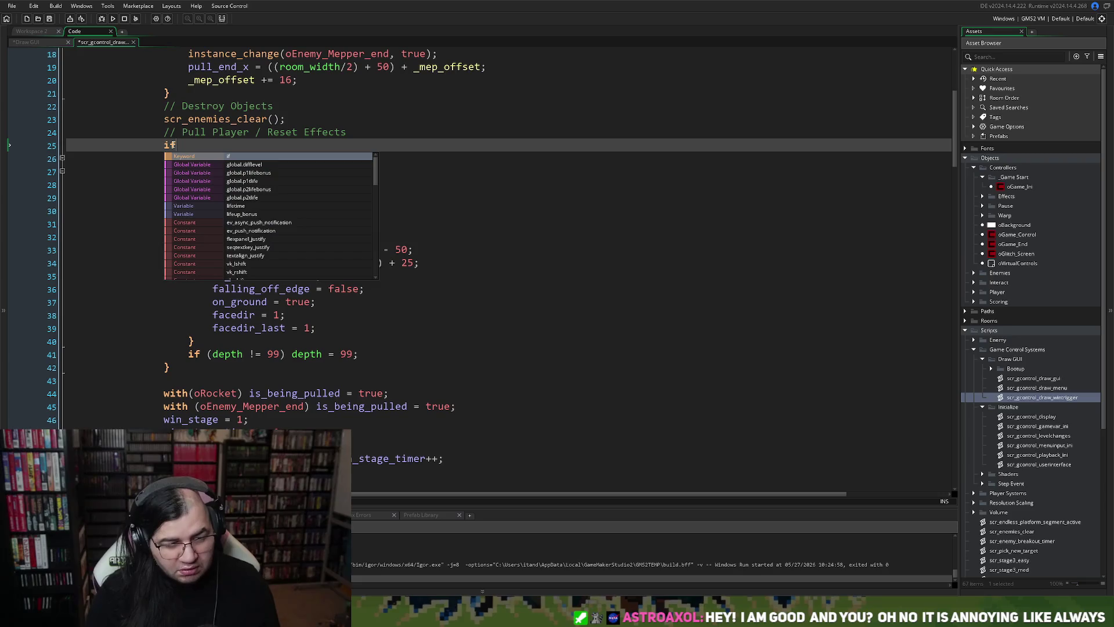
{"action": "type", "text": " (inst"}
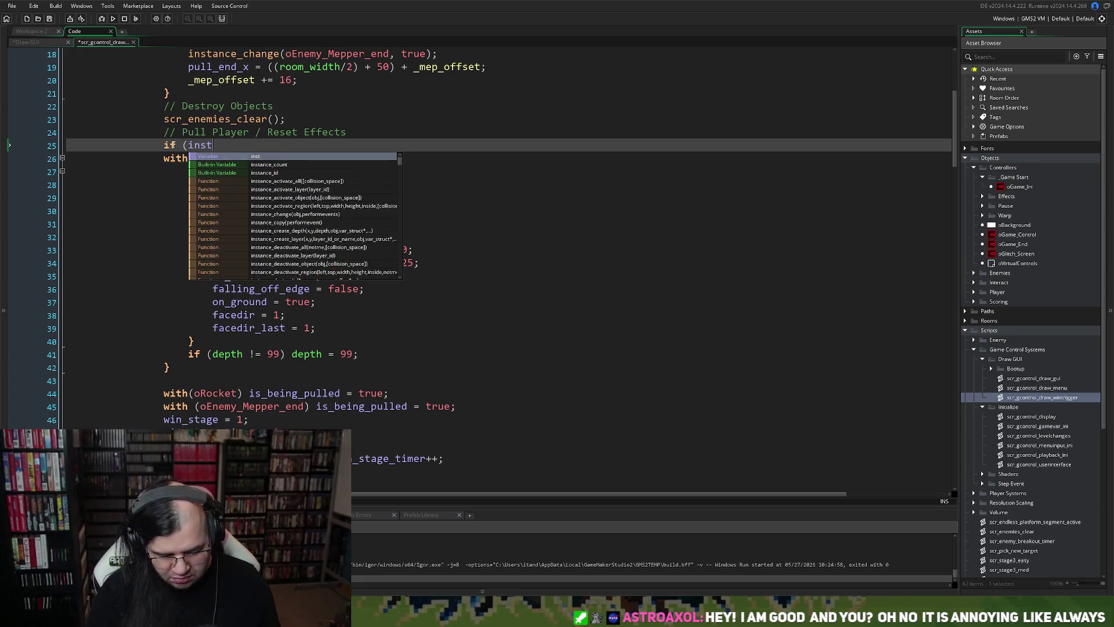
{"action": "type", "text": "ance_ex"}
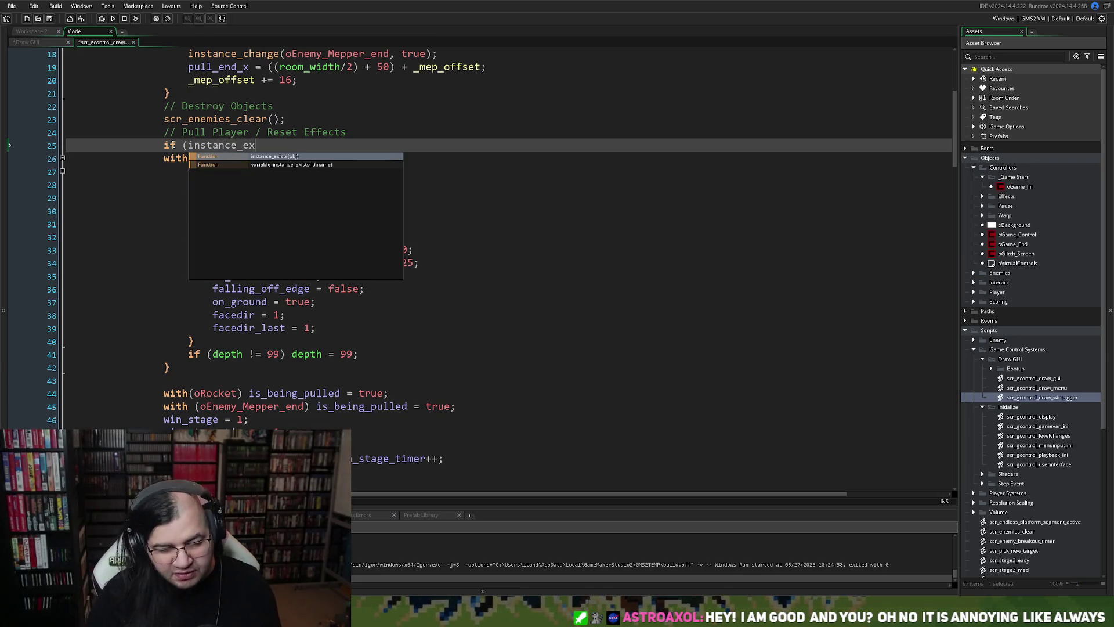
{"action": "key", "text": "Return"}
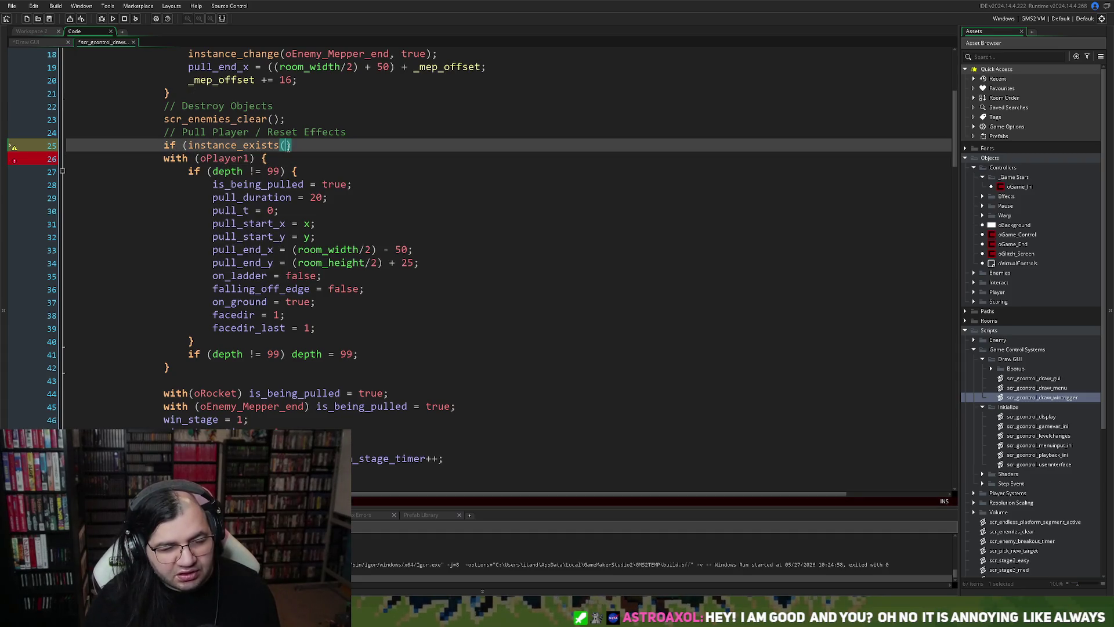
{"action": "type", "text": "oPlayer1"}
{"action": "left_click", "coordinate": [350, 145]}
{"action": "type", "text": ") "}
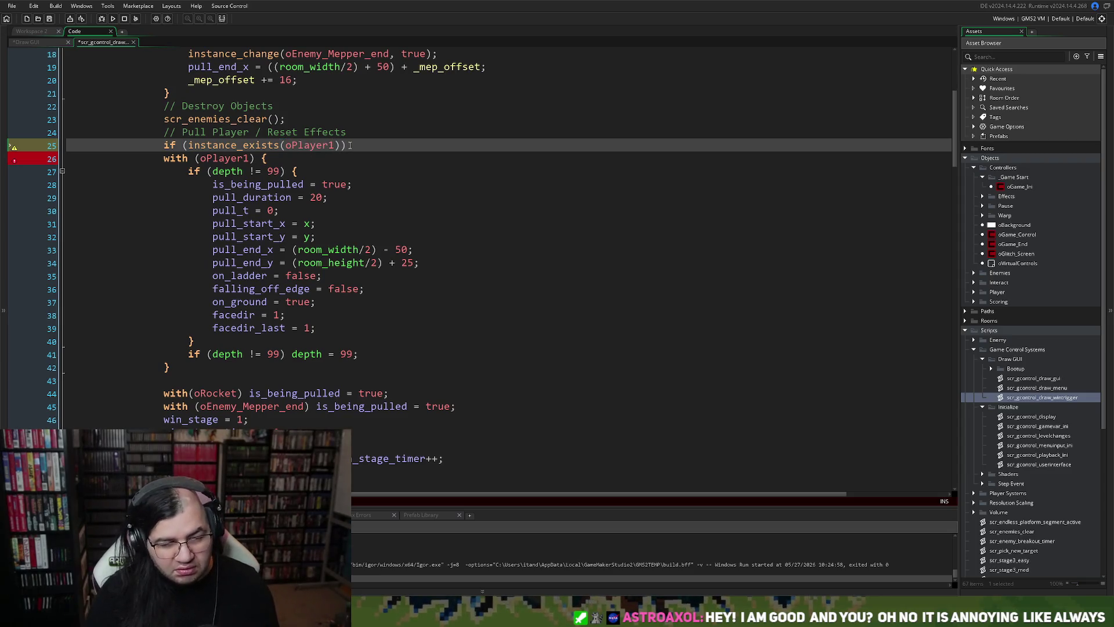
{"action": "type", "text": "{"}
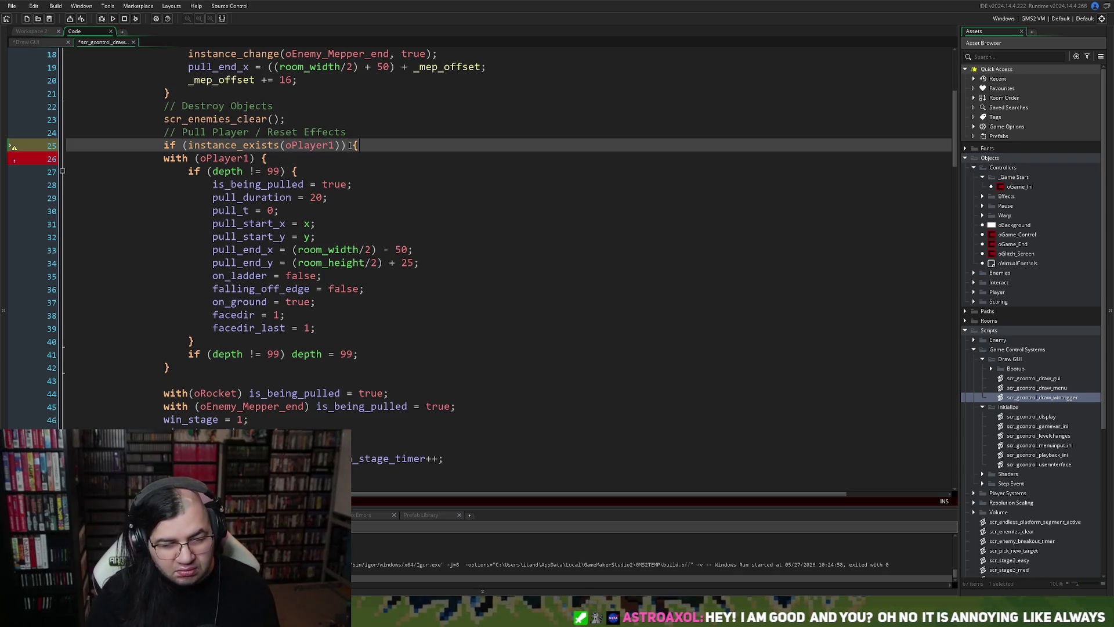
Indent the with (oPlayer1) block, close it with '}', and select the whole wrapped block.
{"action": "left_click_drag", "start_coordinate": [197, 361], "coordinate": [164, 158]}
{"action": "key", "text": "Tab"}
{"action": "left_click", "coordinate": [214, 366]}
{"action": "key", "text": "Return"}
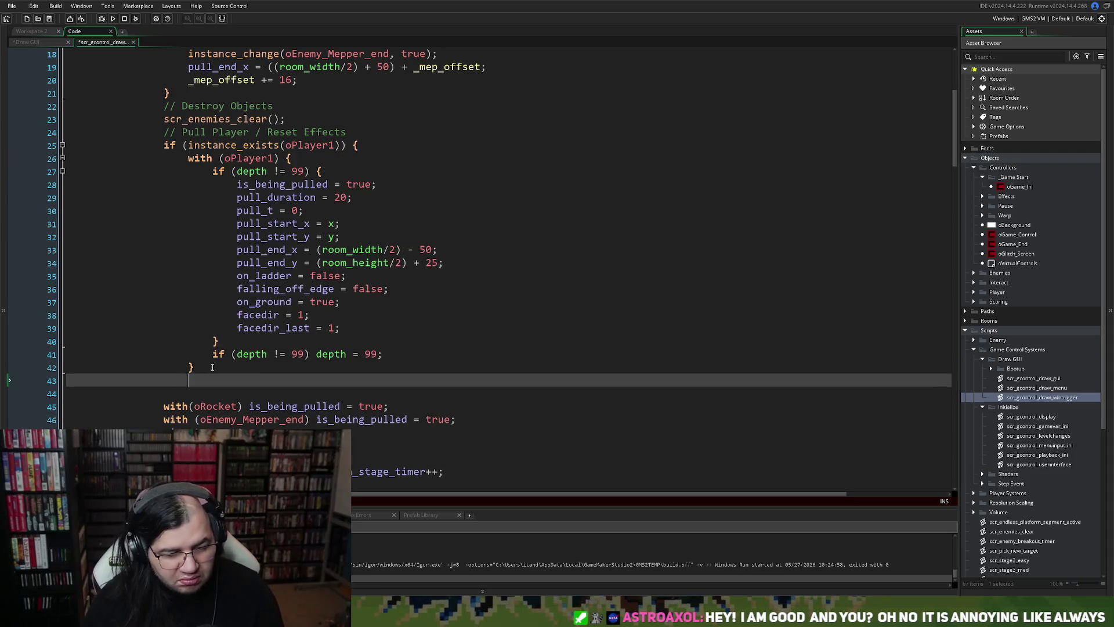
{"action": "type", "text": "}"}
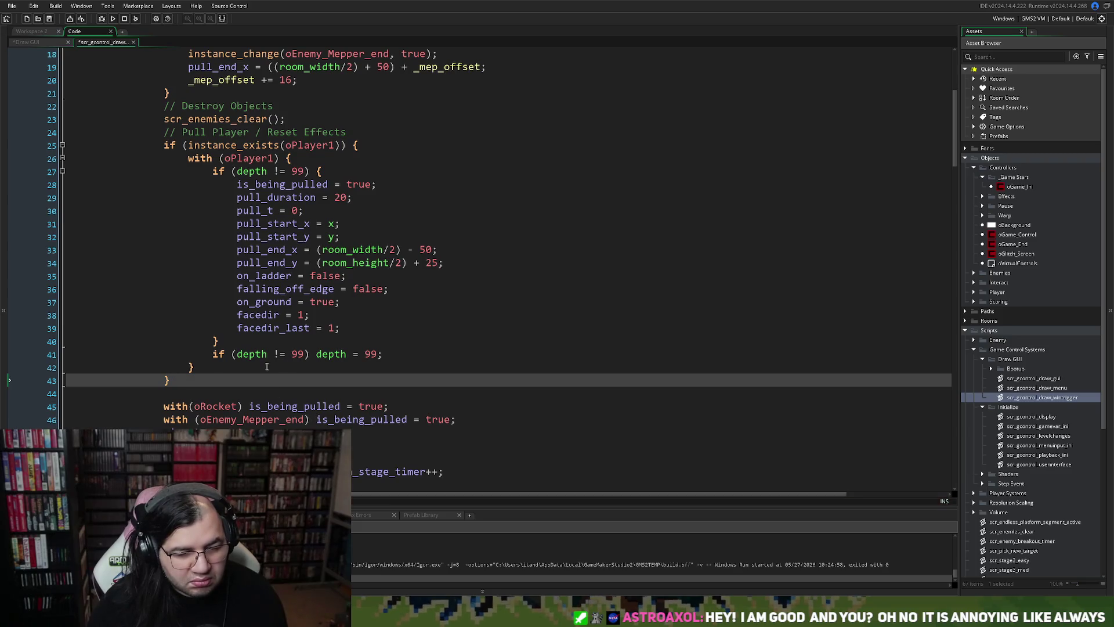
{"action": "mouse_move", "coordinate": [174, 380]}
{"action": "left_mouse_down"}
{"action": "mouse_move", "coordinate": [163, 135]}
{"action": "mouse_move", "coordinate": [166, 147]}
{"action": "left_mouse_up"}
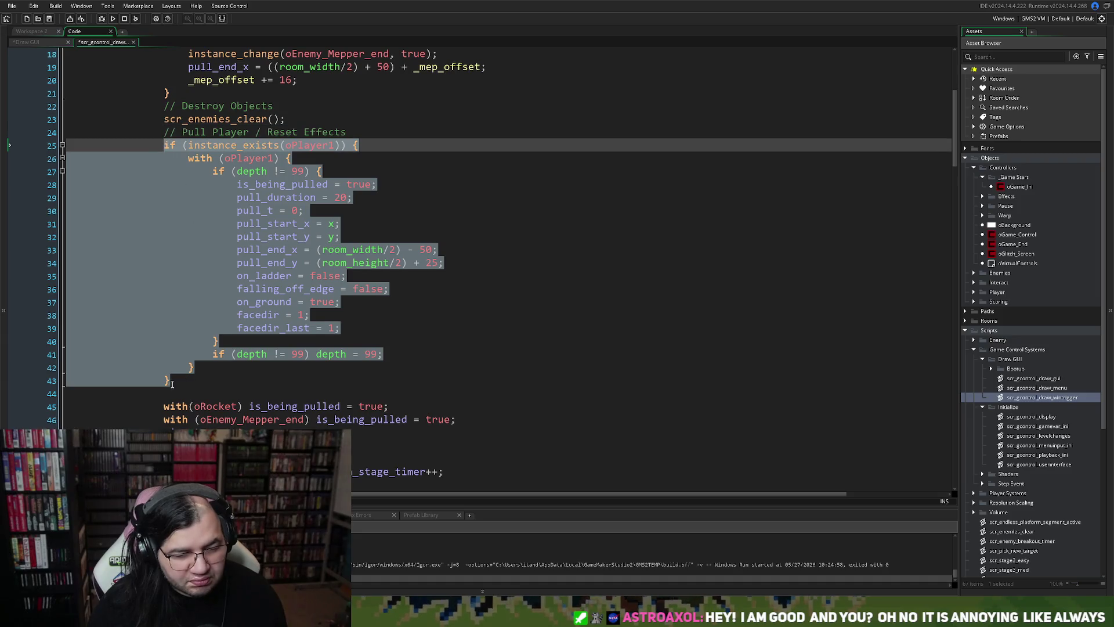
Duplicate the if-block below and change both oPlayer1 references to oPlayer2.
{"action": "key", "text": "ctrl+c"}
{"action": "left_click", "coordinate": [170, 394]}
{"action": "key", "text": "ctrl+v"}
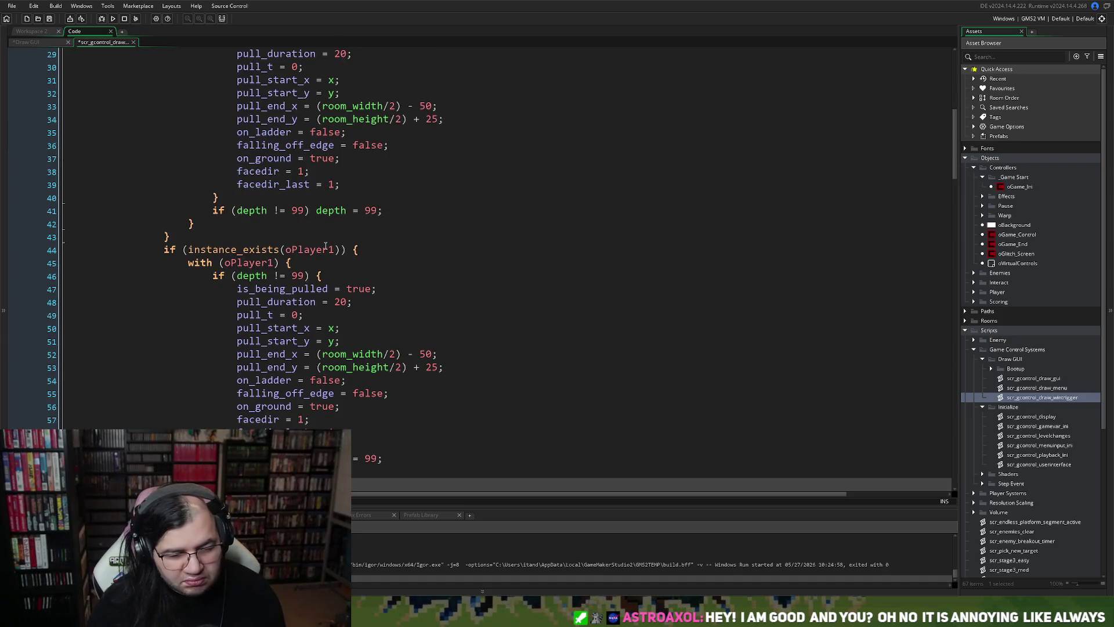
{"action": "left_click", "coordinate": [336, 249]}
{"action": "key", "text": "BackSpace"}
{"action": "type", "text": "2"}
{"action": "left_click", "coordinate": [270, 262]}
{"action": "key", "text": "BackSpace"}
{"action": "type", "text": "2"}
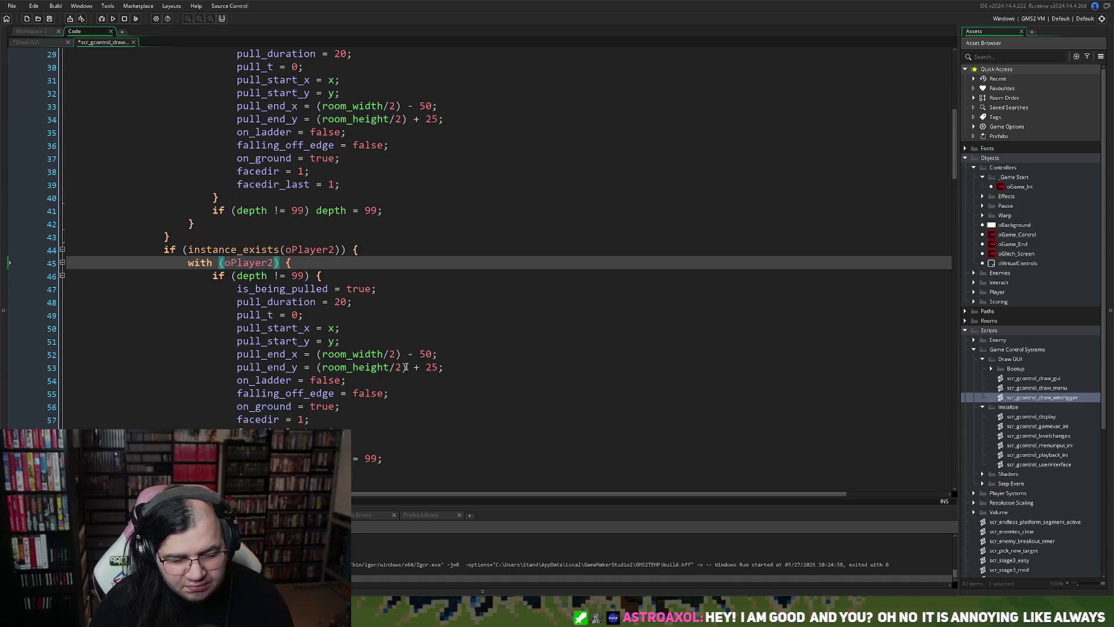
Change the oPlayer2 pull_end_x offset from 50 to 70.
{"action": "left_click_drag", "start_coordinate": [425, 354], "coordinate": [419, 354]}
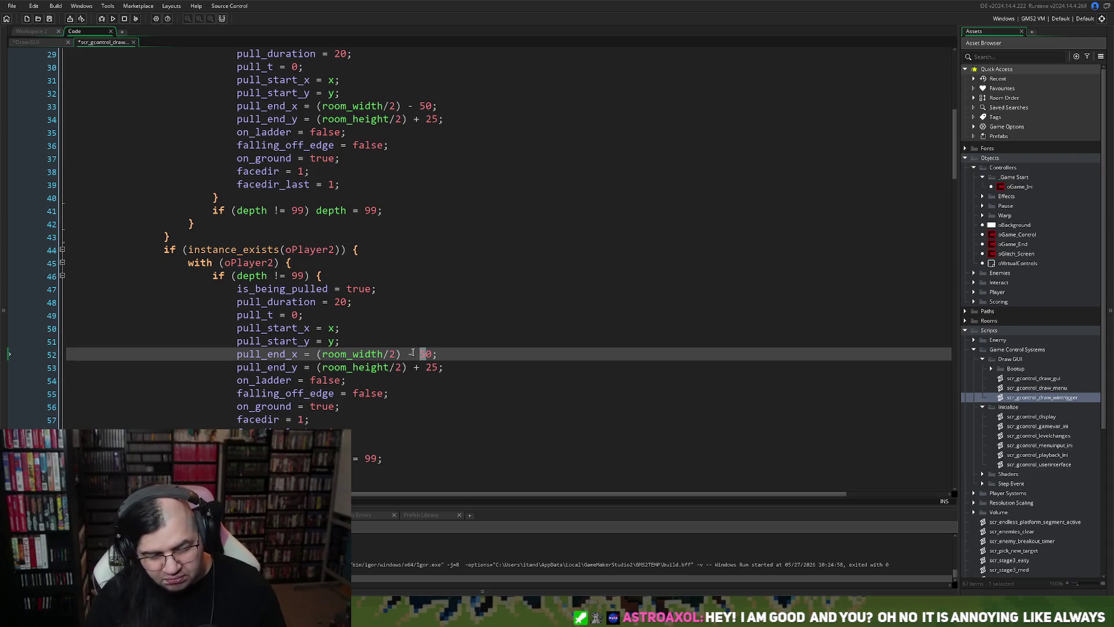
{"action": "type", "text": "7"}
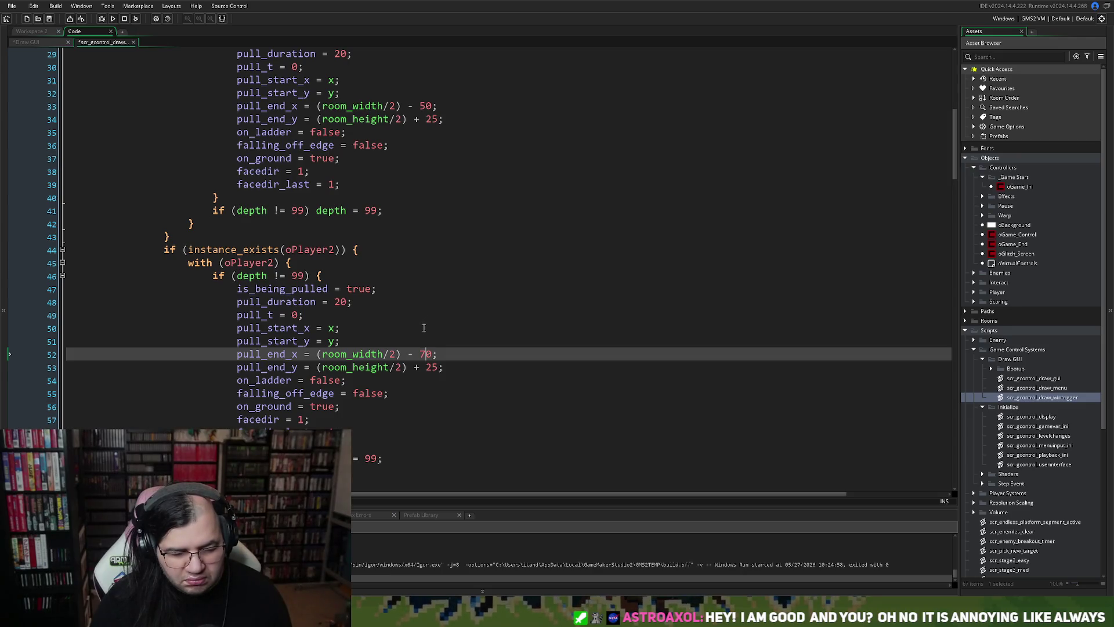
{"action": "scroll", "coordinate": [398, 329], "scroll_direction": "up", "scroll_amount": 2}
{"action": "scroll", "coordinate": [395, 330], "scroll_direction": "up", "scroll_amount": 1}
{"action": "scroll", "coordinate": [391, 331], "scroll_direction": "down", "scroll_amount": 1}
{"action": "scroll", "coordinate": [391, 331], "scroll_direction": "down", "scroll_amount": 5}
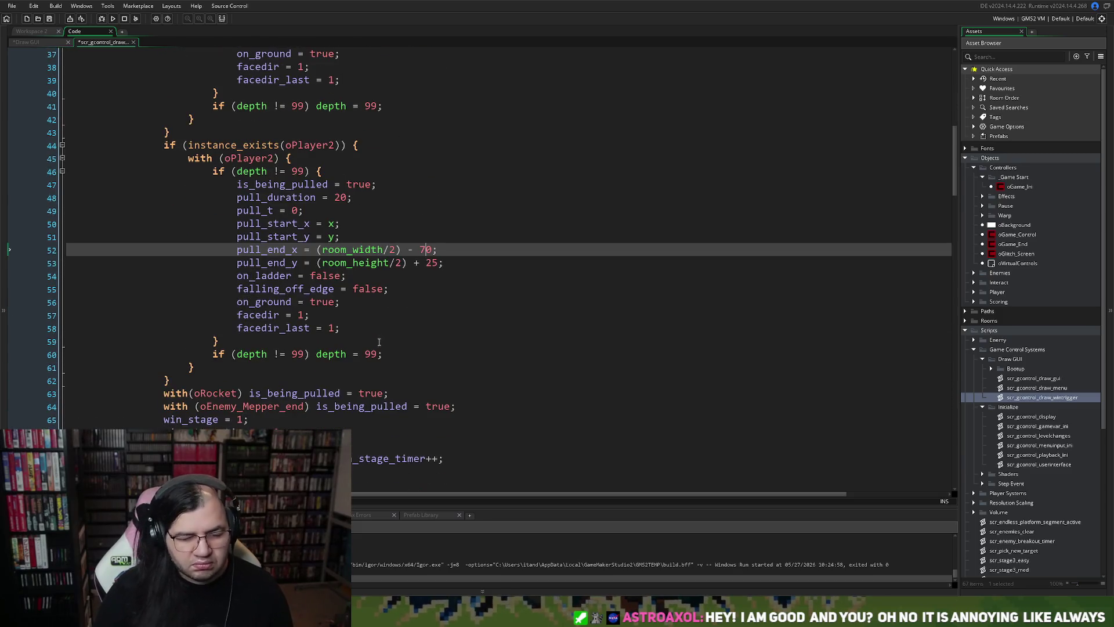
{"action": "scroll", "coordinate": [323, 372], "scroll_direction": "down", "scroll_amount": 1}
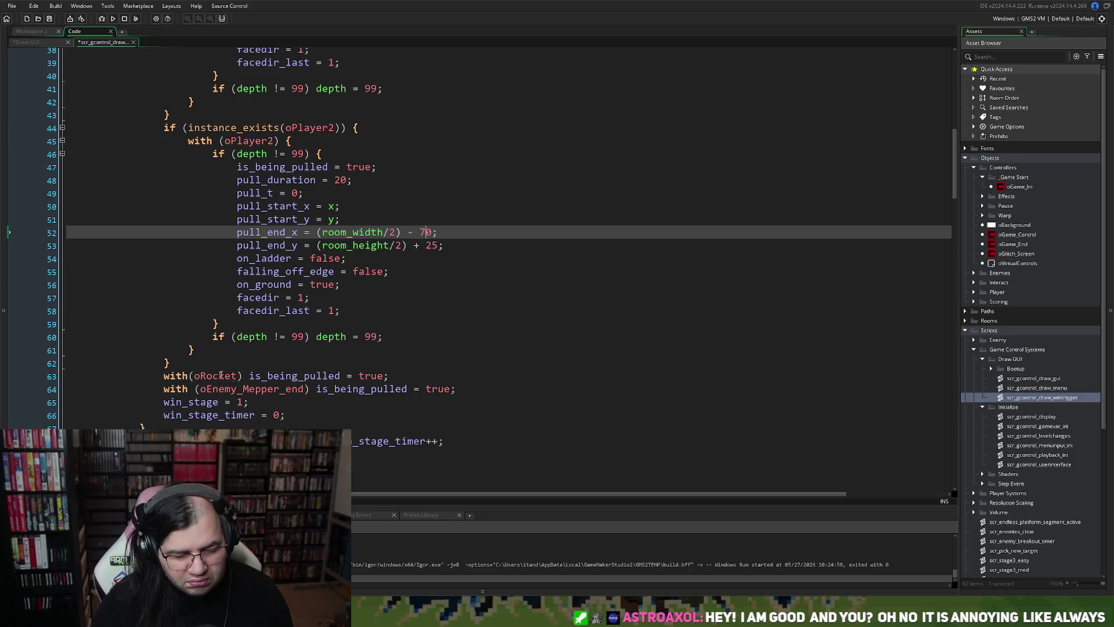
{"action": "left_click", "coordinate": [164, 376]}
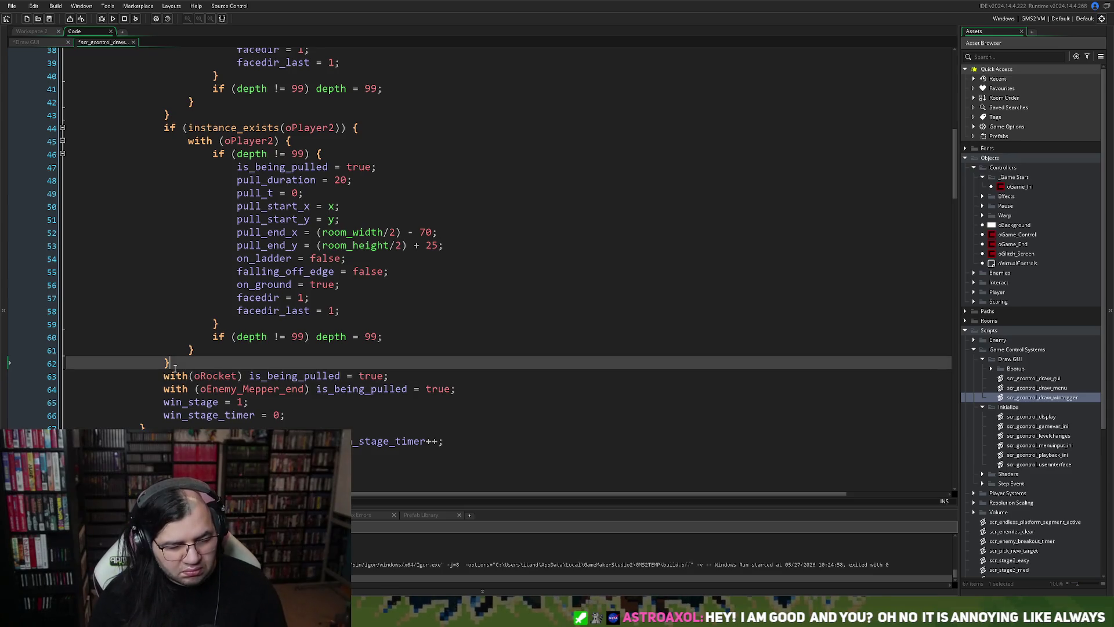
Add an if (instance_exists(oRocket)) line above the with(oRocket) pull line.
{"action": "key", "text": "Return"}
{"action": "type", "text": "if"}
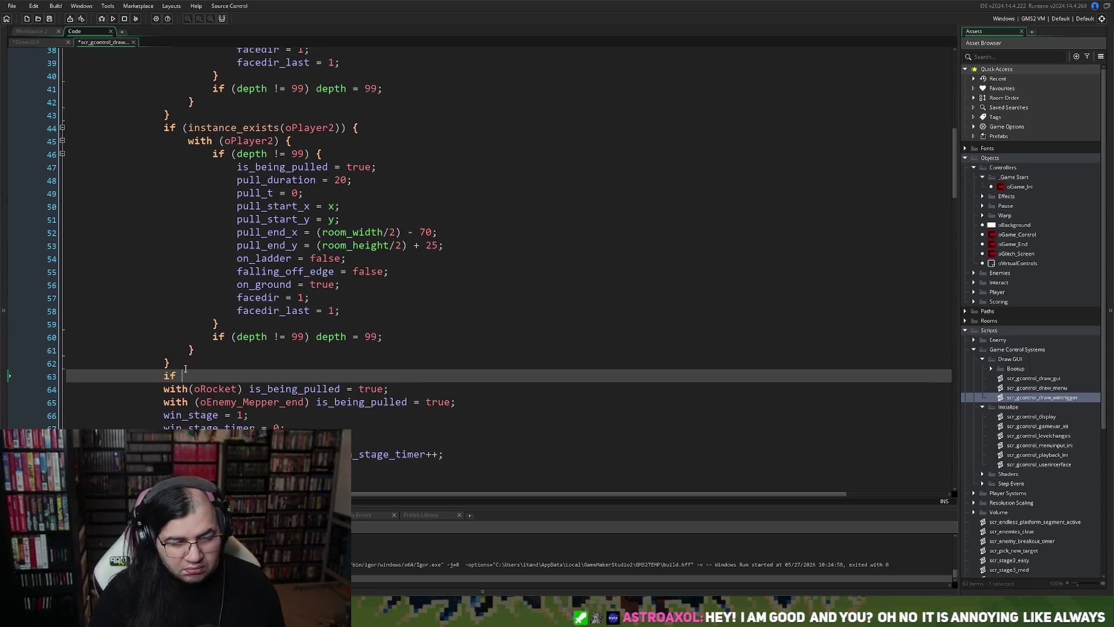
{"action": "left_click_drag", "start_coordinate": [348, 129], "coordinate": [163, 128]}
{"action": "key", "text": "ctrl+c"}
{"action": "double_click", "coordinate": [173, 376]}
{"action": "key", "text": "ctrl+v"}
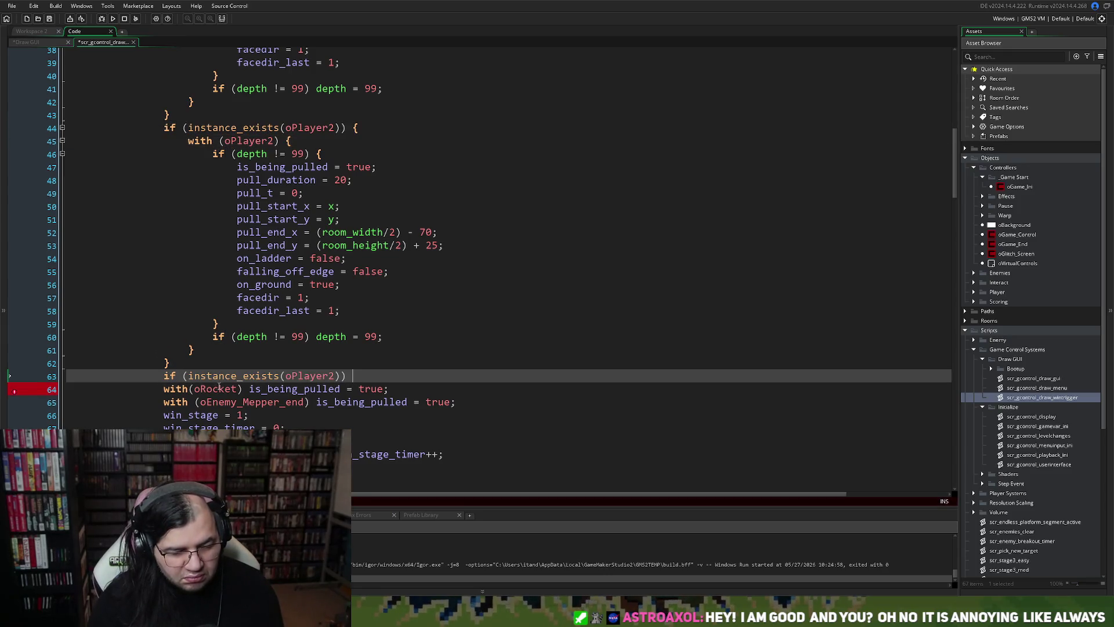
{"action": "double_click", "coordinate": [215, 389]}
{"action": "key", "text": "ctrl+c"}
{"action": "double_click", "coordinate": [309, 376]}
{"action": "key", "text": "ctrl+v"}
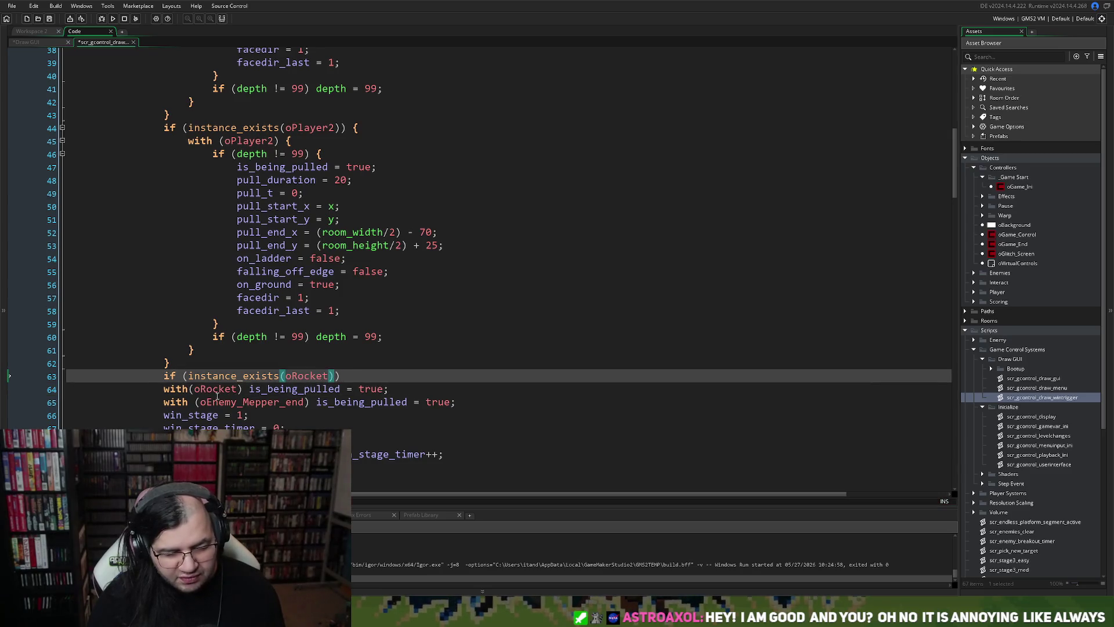
Indent the oRocket pull line and enclose it in { } braces under the check.
{"action": "left_click", "coordinate": [165, 389]}
{"action": "key", "text": "BackSpace"}
{"action": "key", "text": "BackSpace"}
{"action": "key", "text": "BackSpace"}
{"action": "key", "text": "BackSpace"}
{"action": "key", "text": "BackSpace"}
{"action": "key", "text": "BackSpace"}
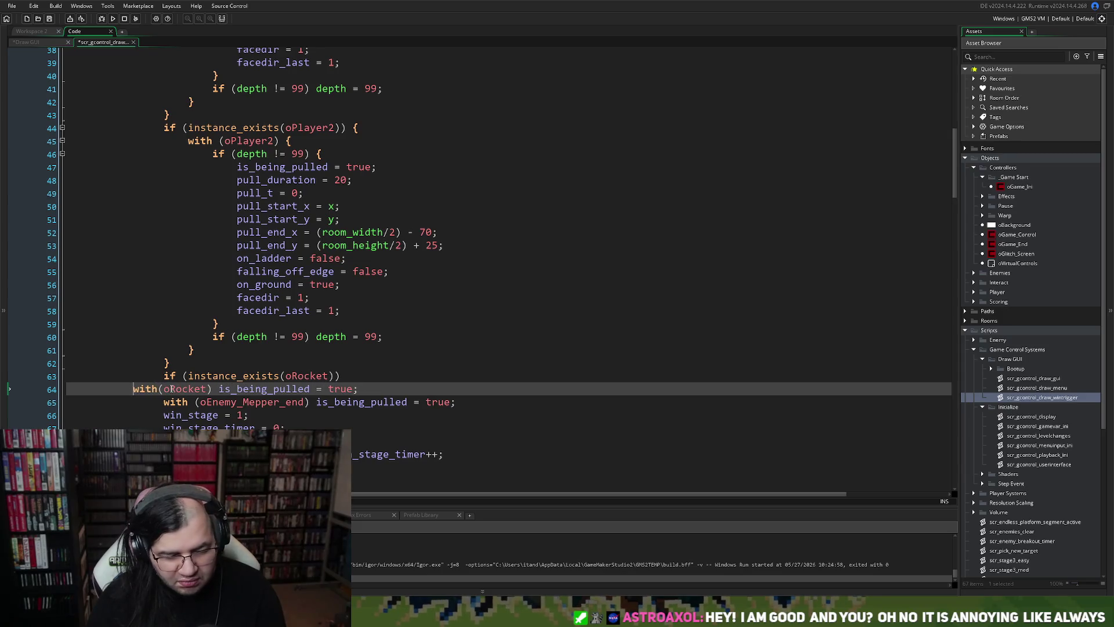
{"action": "key", "text": "Tab"}
{"action": "key", "text": "Tab"}
{"action": "key", "text": "Tab"}
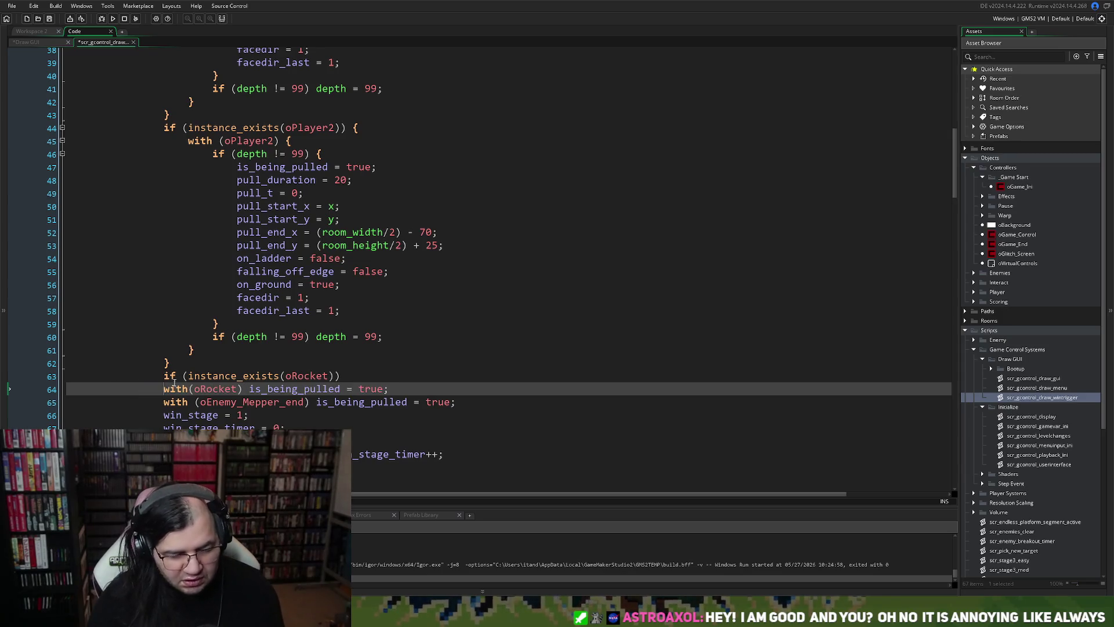
{"action": "key", "text": "Up"}
{"action": "type", "text": "{"}
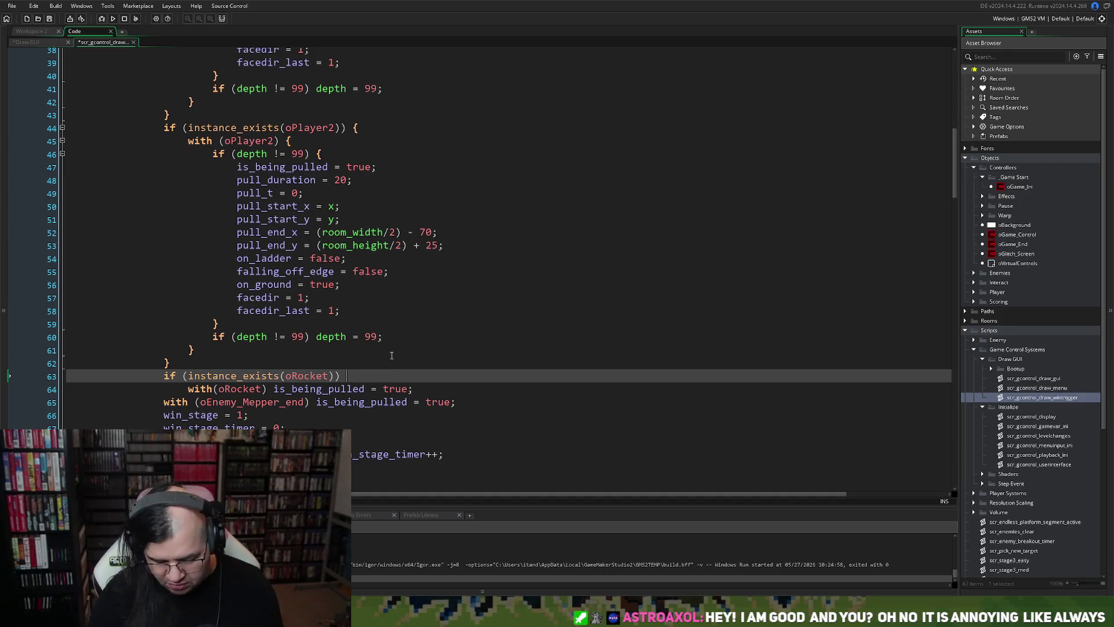
{"action": "left_click", "coordinate": [418, 390]}
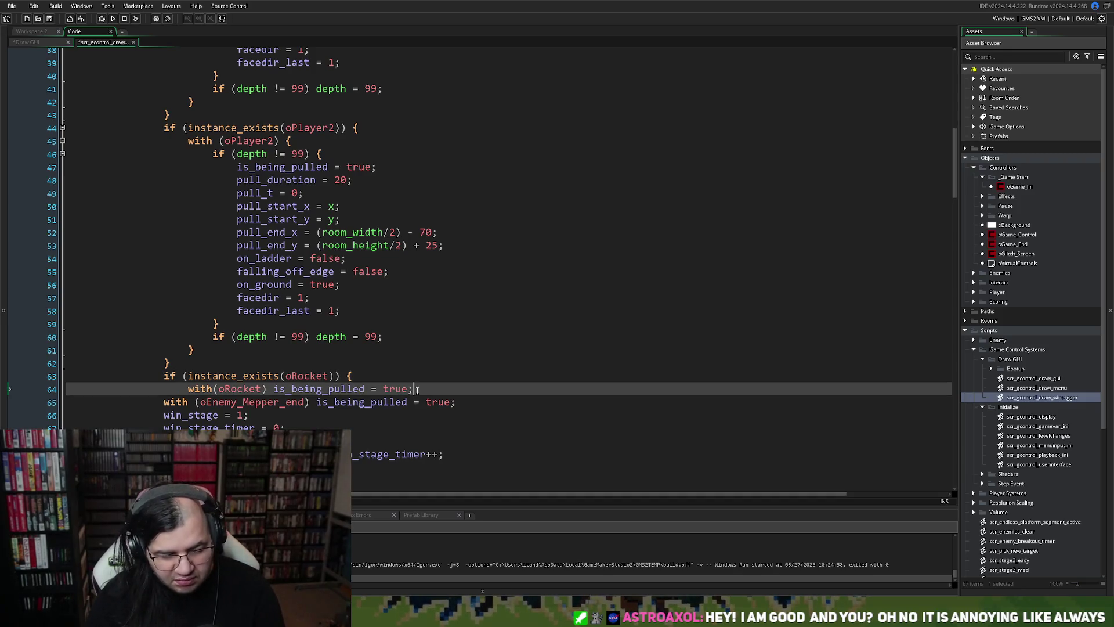
{"action": "key", "text": "Return"}
{"action": "type", "text": "}"}
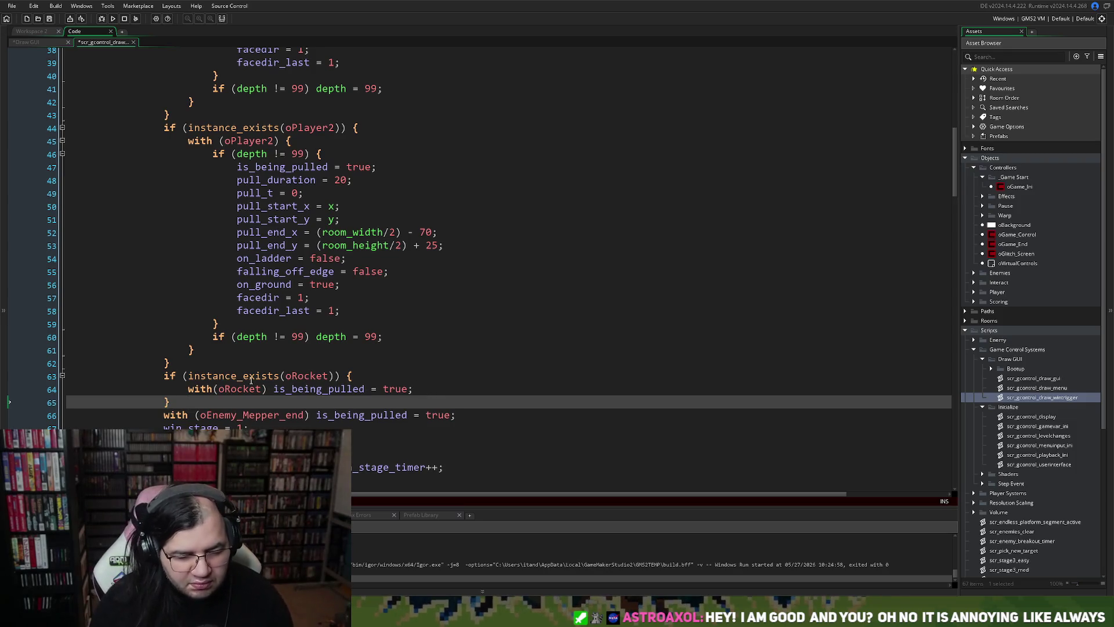
Add a '// Pull Rocket' comment above the rocket check.
{"action": "left_click", "coordinate": [181, 364]}
{"action": "key", "text": "Return"}
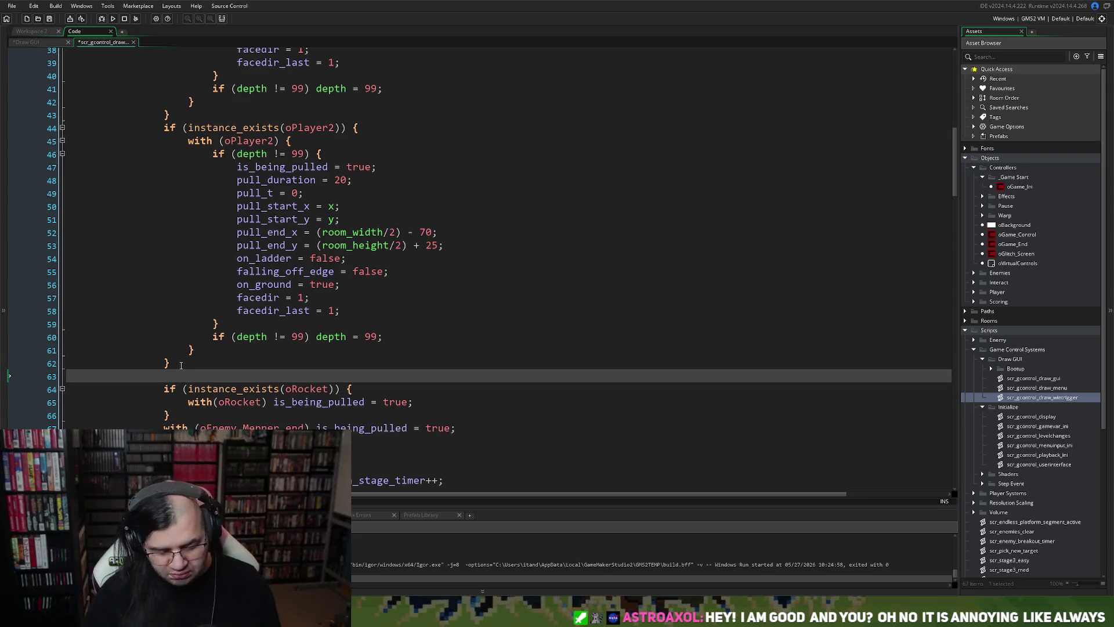
{"action": "type", "text": "// Pull Rocket"}
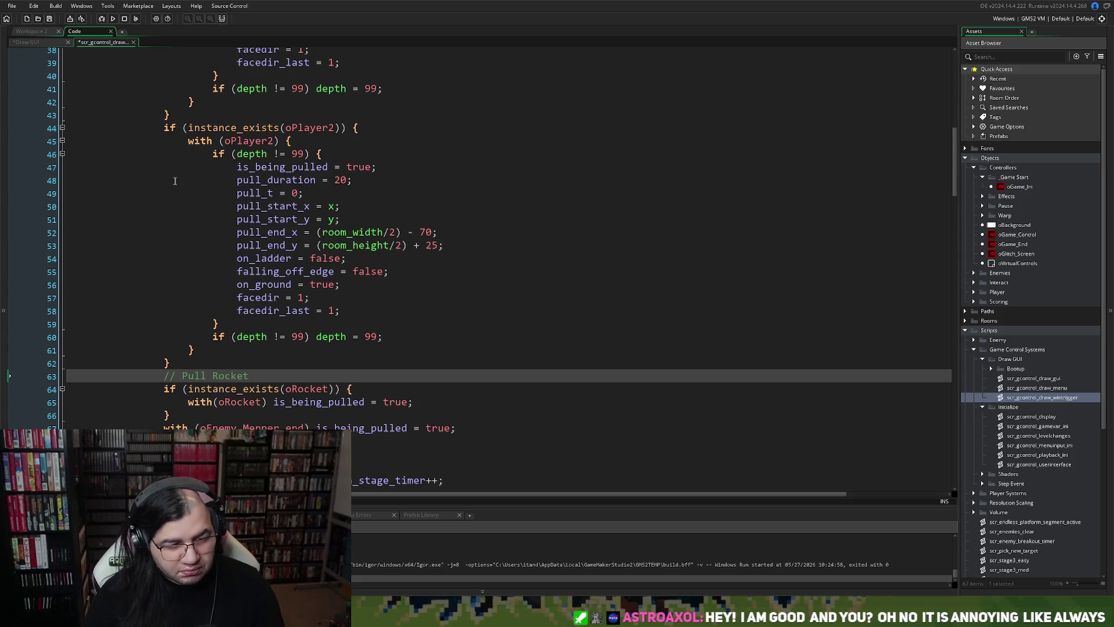
{"action": "scroll", "coordinate": [180, 153], "scroll_direction": "up", "scroll_amount": 7}
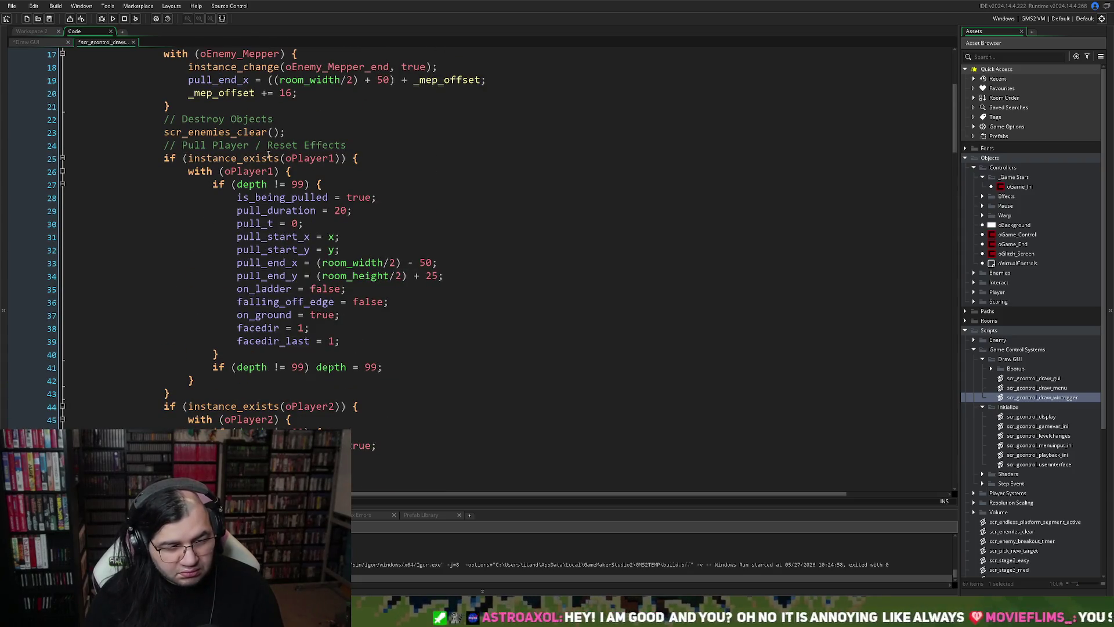
Add a '// Player 1 Pull' comment below the Pull Player comment.
{"action": "left_click", "coordinate": [360, 149]}
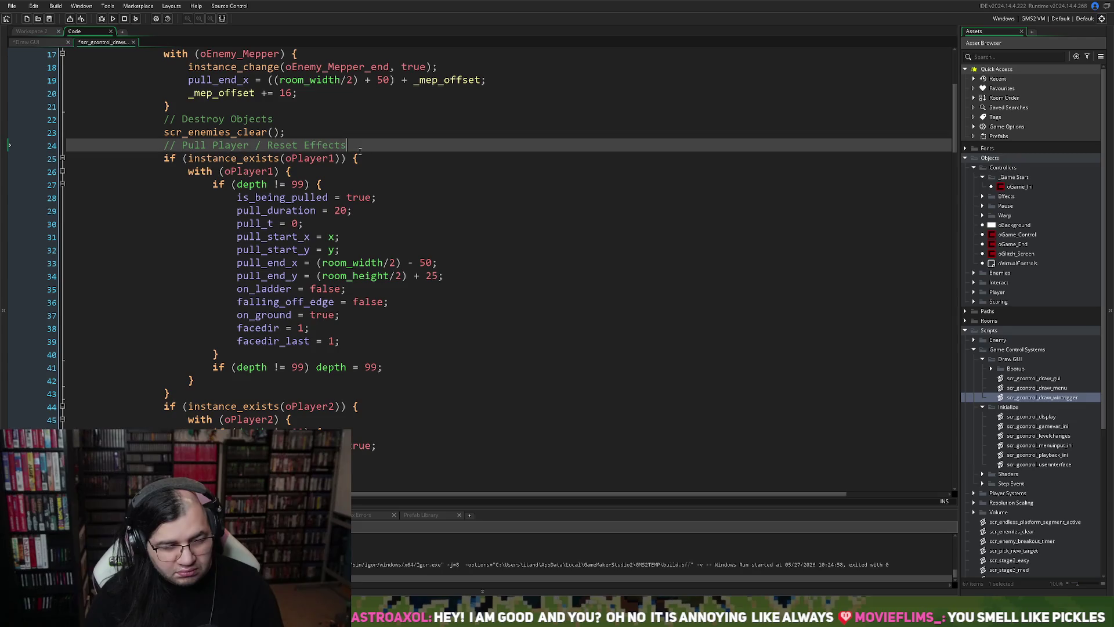
{"action": "key", "text": "Return"}
{"action": "type", "text": "//"}
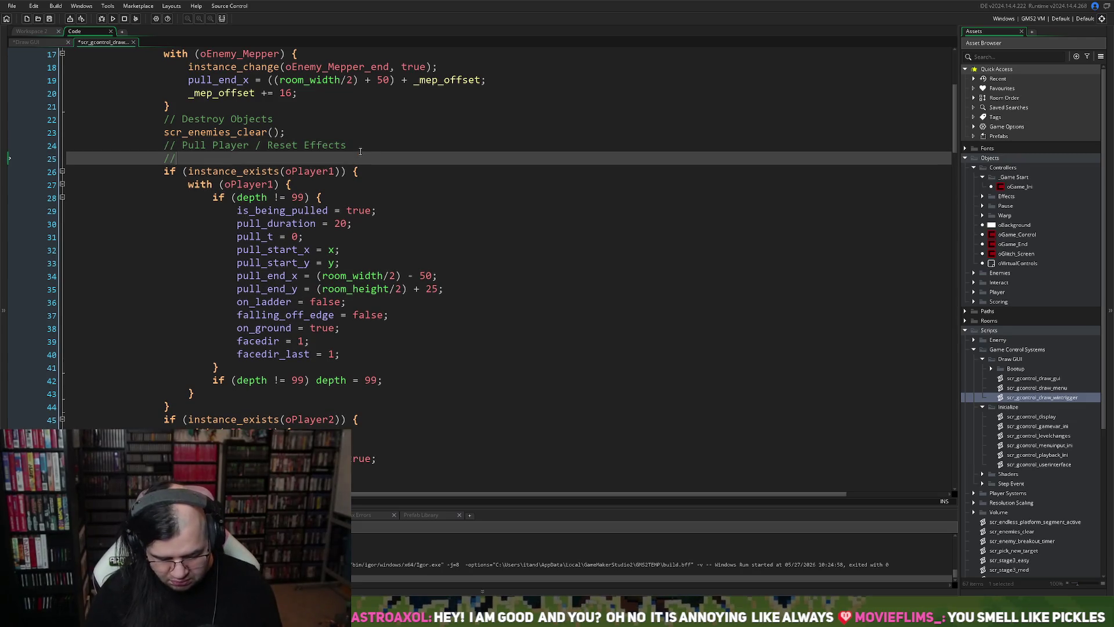
{"action": "type", "text": " Player 1 Pull"}
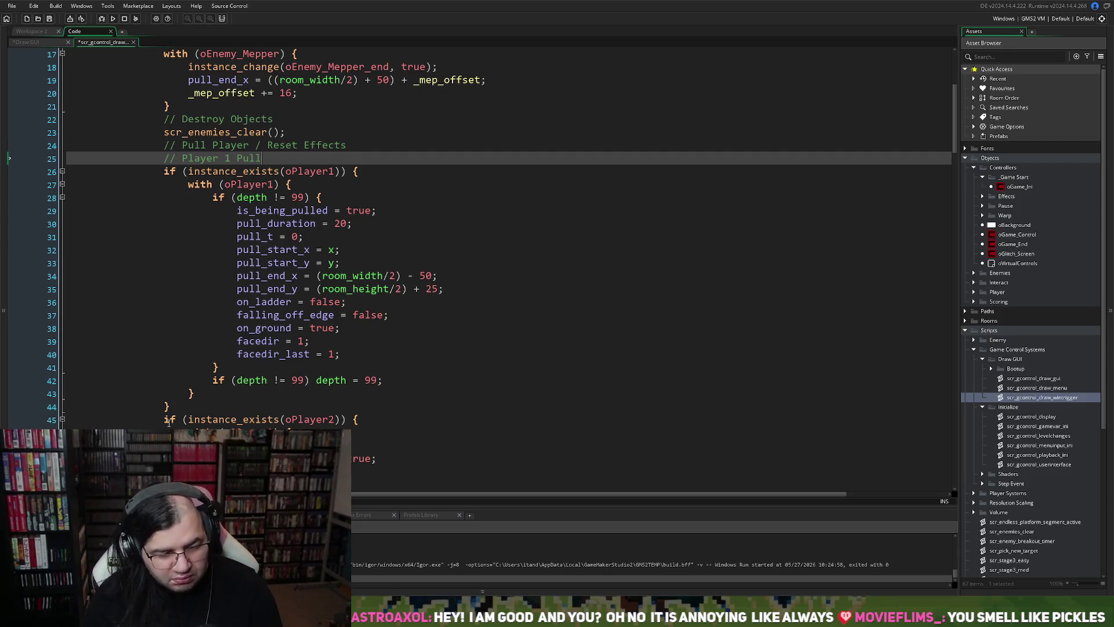
Type a '// Player 2 Pull' comment above the oPlayer2 block.
{"action": "left_click", "coordinate": [184, 406]}
{"action": "key", "text": "Return"}
{"action": "type", "text": "//"}
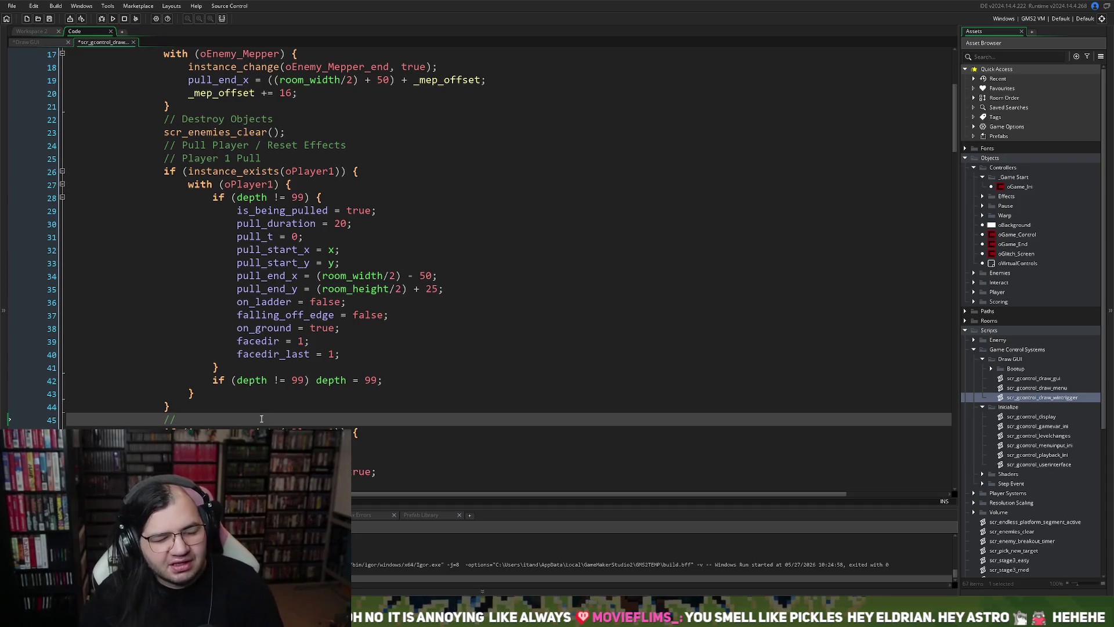
{"action": "type", "text": " P"}
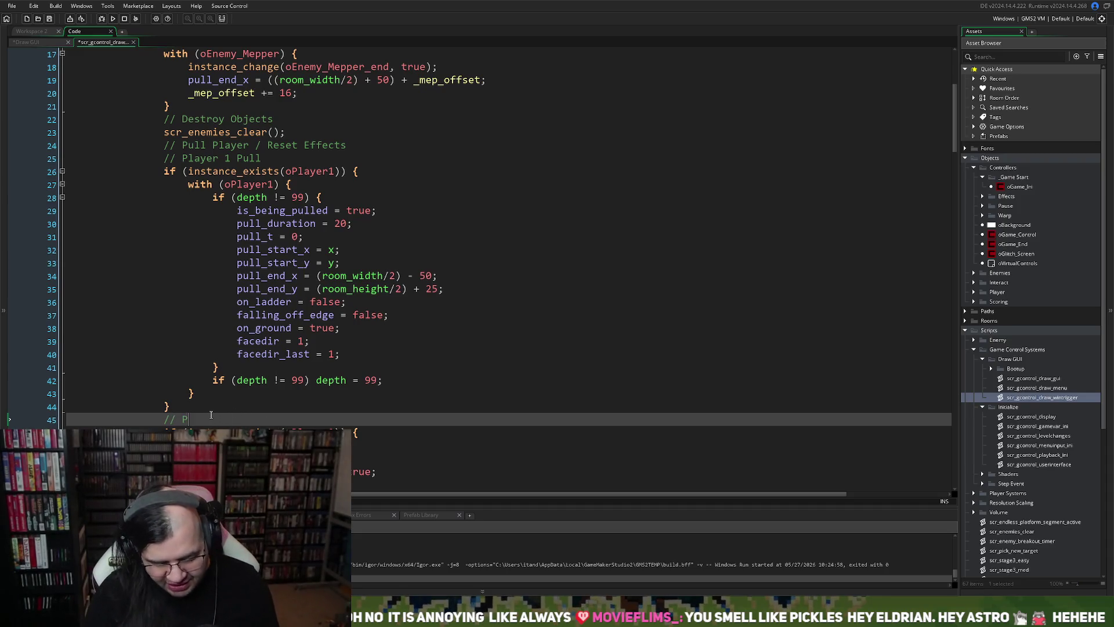
{"action": "type", "text": "layer 2"}
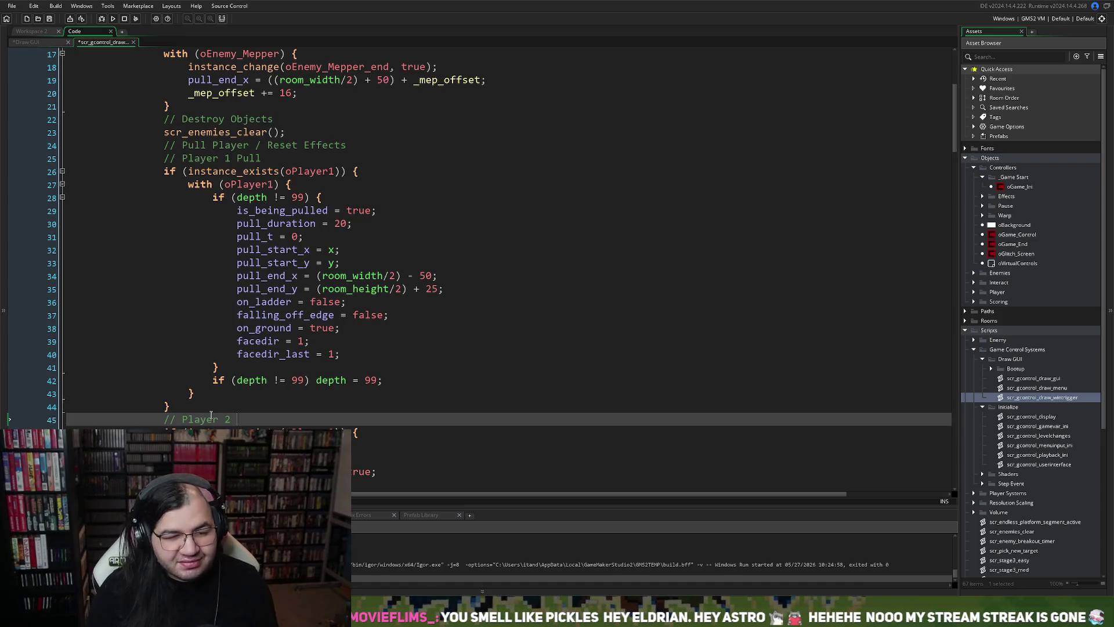
{"action": "type", "text": " Pull"}
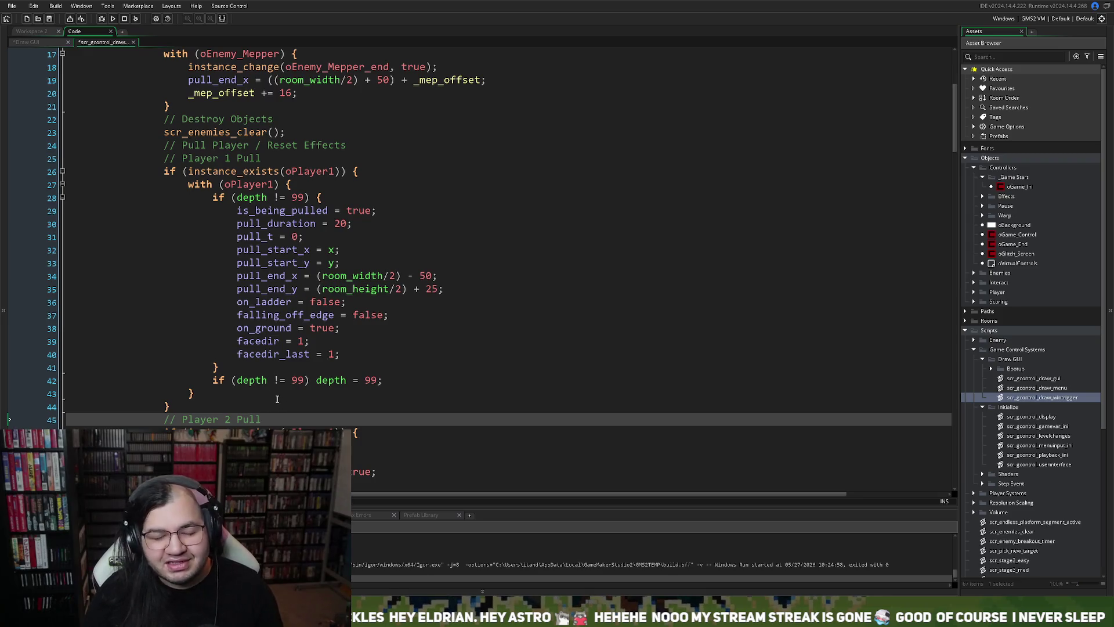
Scroll down through the win-trigger script to review the pull blocks.
{"action": "scroll", "coordinate": [276, 399], "scroll_direction": "down", "scroll_amount": 1}
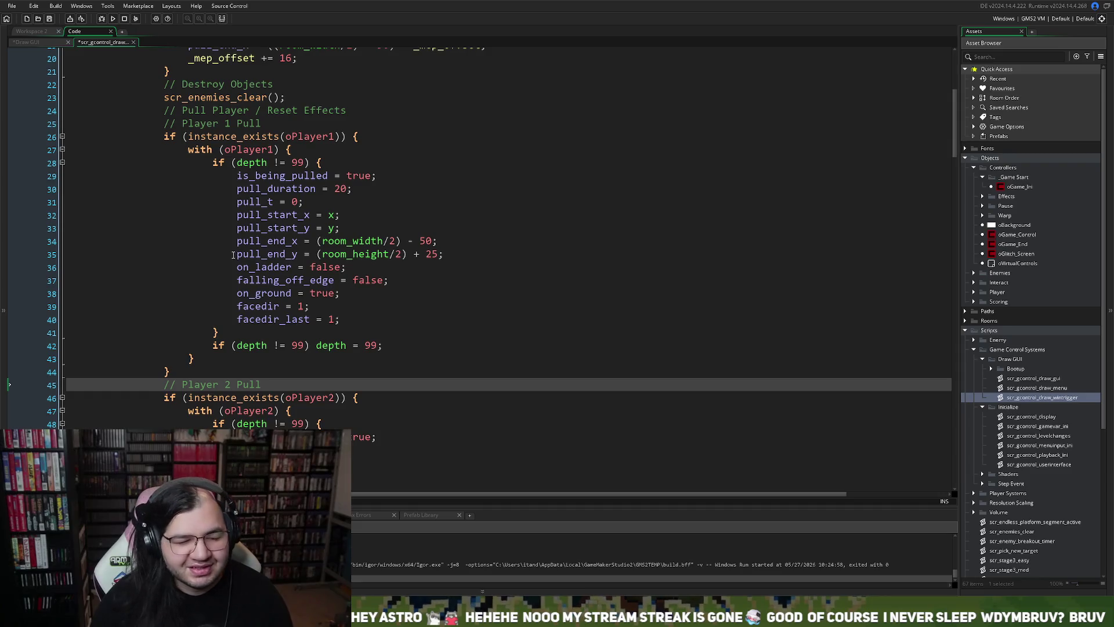
{"action": "scroll", "coordinate": [231, 252], "scroll_direction": "down", "scroll_amount": 7}
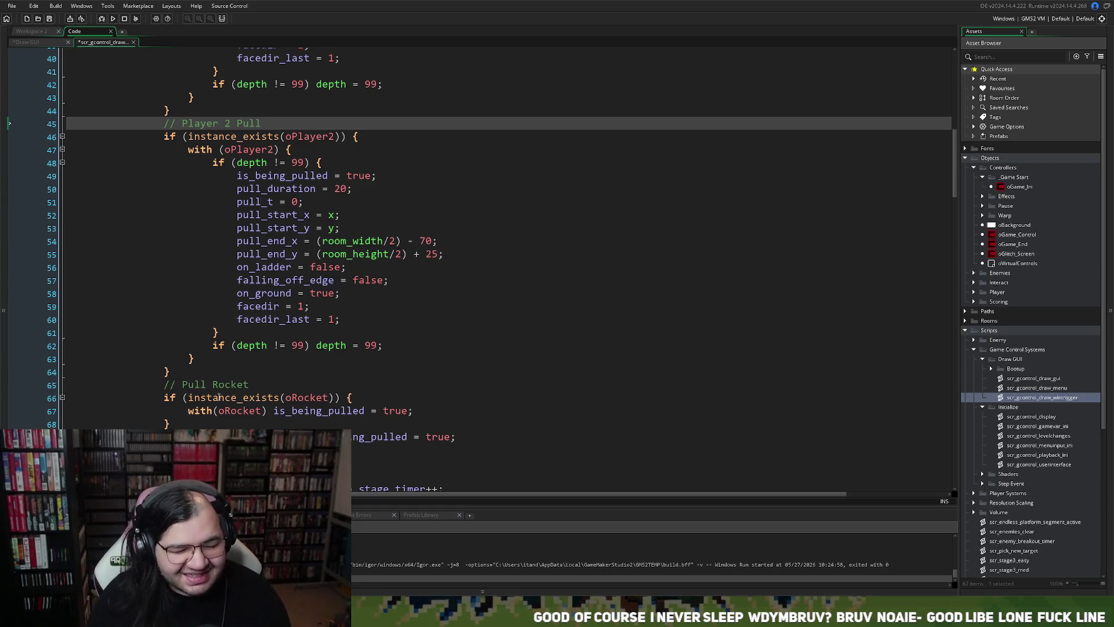
{"action": "scroll", "coordinate": [219, 397], "scroll_direction": "down", "scroll_amount": 1}
Add a second if (instance_exists(oRocket)) check with the oEnemy_Mepper_end pull line indented beneath it.
{"action": "left_click", "coordinate": [177, 406]}
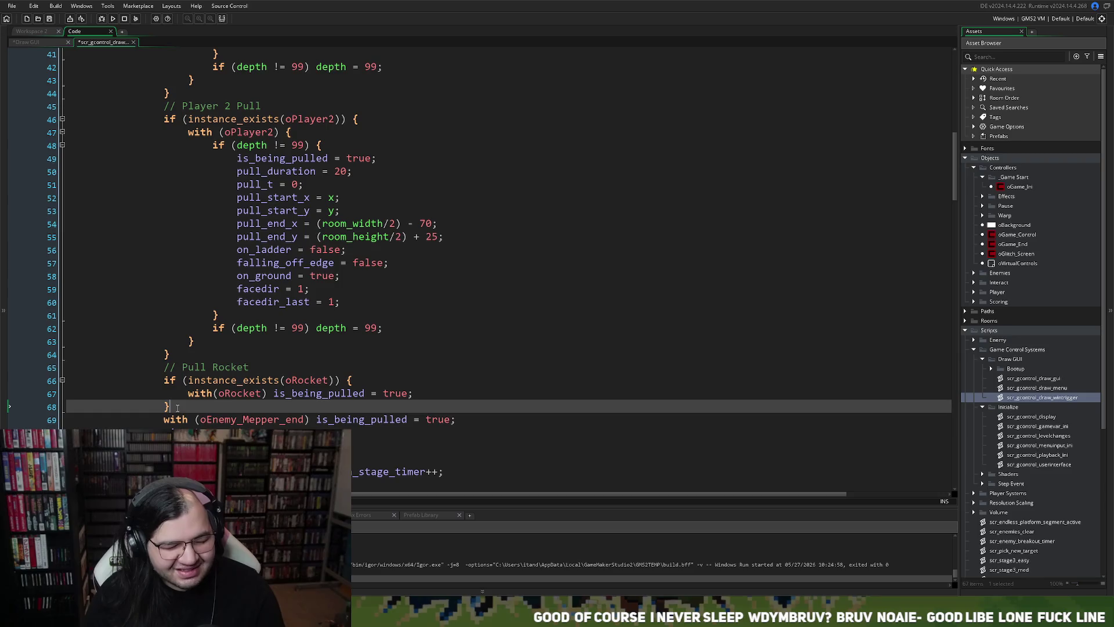
{"action": "key", "text": "Return"}
{"action": "left_click_drag", "start_coordinate": [353, 379], "coordinate": [166, 384]}
{"action": "key", "text": "ctrl+c"}
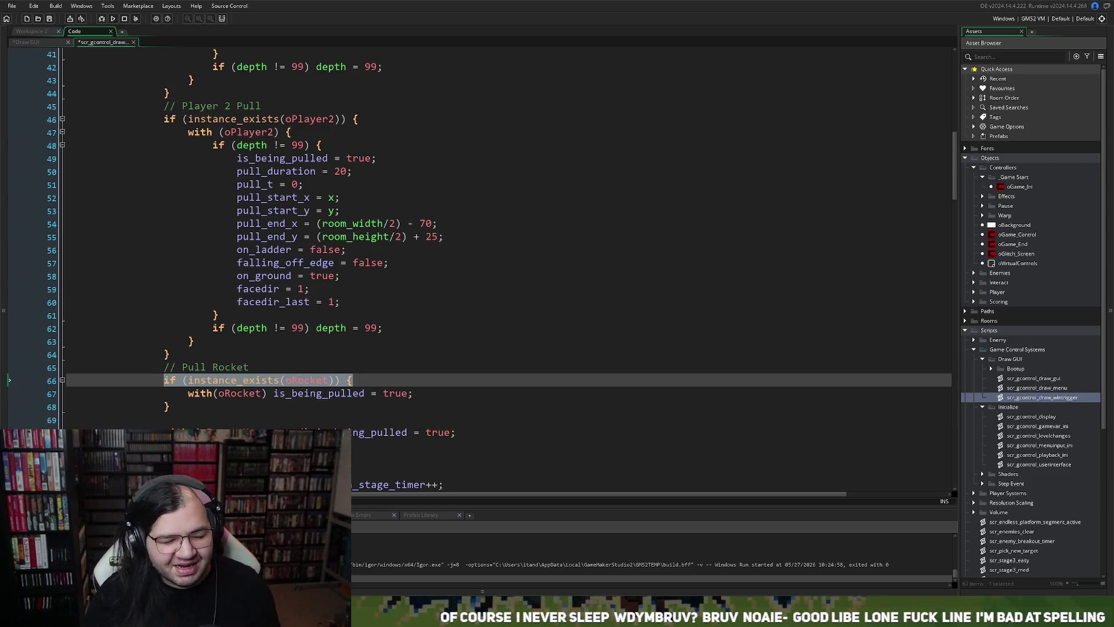
{"action": "left_click", "coordinate": [165, 419]}
{"action": "key", "text": "ctrl+v"}
{"action": "key", "text": "Down"}
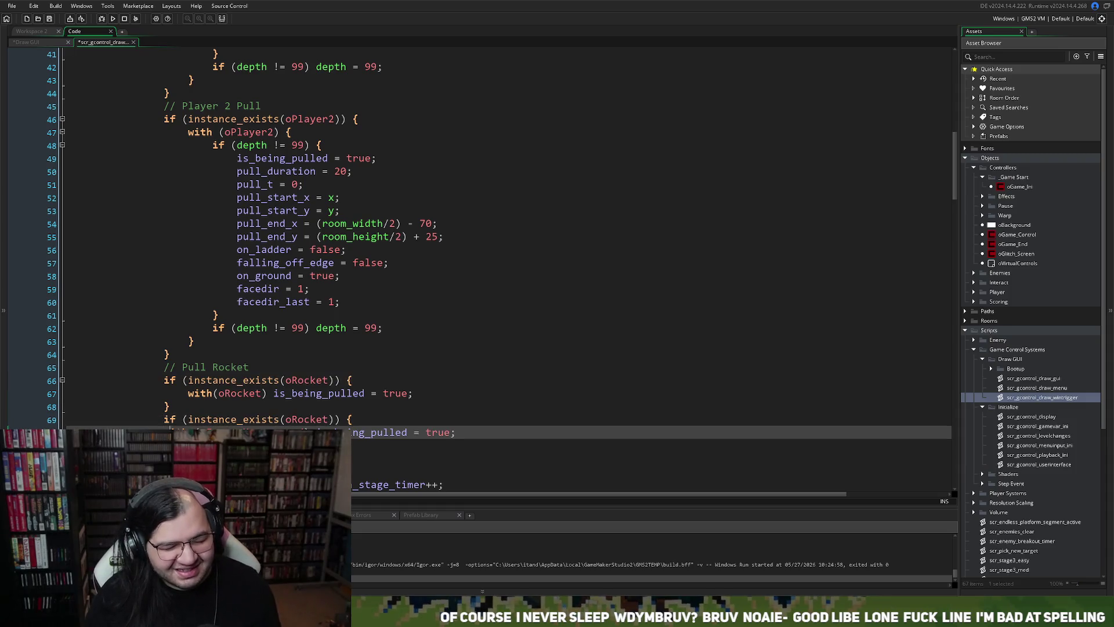
{"action": "key", "text": "Tab"}
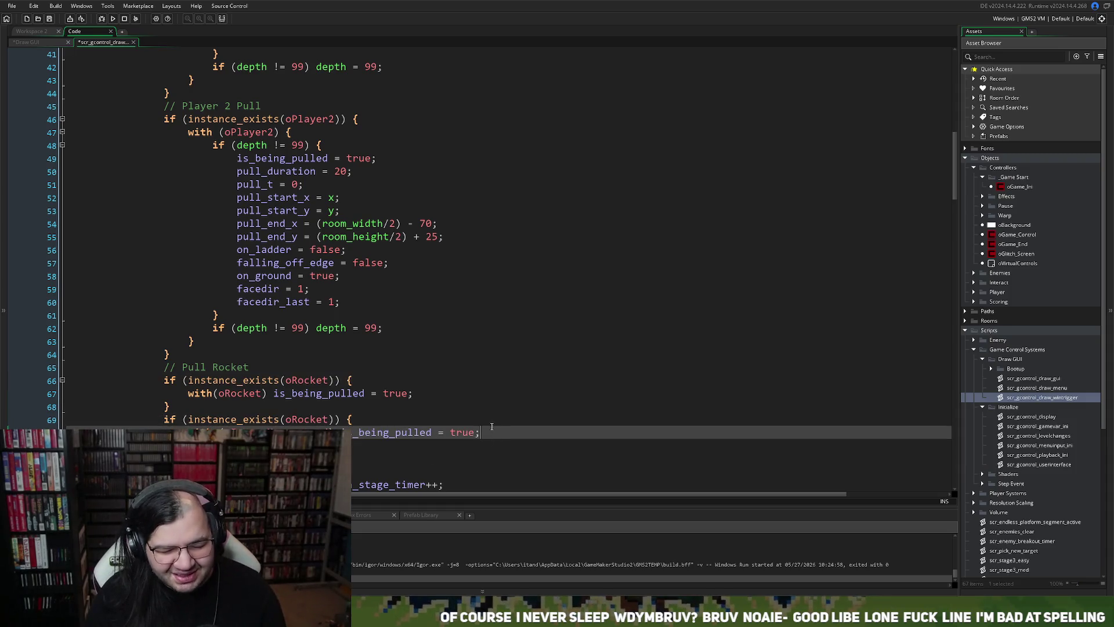
{"action": "key", "text": "Return"}
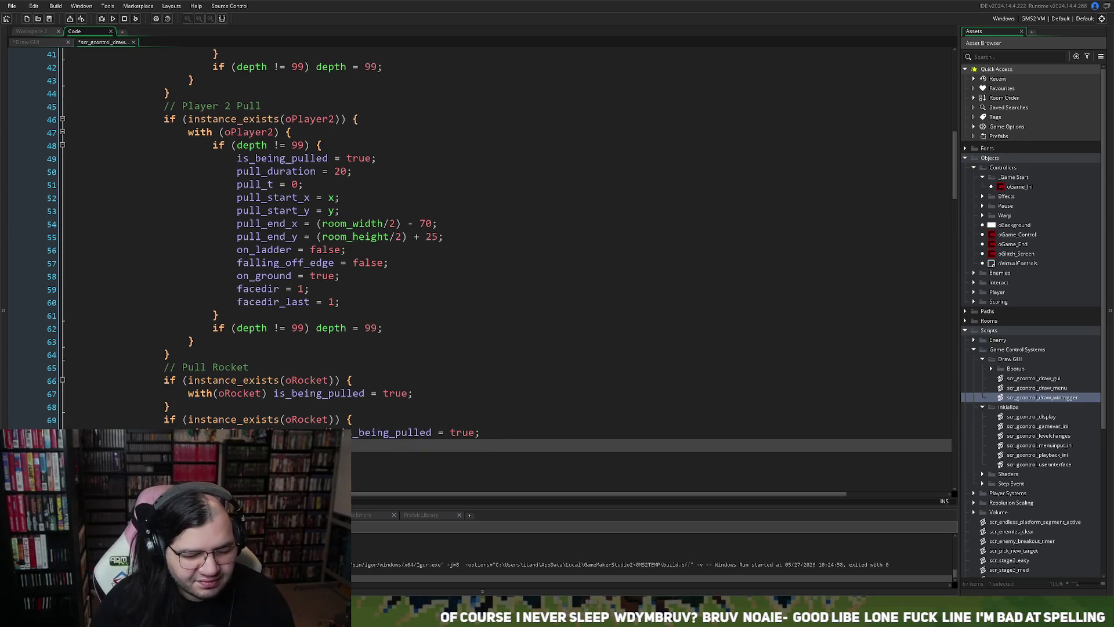
{"action": "key", "text": "Return"}
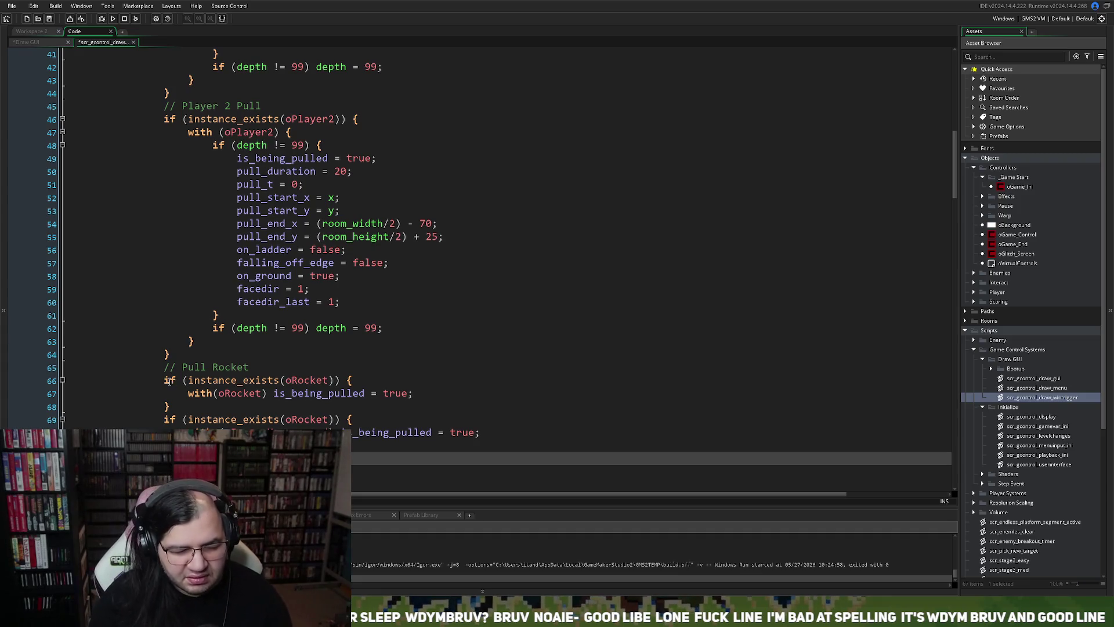
{"action": "scroll", "coordinate": [205, 398], "scroll_direction": "up", "scroll_amount": 9}
{"action": "scroll", "coordinate": [204, 398], "scroll_direction": "up", "scroll_amount": 5}
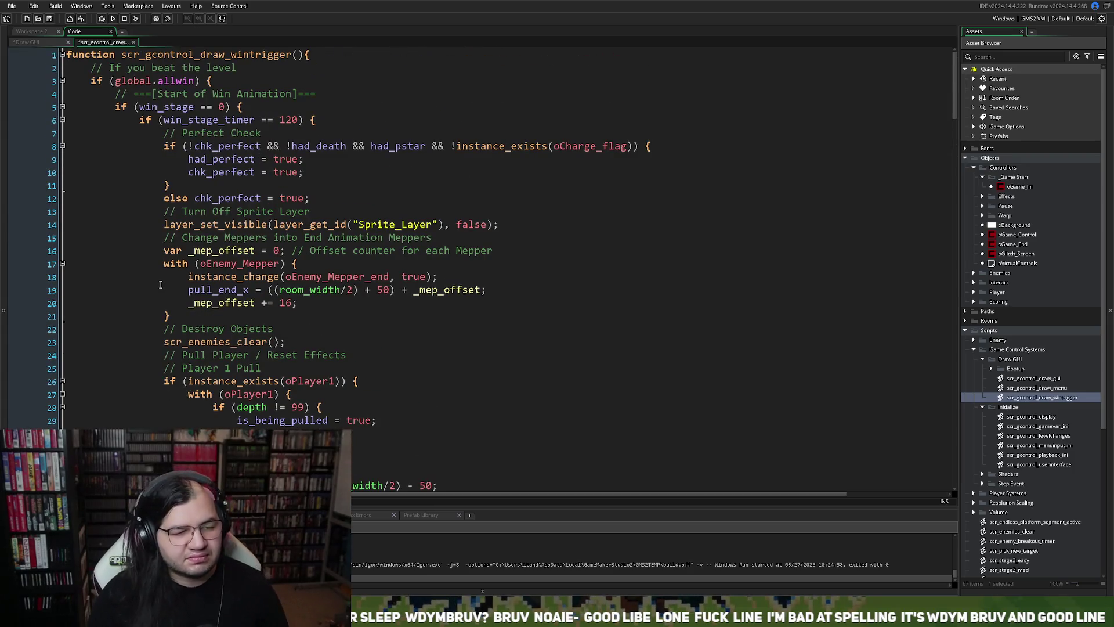
{"action": "scroll", "coordinate": [158, 290], "scroll_direction": "down", "scroll_amount": 9}
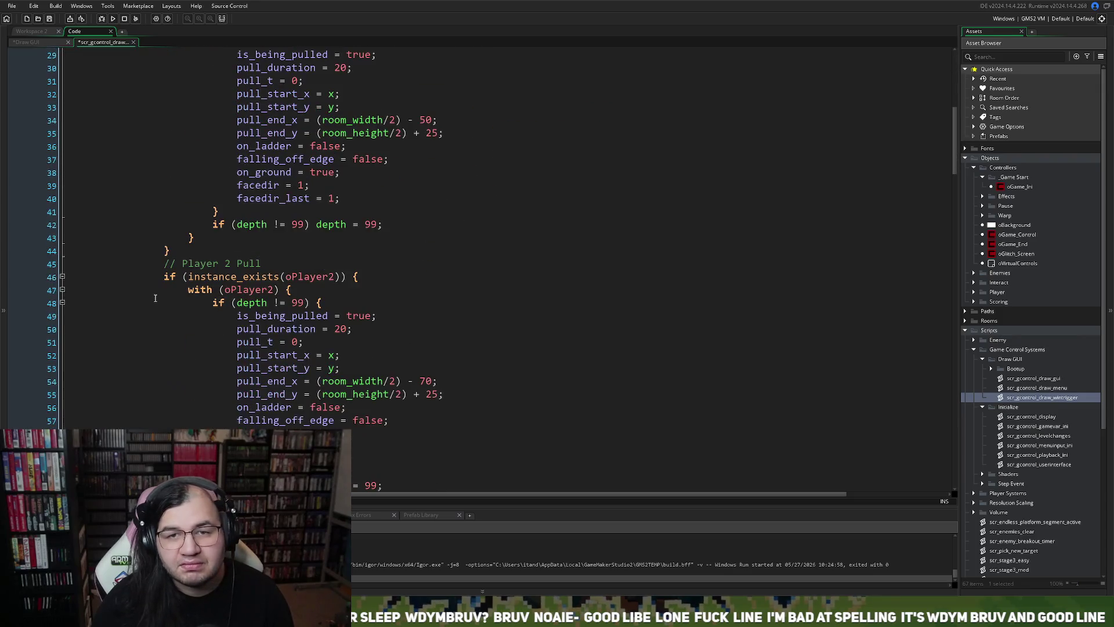
{"action": "scroll", "coordinate": [155, 298], "scroll_direction": "down", "scroll_amount": 3}
{"action": "scroll", "coordinate": [155, 298], "scroll_direction": "up", "scroll_amount": 12}
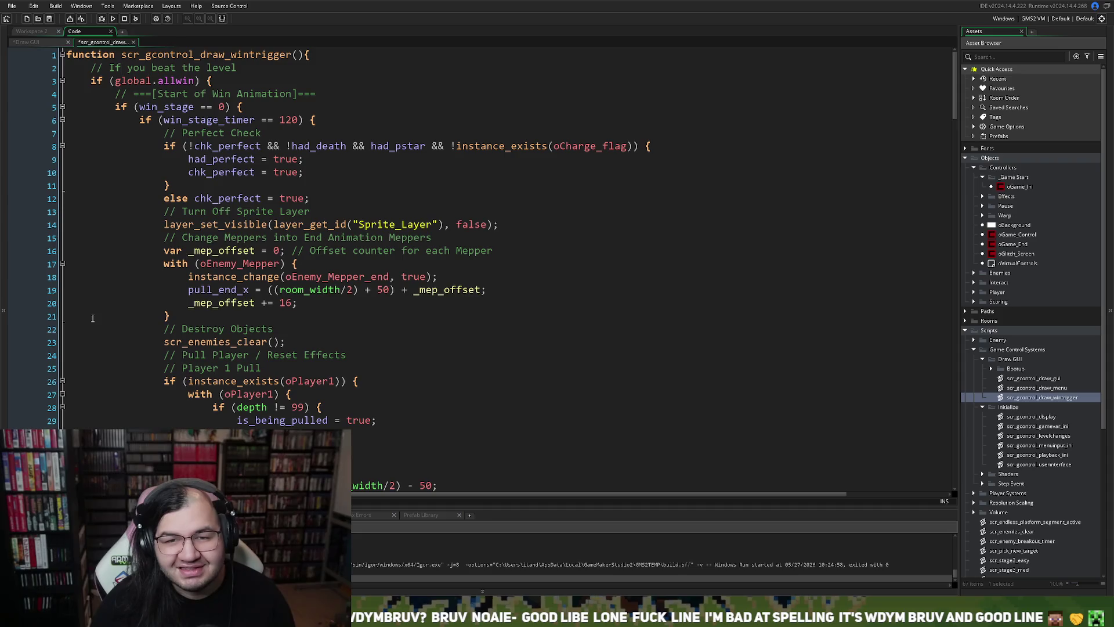
{"action": "scroll", "coordinate": [112, 341], "scroll_direction": "down", "scroll_amount": 10}
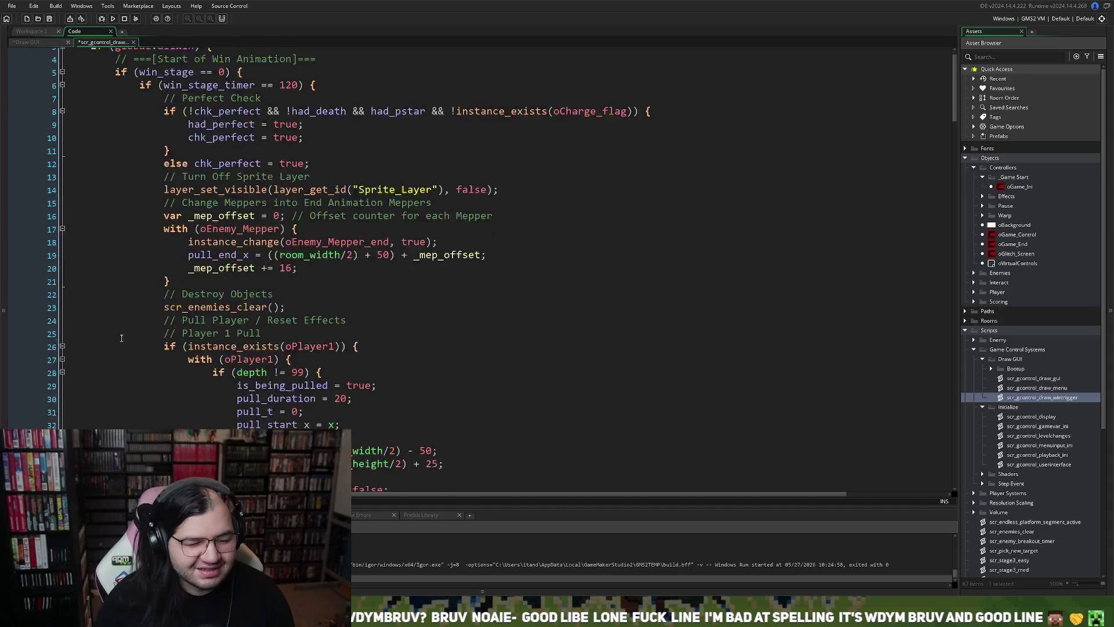
{"action": "scroll", "coordinate": [112, 340], "scroll_direction": "down", "scroll_amount": 11}
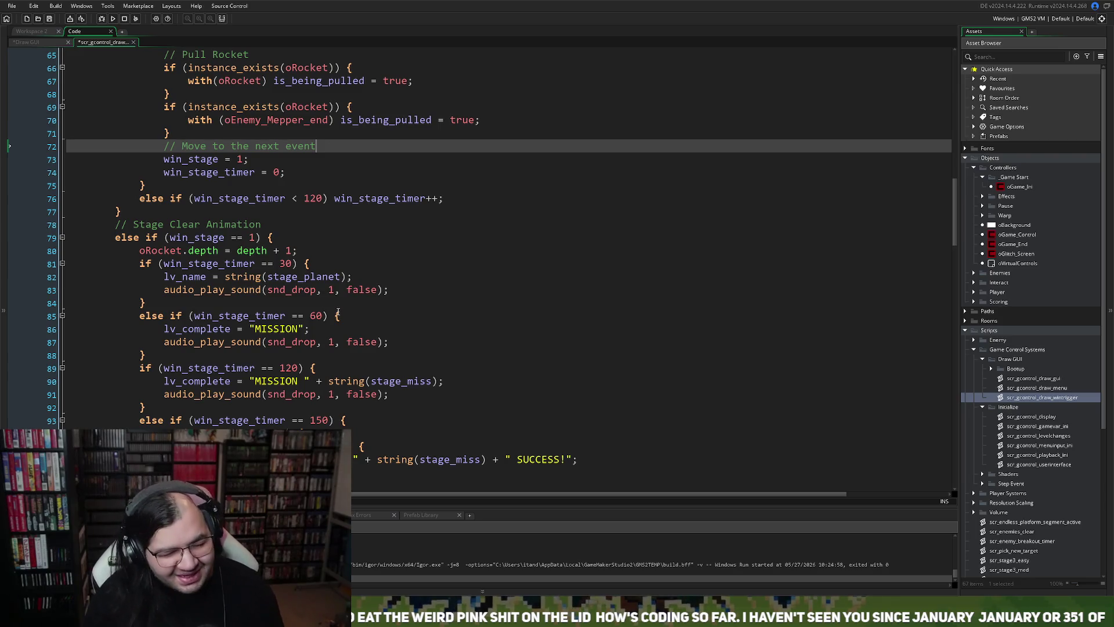
{"action": "scroll", "coordinate": [263, 336], "scroll_direction": "down", "scroll_amount": 1}
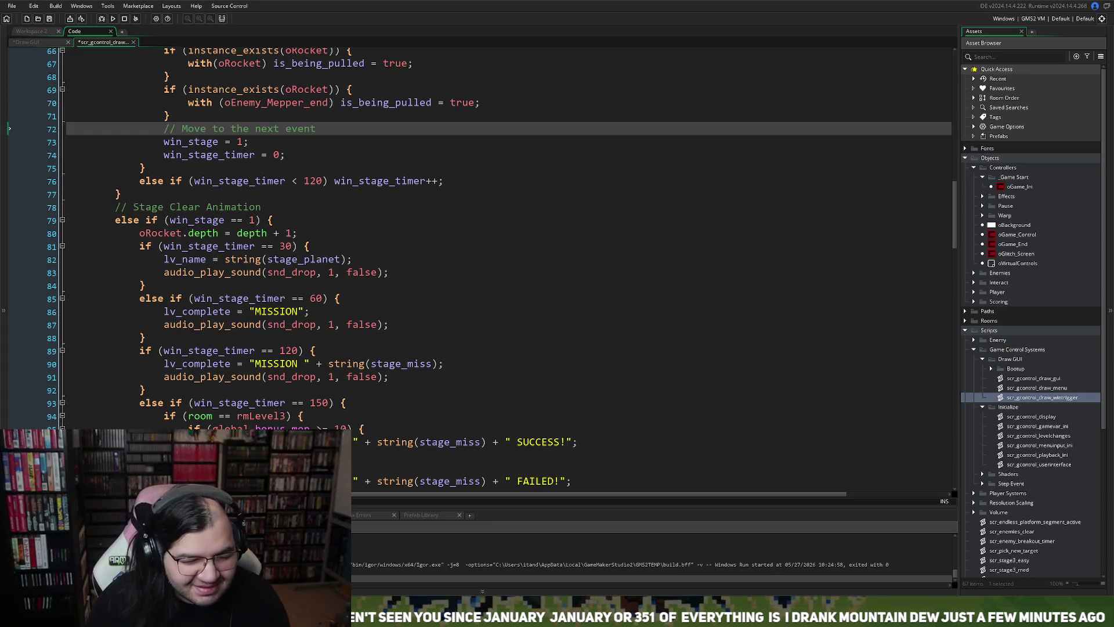
Review the win-trigger script, then switch to Workspace 2 showing the oPlayer1 object editor.
{"action": "scroll", "coordinate": [499, 267], "scroll_direction": "down", "scroll_amount": 2}
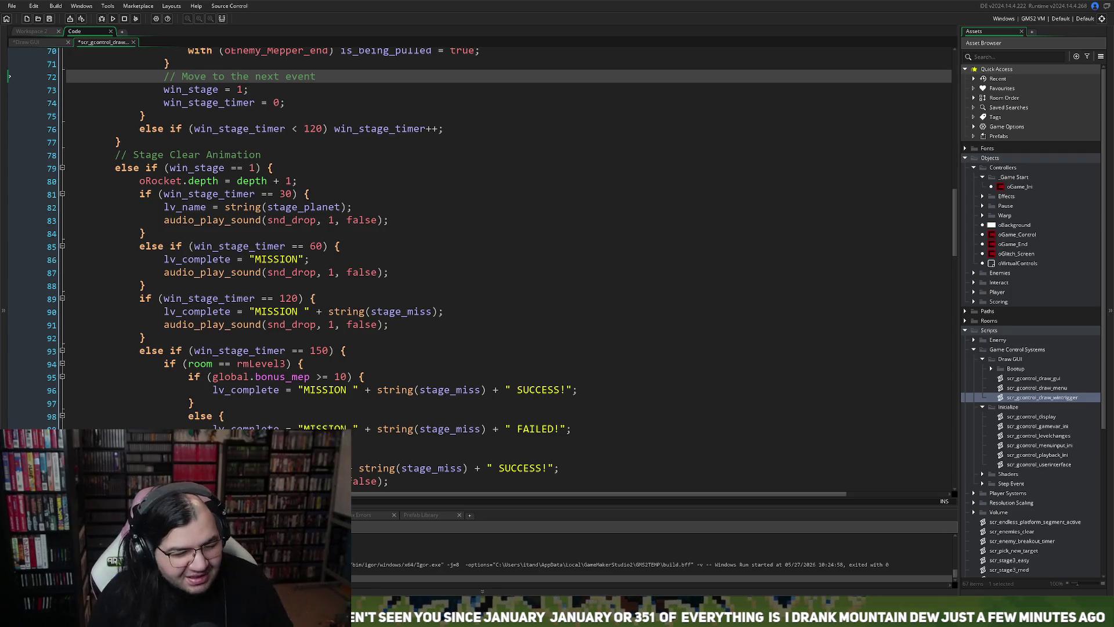
{"action": "scroll", "coordinate": [505, 244], "scroll_direction": "down", "scroll_amount": 2}
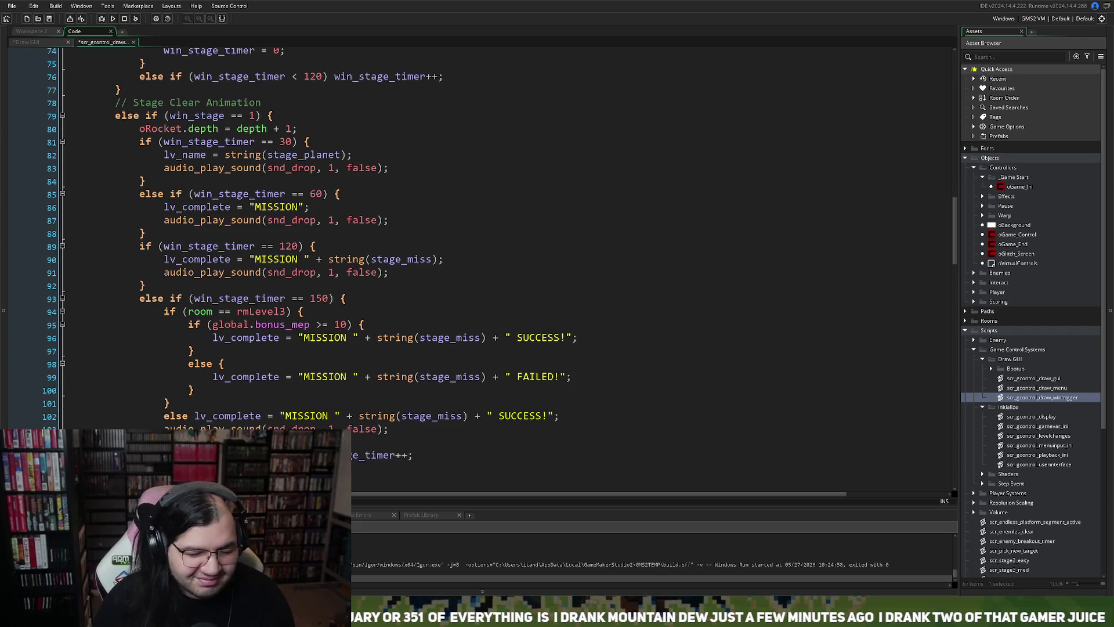
{"action": "scroll", "coordinate": [505, 243], "scroll_direction": "down", "scroll_amount": 5}
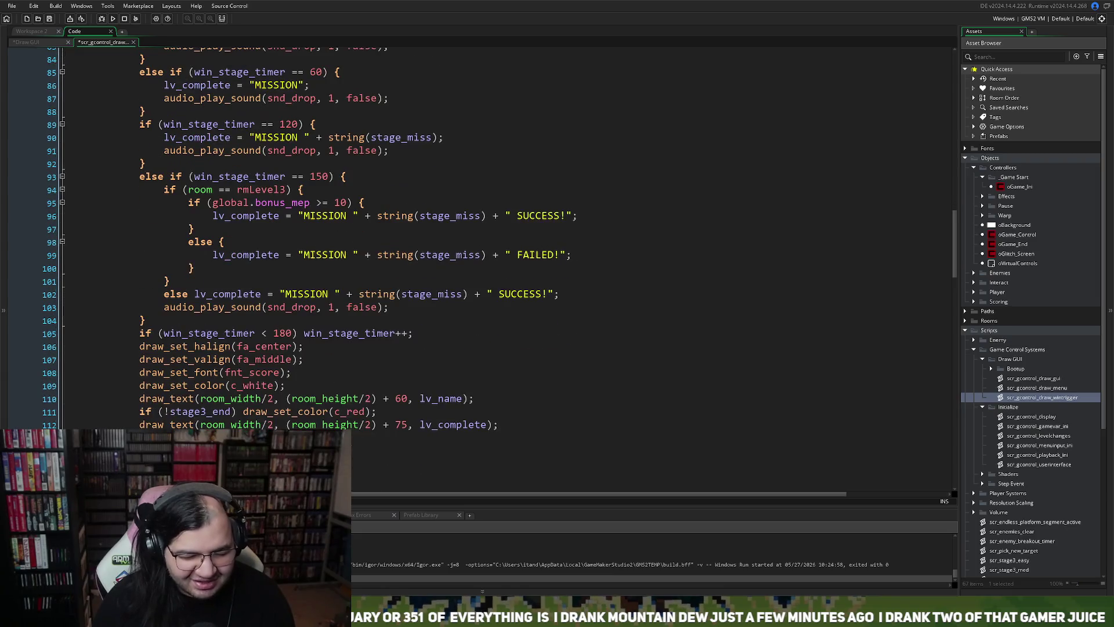
{"action": "scroll", "coordinate": [505, 244], "scroll_direction": "down", "scroll_amount": 5}
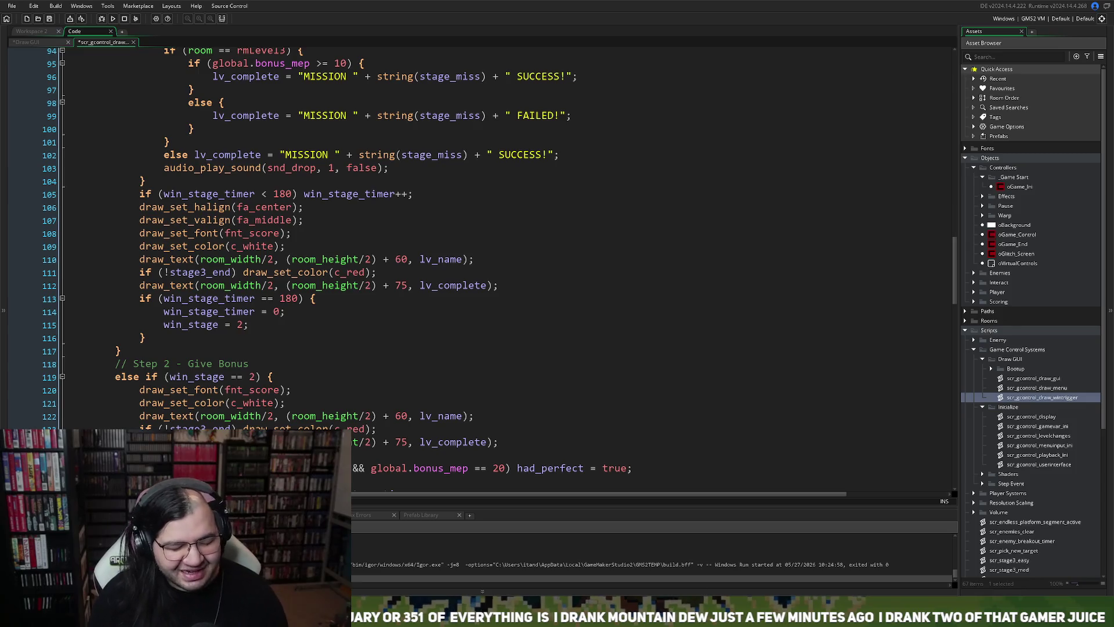
{"action": "scroll", "coordinate": [505, 244], "scroll_direction": "down", "scroll_amount": 2}
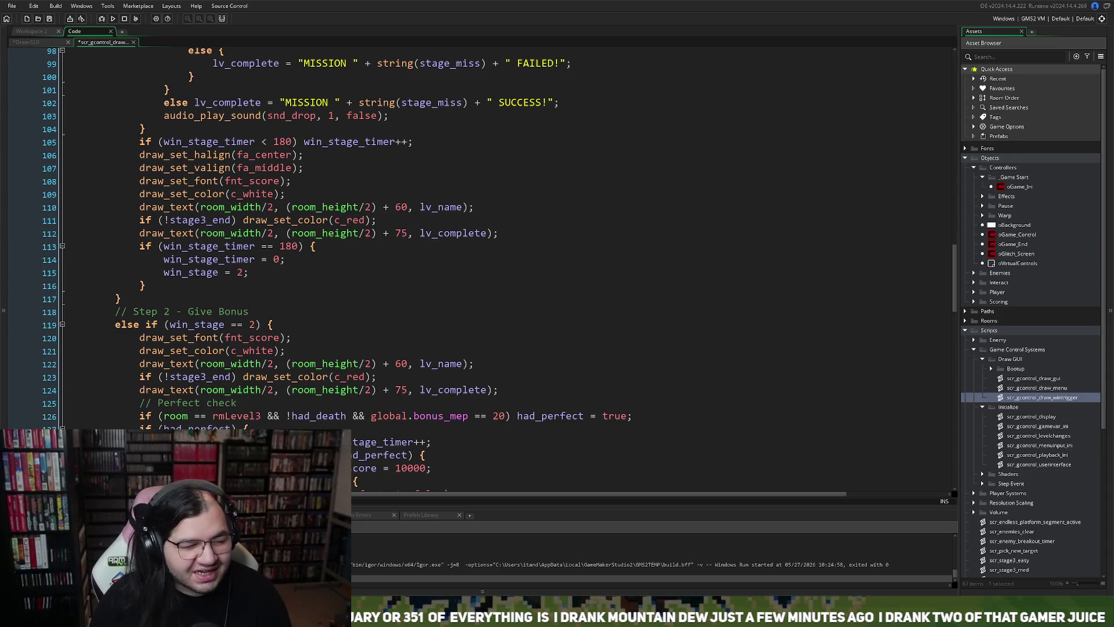
{"action": "scroll", "coordinate": [505, 243], "scroll_direction": "down", "scroll_amount": 3}
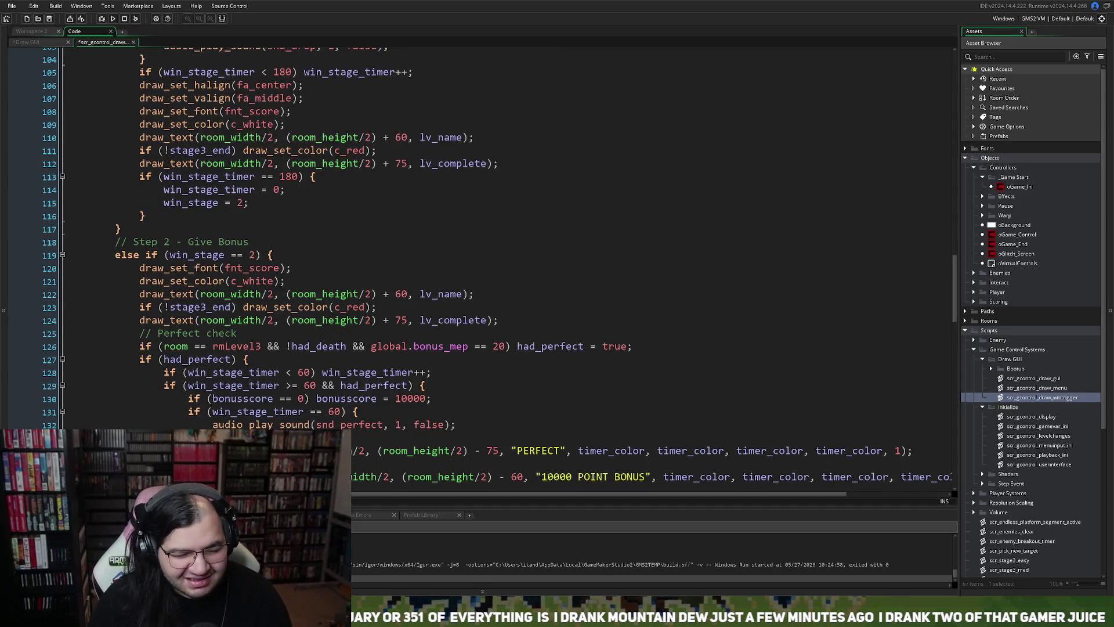
{"action": "scroll", "coordinate": [505, 244], "scroll_direction": "up", "scroll_amount": 9}
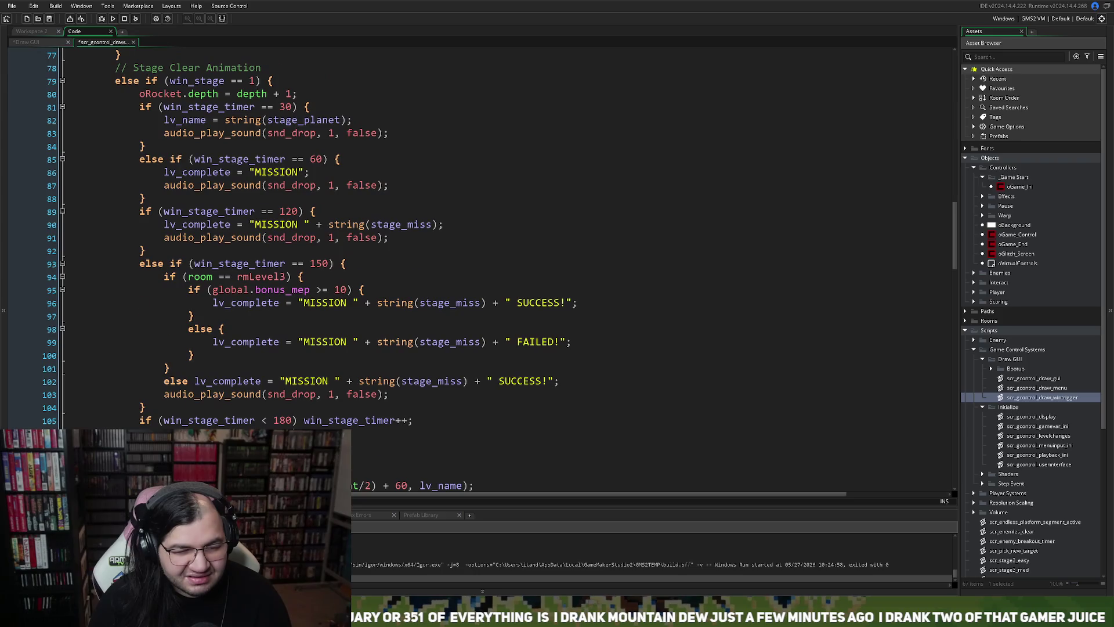
{"action": "scroll", "coordinate": [504, 244], "scroll_direction": "up", "scroll_amount": 2}
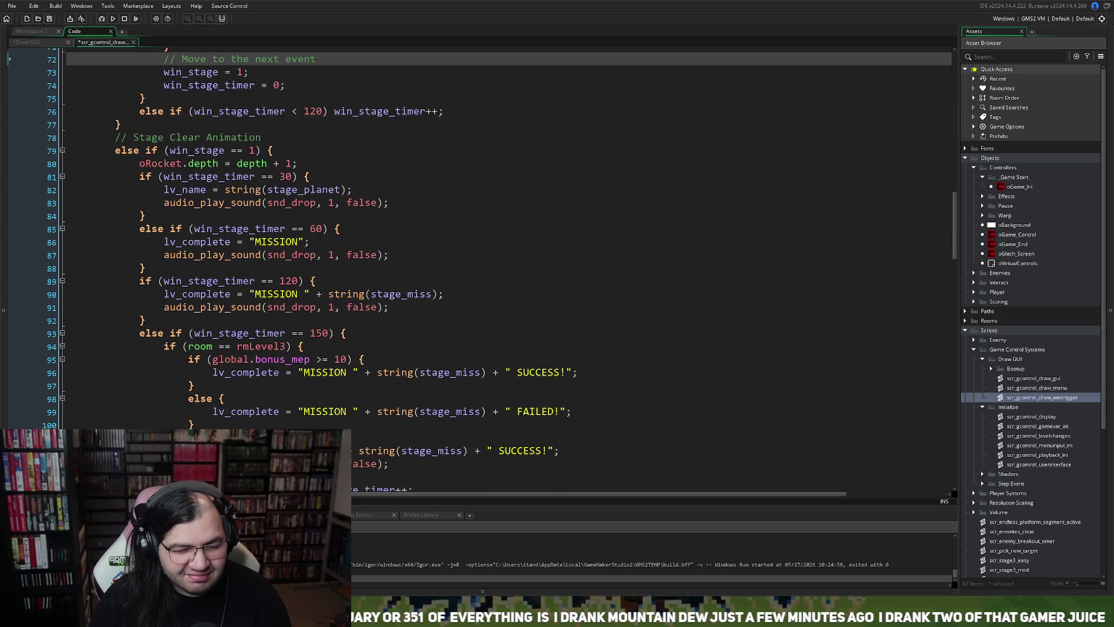
{"action": "scroll", "coordinate": [504, 243], "scroll_direction": "up", "scroll_amount": 11}
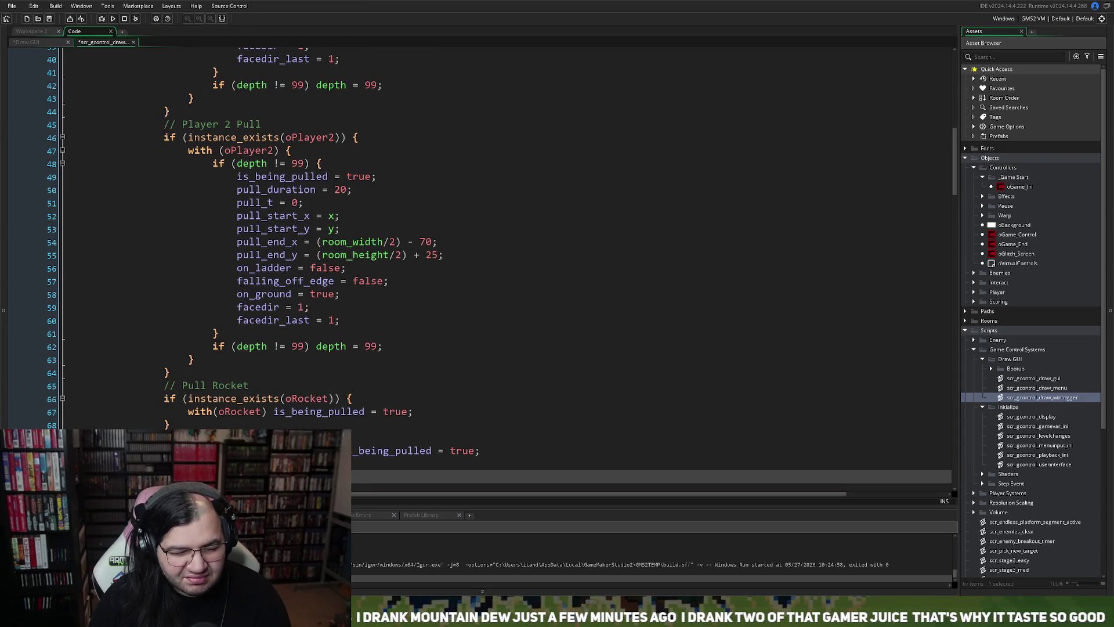
{"action": "scroll", "coordinate": [504, 243], "scroll_direction": "up", "scroll_amount": 4}
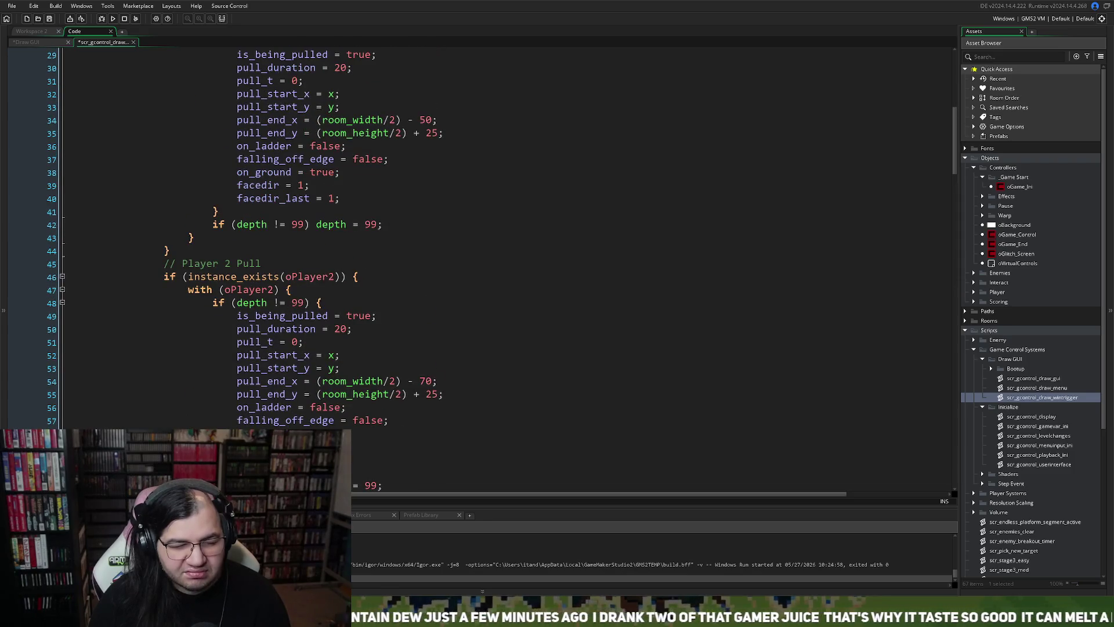
{"action": "scroll", "coordinate": [505, 244], "scroll_direction": "up", "scroll_amount": 3}
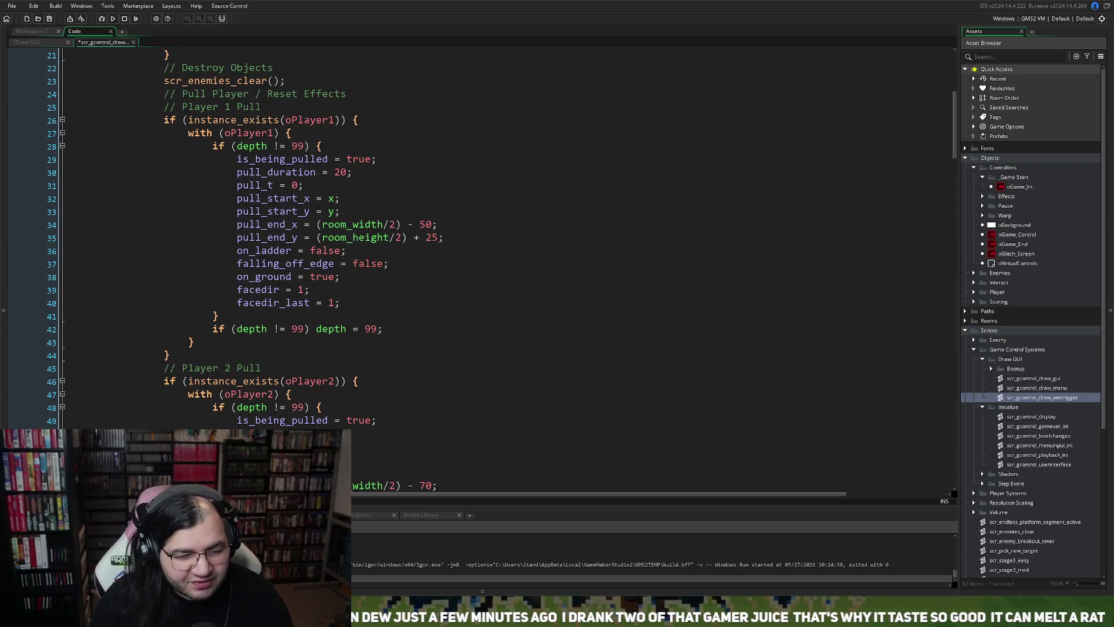
{"action": "key", "text": "ctrl+Tab"}
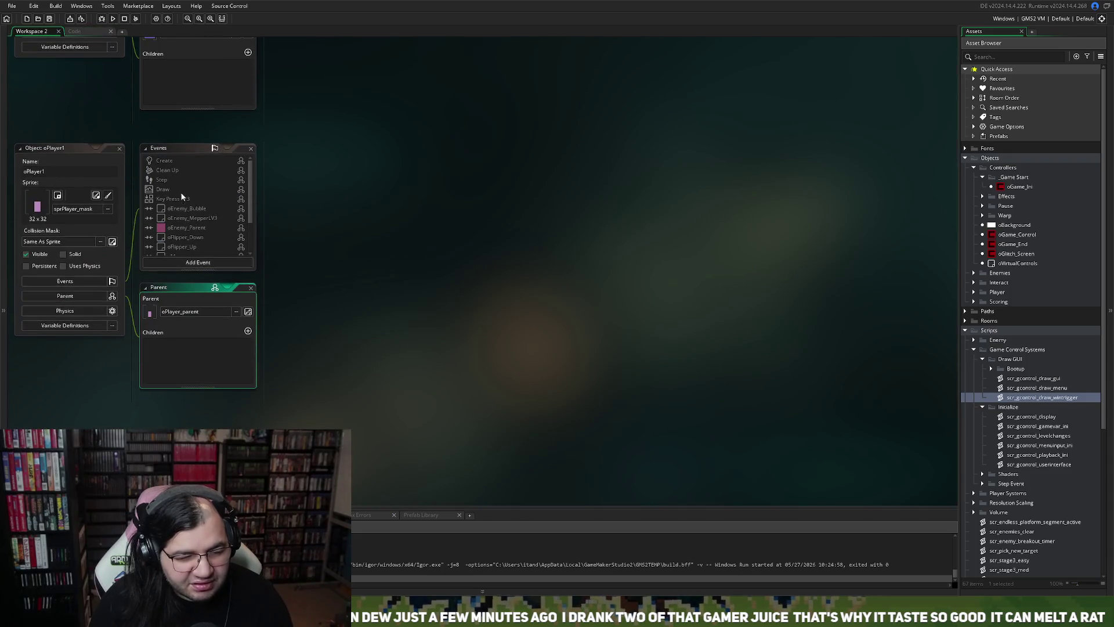
Close oPlayer1's events panel and expand the Player > Object folder in the Asset Browser.
{"action": "left_click", "coordinate": [250, 148]}
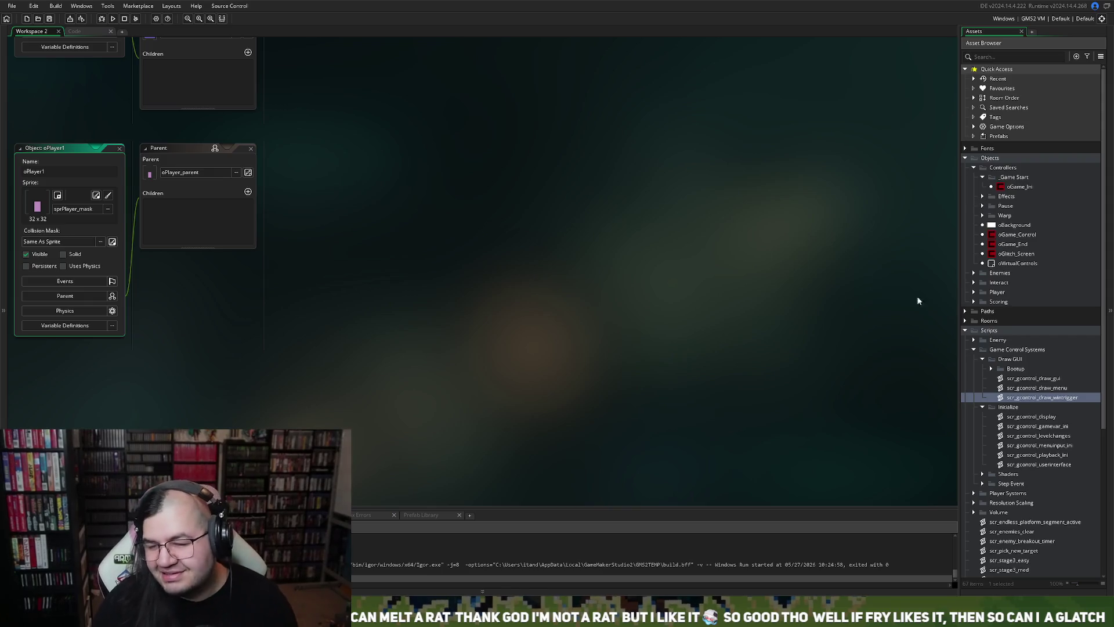
{"action": "left_click", "coordinate": [983, 197]}
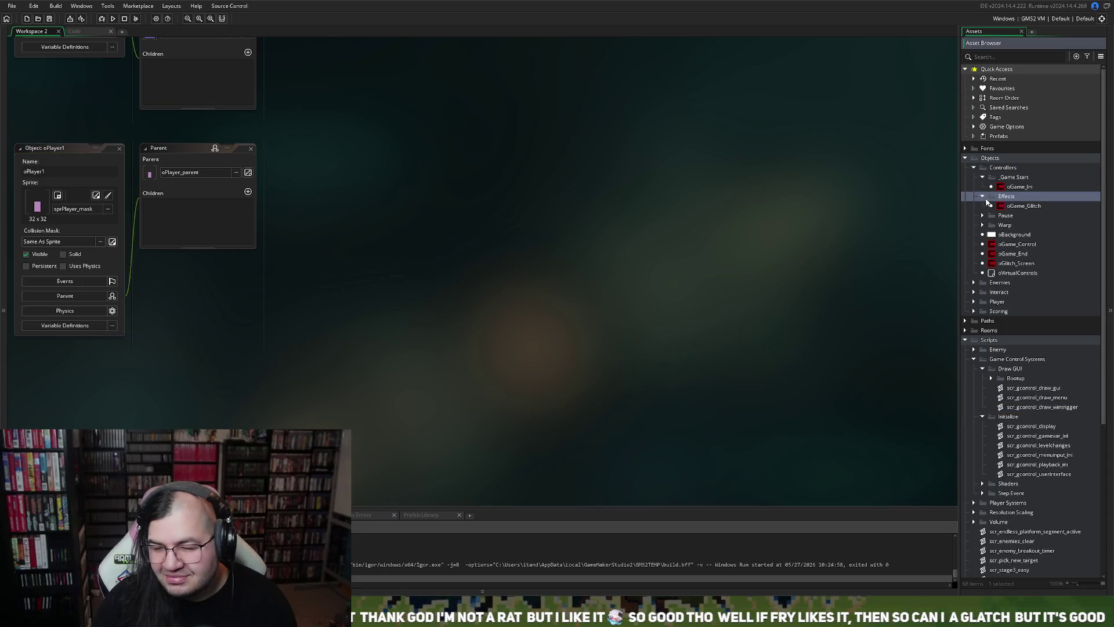
{"action": "left_click", "coordinate": [982, 197]}
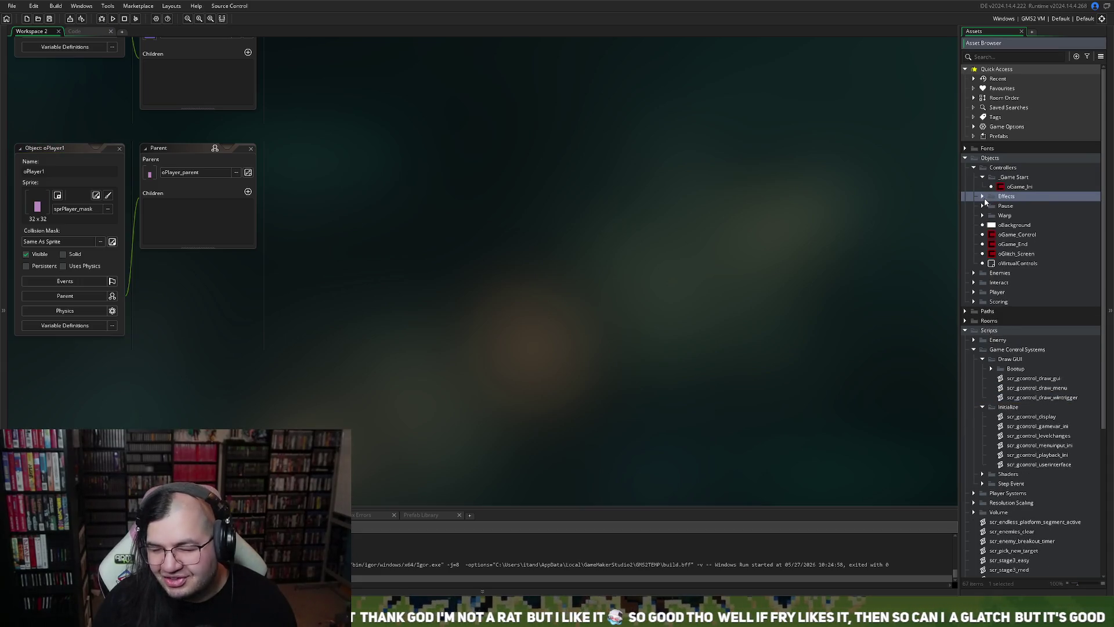
{"action": "left_click", "coordinate": [974, 292]}
{"action": "left_click", "coordinate": [982, 302]}
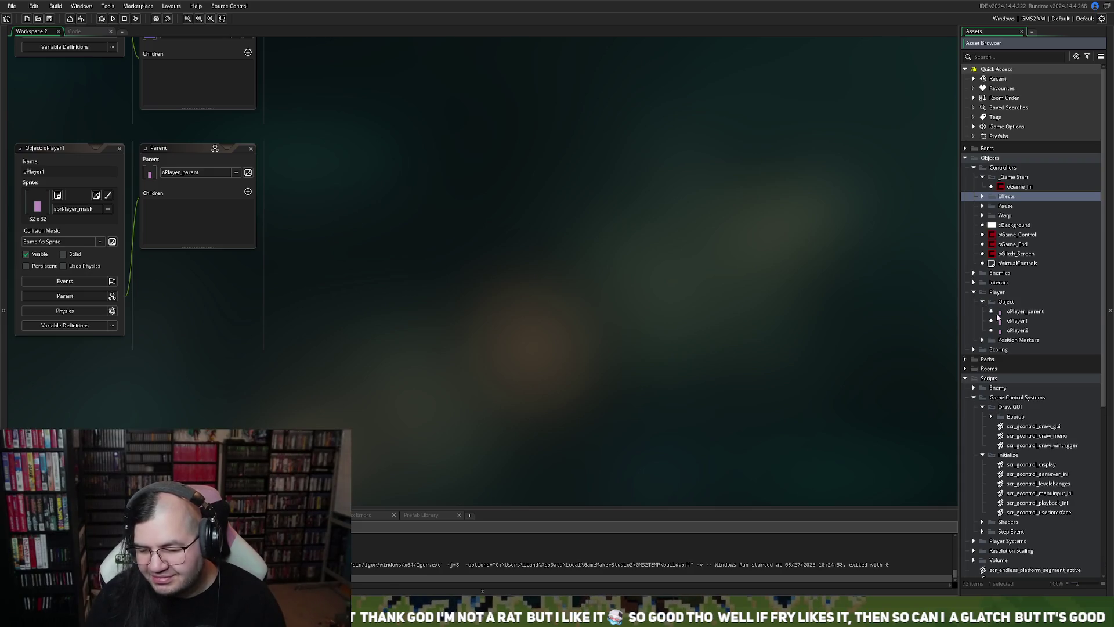
In oPlayer_parent's Create event, delete the Shadow Copy Animation xscale/yscale lines 110–112.
{"action": "double_click", "coordinate": [1024, 311]}
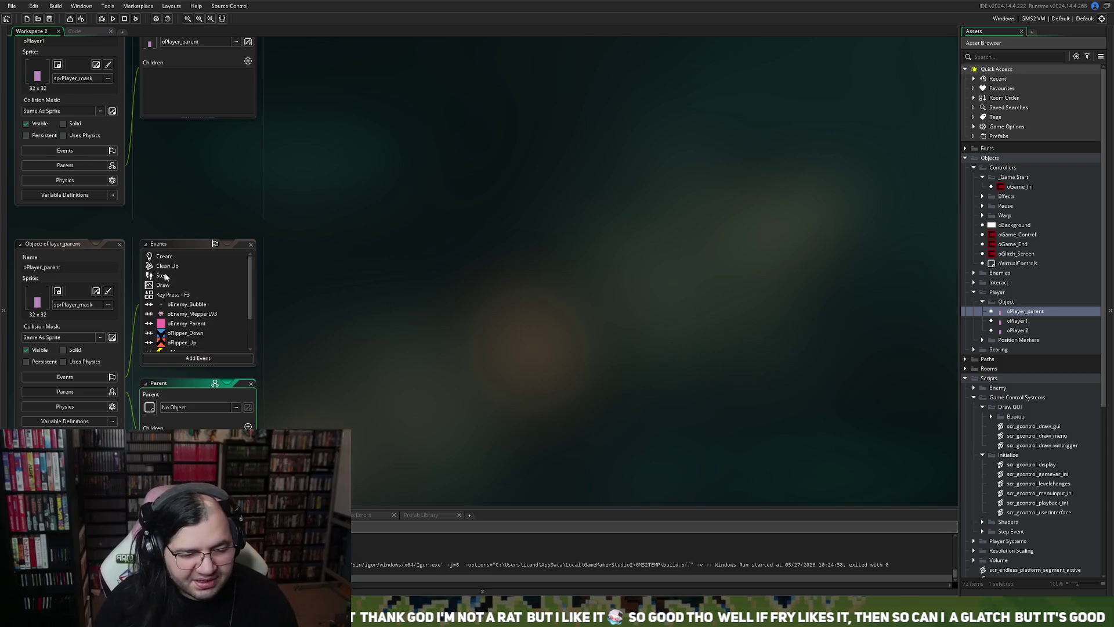
{"action": "double_click", "coordinate": [165, 257]}
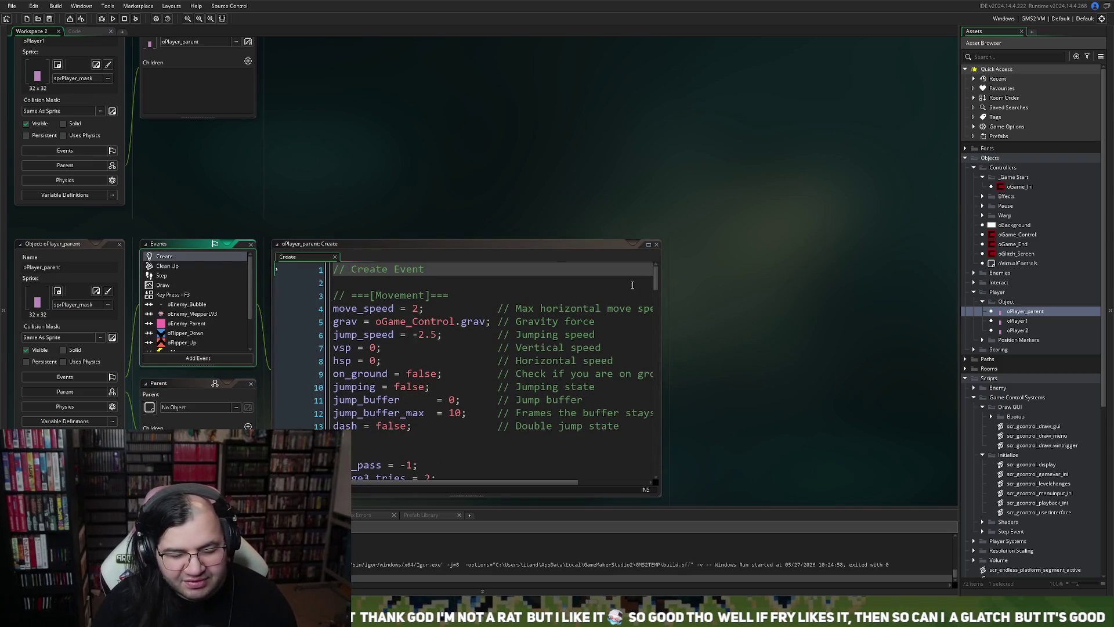
{"action": "left_click", "coordinate": [648, 244]}
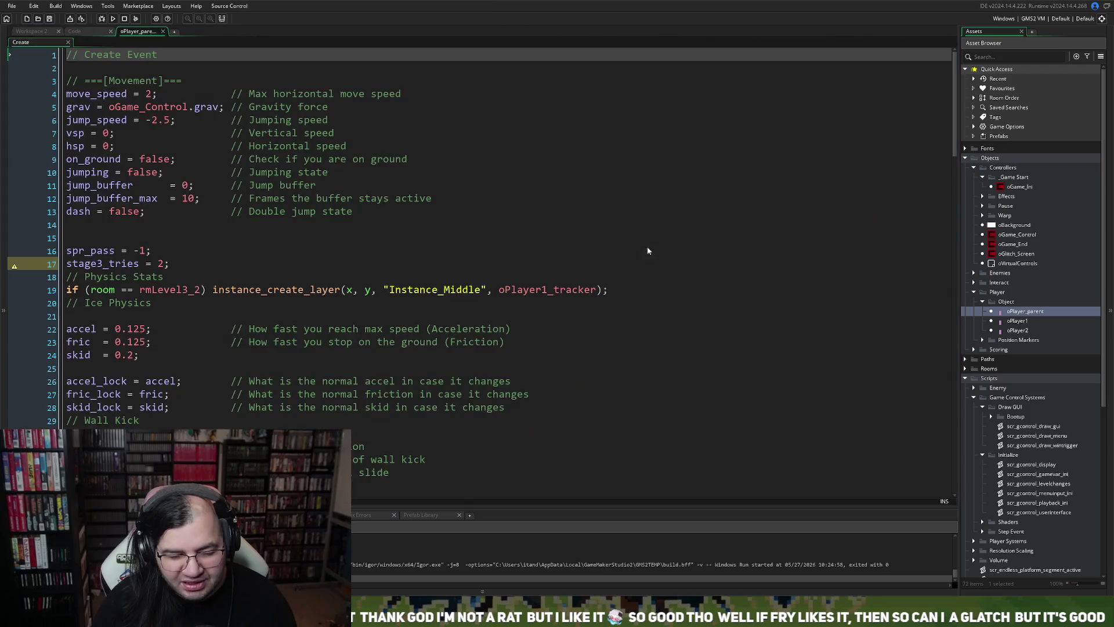
{"action": "scroll", "coordinate": [203, 343], "scroll_direction": "down", "scroll_amount": 9}
{"action": "scroll", "coordinate": [202, 343], "scroll_direction": "down", "scroll_amount": 19}
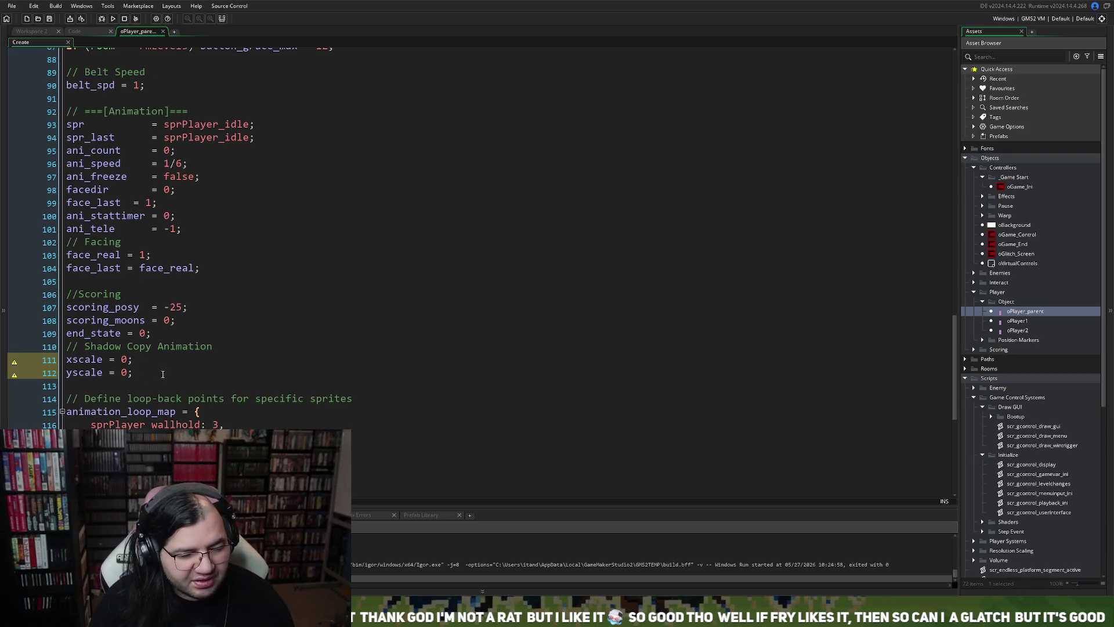
{"action": "left_click_drag", "start_coordinate": [139, 372], "coordinate": [66, 347]}
{"action": "key", "text": "BackSpace"}
{"action": "key", "text": "BackSpace"}
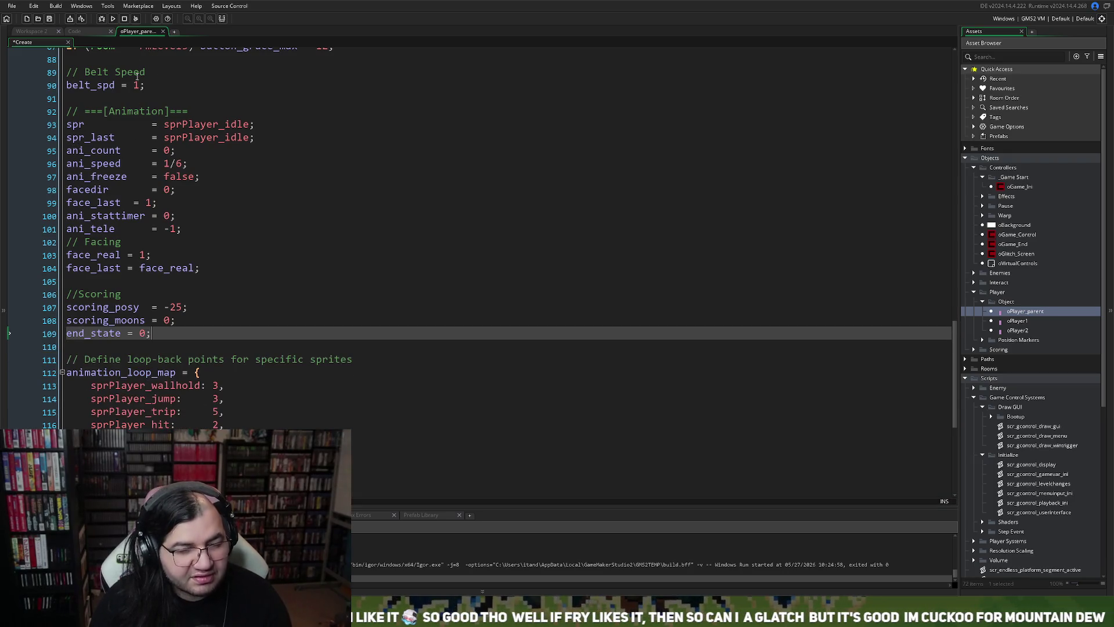
{"action": "left_click", "coordinate": [90, 33]}
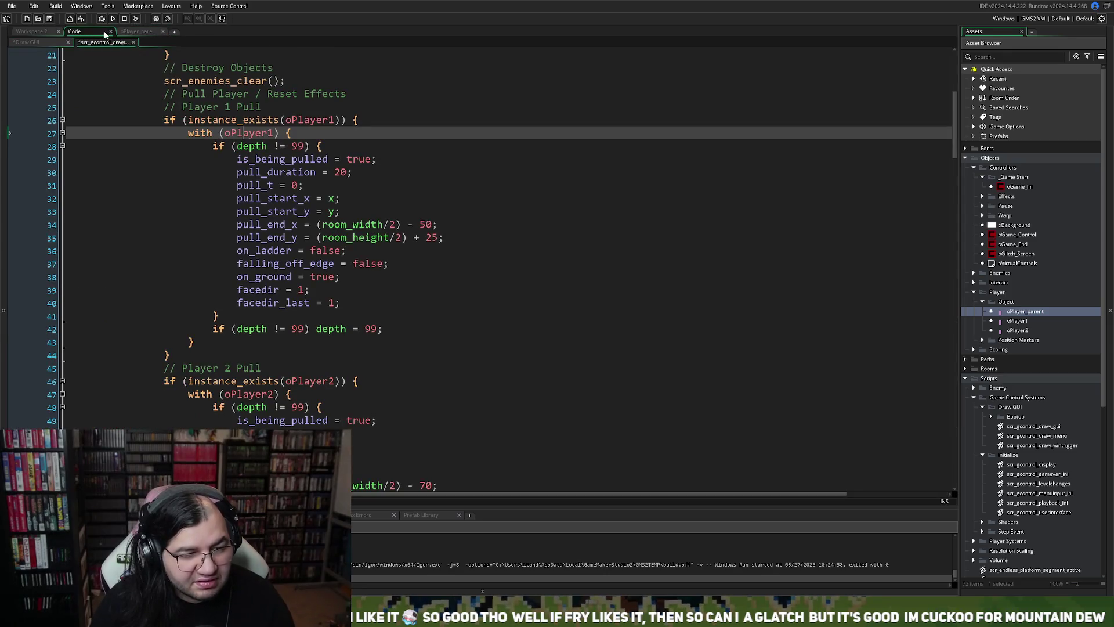
Close the oPlayer1 object editor in Workspace 2.
{"action": "left_click", "coordinate": [46, 31]}
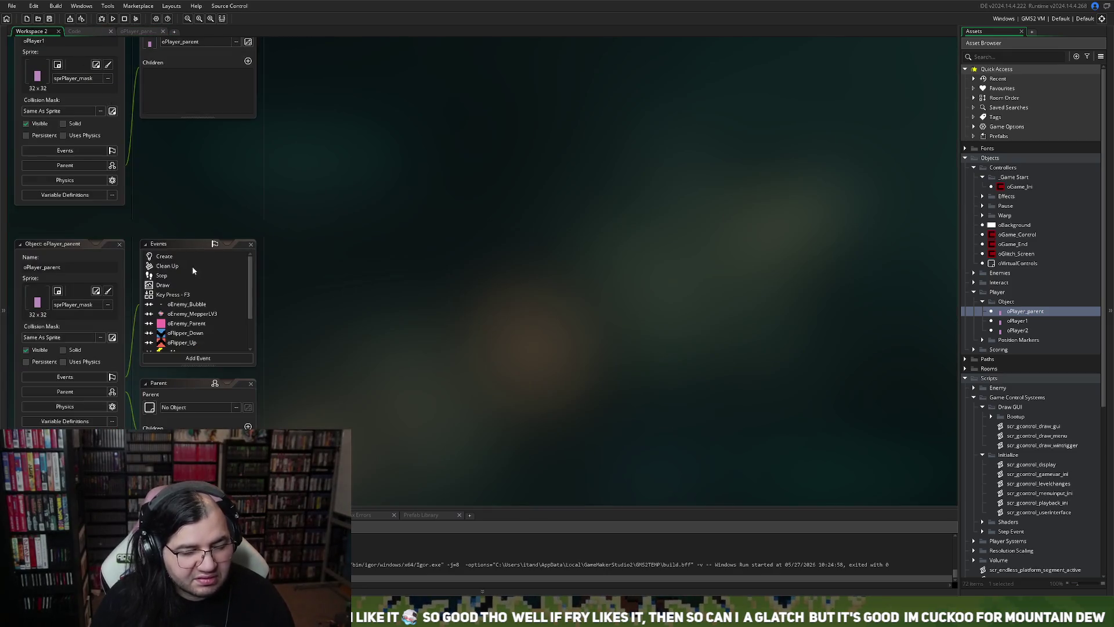
{"action": "scroll", "coordinate": [120, 224], "scroll_direction": "up", "scroll_amount": 3}
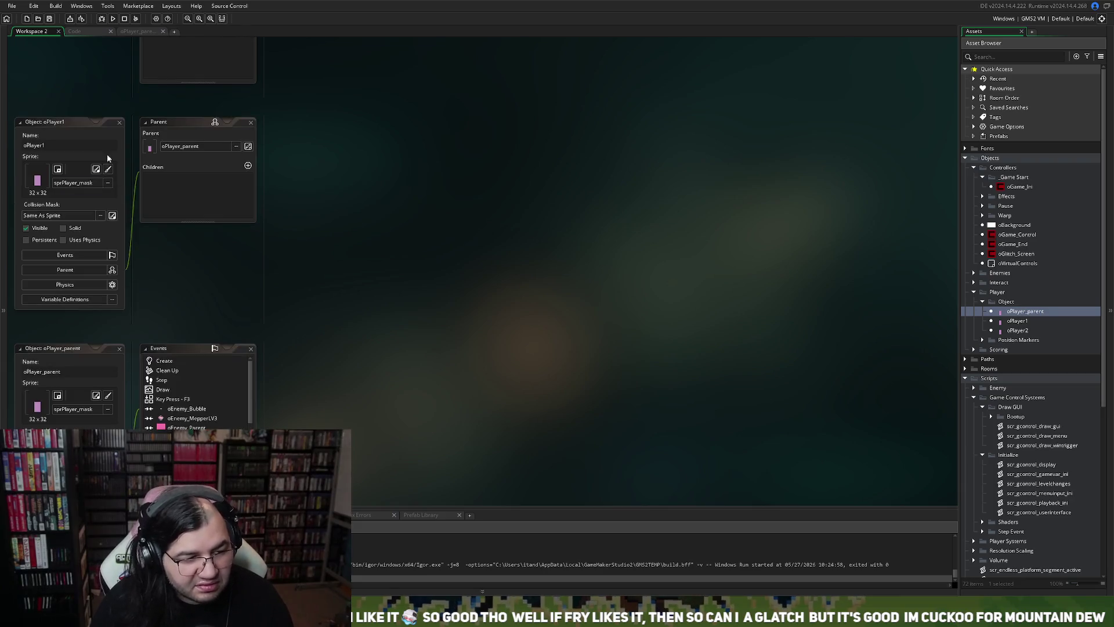
{"action": "left_click", "coordinate": [121, 123]}
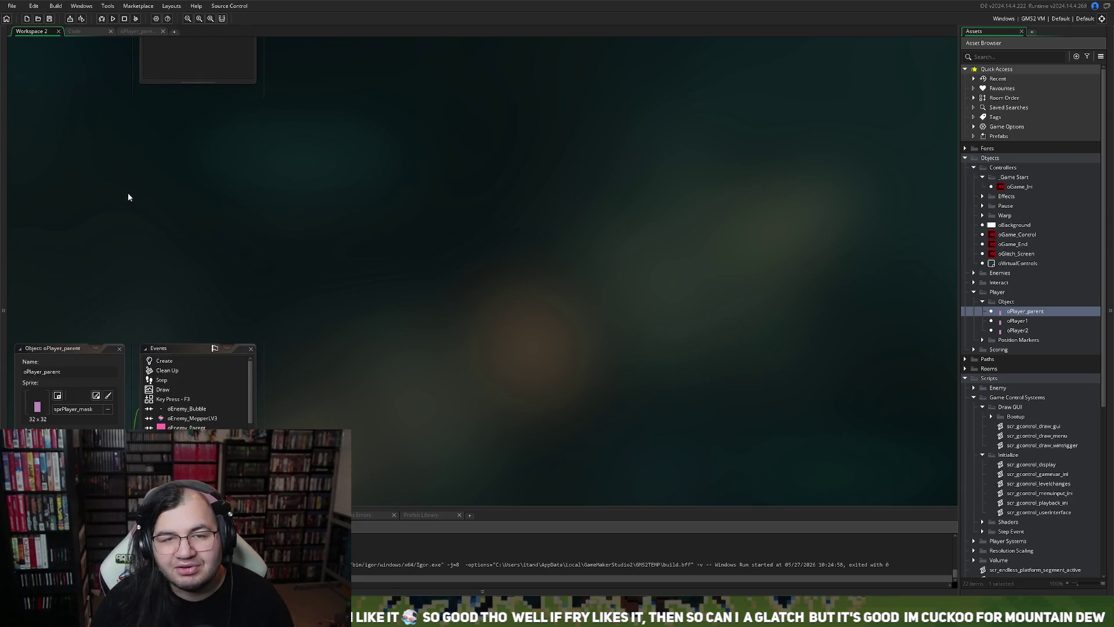
{"action": "scroll", "coordinate": [184, 281], "scroll_direction": "down", "scroll_amount": 3}
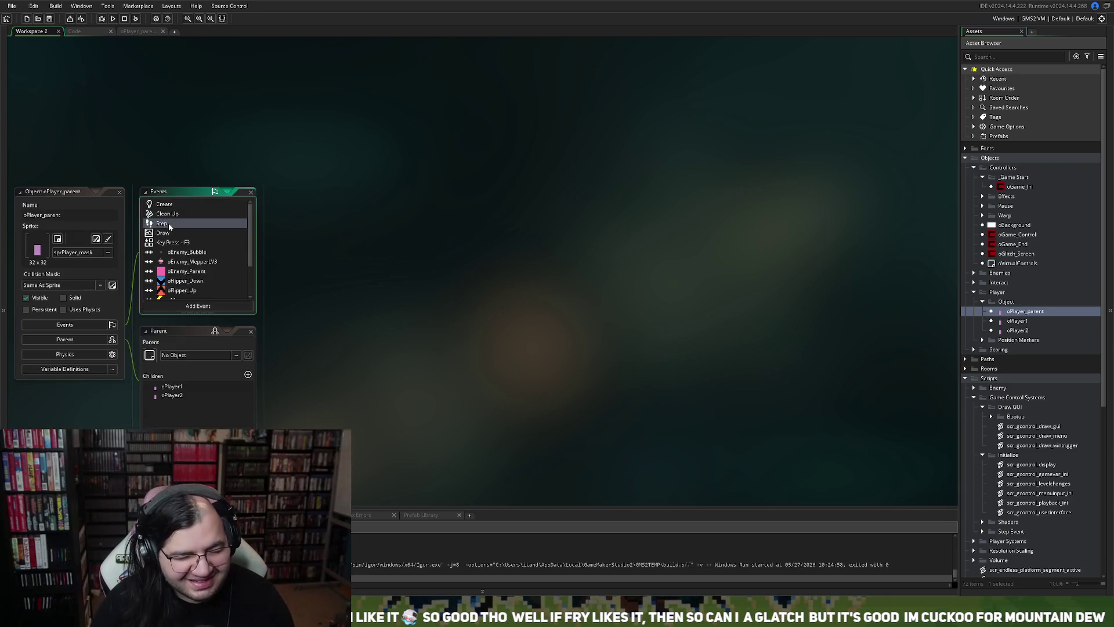
View oPlayer_parent's Step event code full size, then bring up its Draw event code.
{"action": "double_click", "coordinate": [169, 226]}
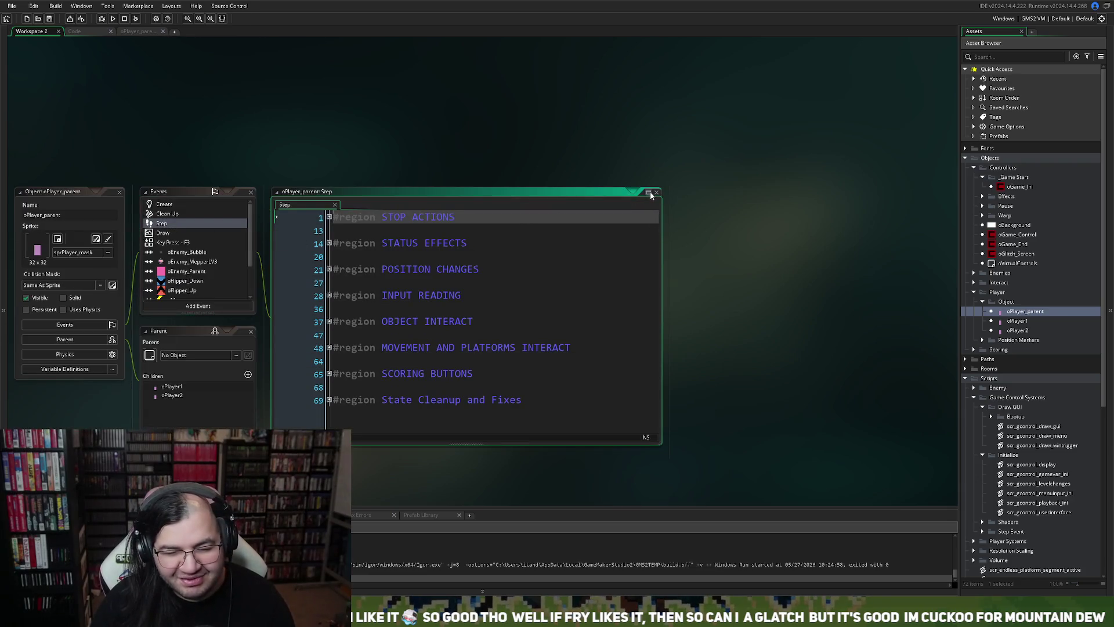
{"action": "left_click", "coordinate": [648, 192]}
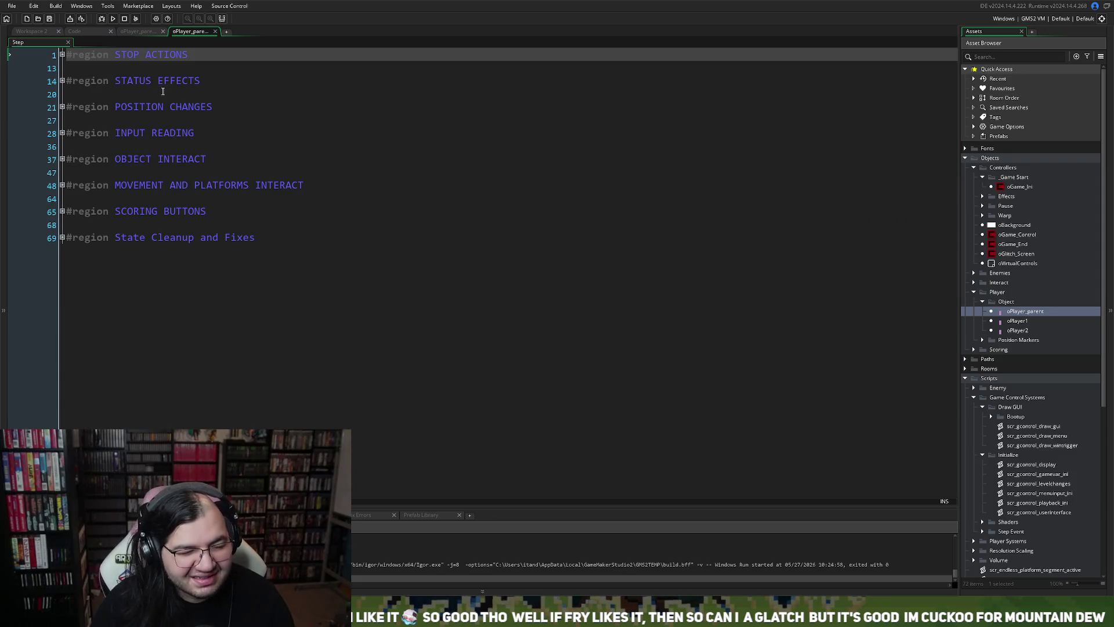
{"action": "left_click", "coordinate": [214, 32]}
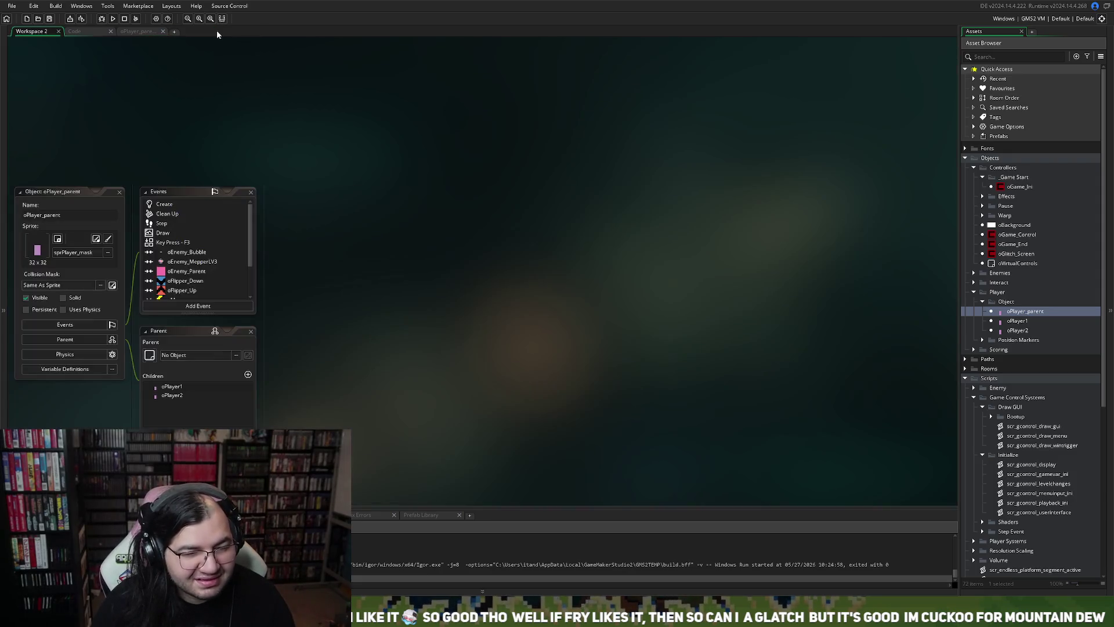
{"action": "double_click", "coordinate": [164, 233]}
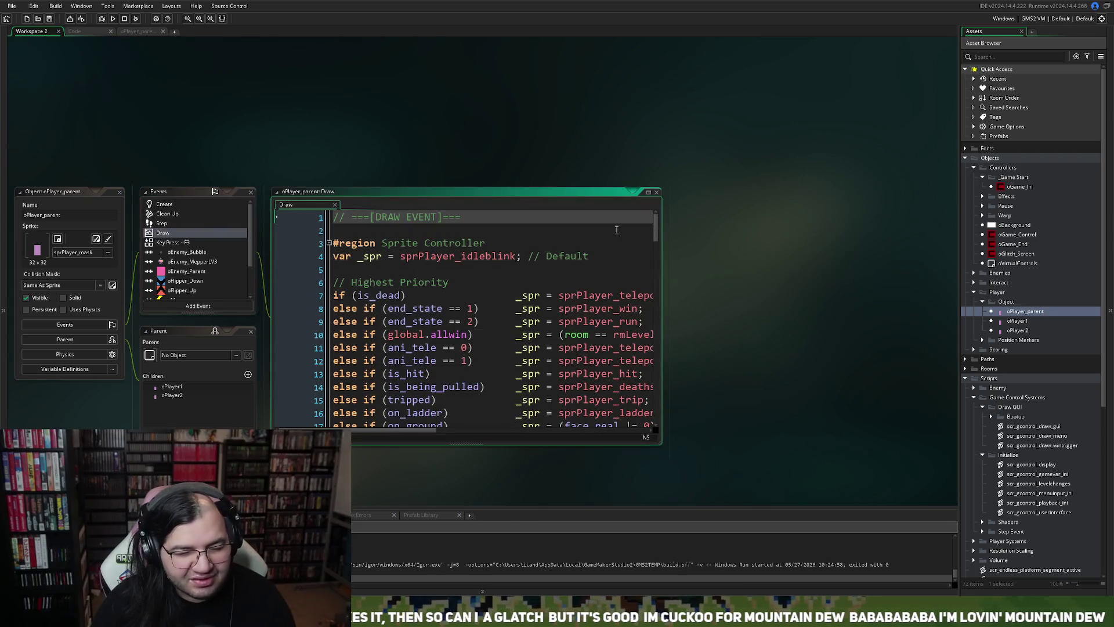
Maximize oPlayer_parent's Draw event code and read through its sprite controller.
{"action": "left_click", "coordinate": [648, 192]}
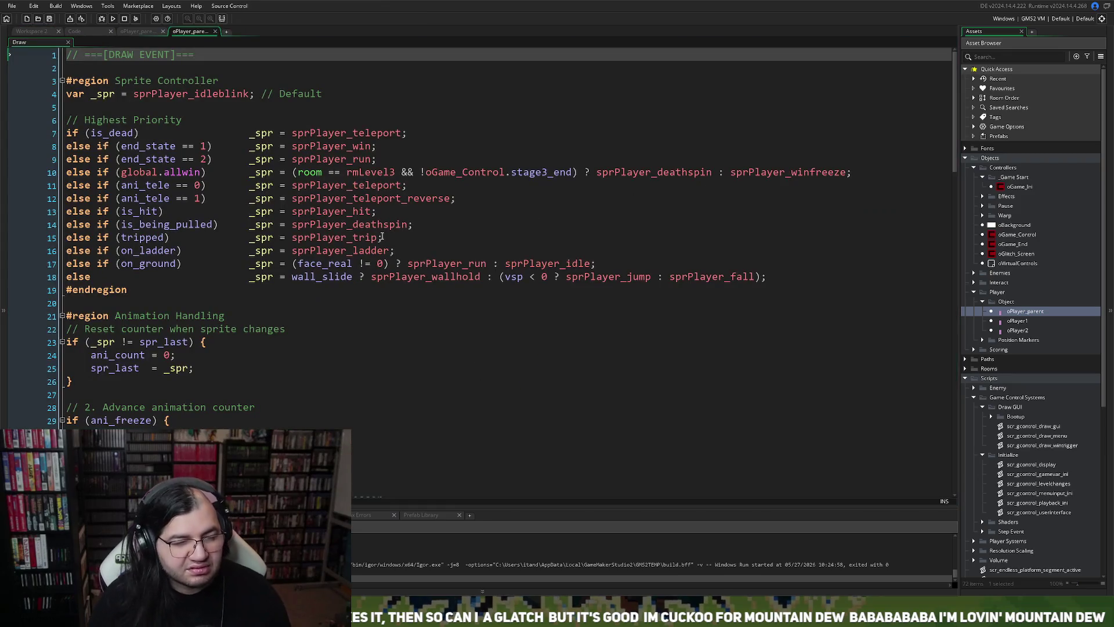
{"action": "scroll", "coordinate": [382, 236], "scroll_direction": "down", "scroll_amount": 2}
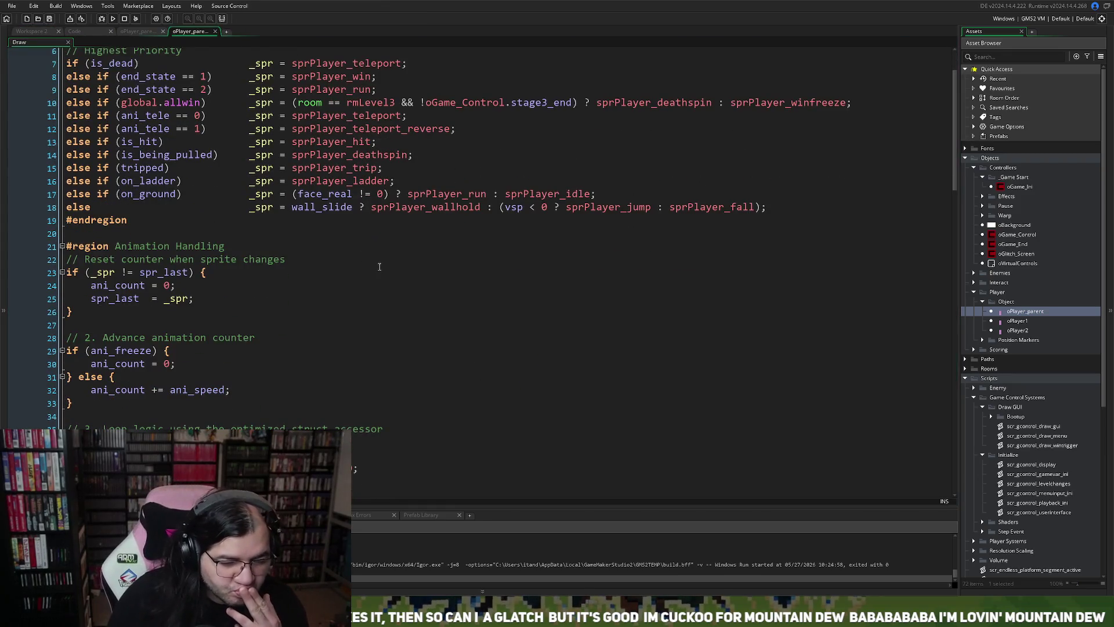
{"action": "scroll", "coordinate": [380, 266], "scroll_direction": "down", "scroll_amount": 3}
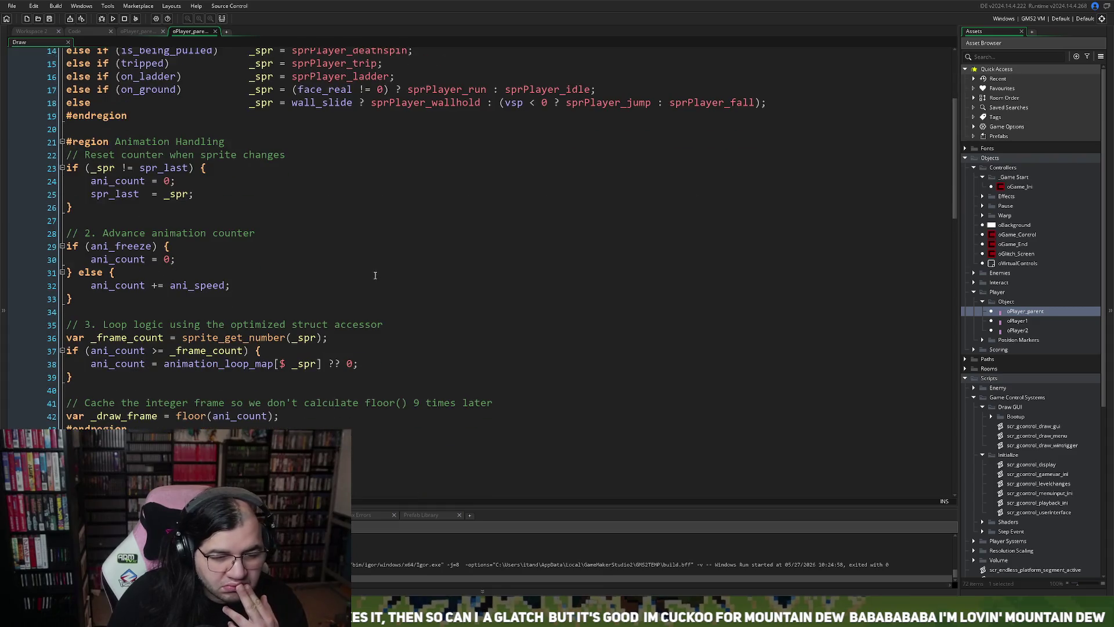
{"action": "scroll", "coordinate": [375, 275], "scroll_direction": "down", "scroll_amount": 3}
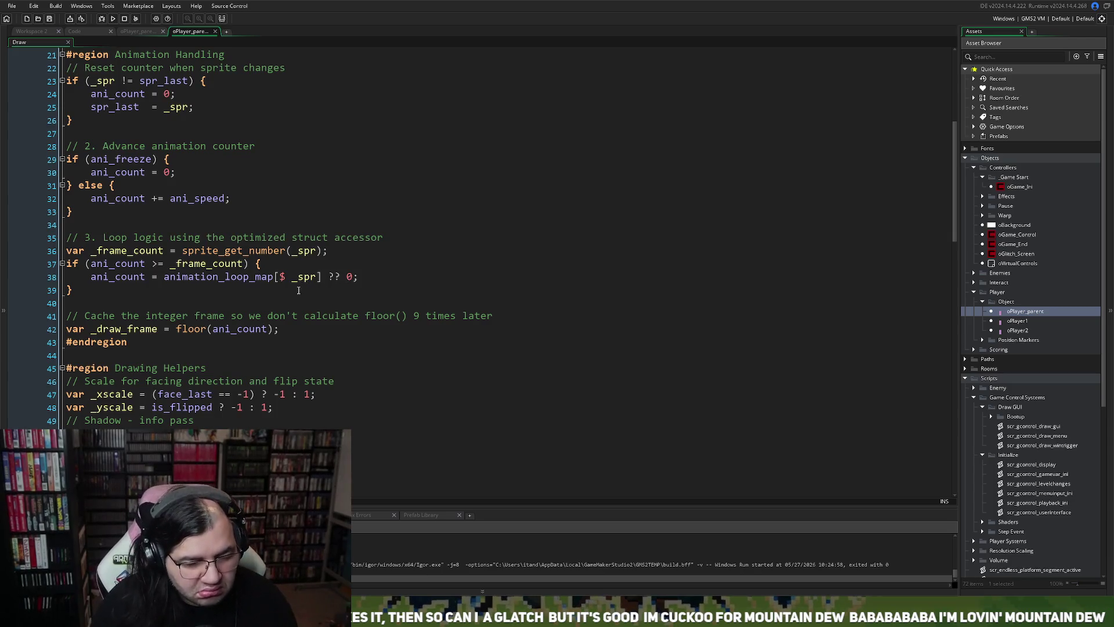
{"action": "scroll", "coordinate": [247, 318], "scroll_direction": "down", "scroll_amount": 2}
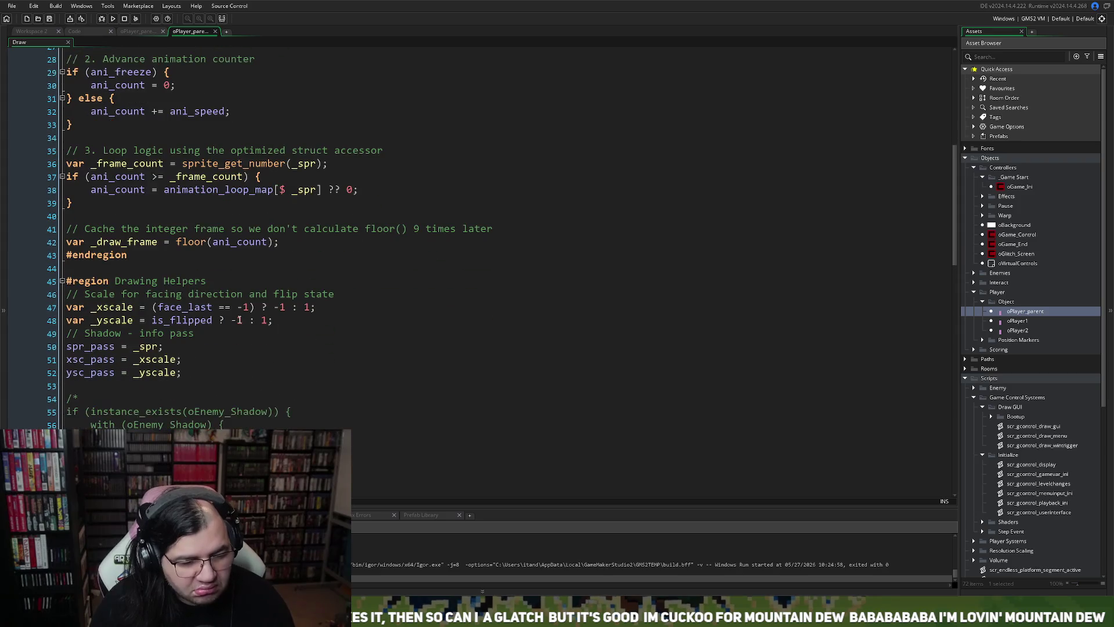
{"action": "scroll", "coordinate": [227, 319], "scroll_direction": "down", "scroll_amount": 1}
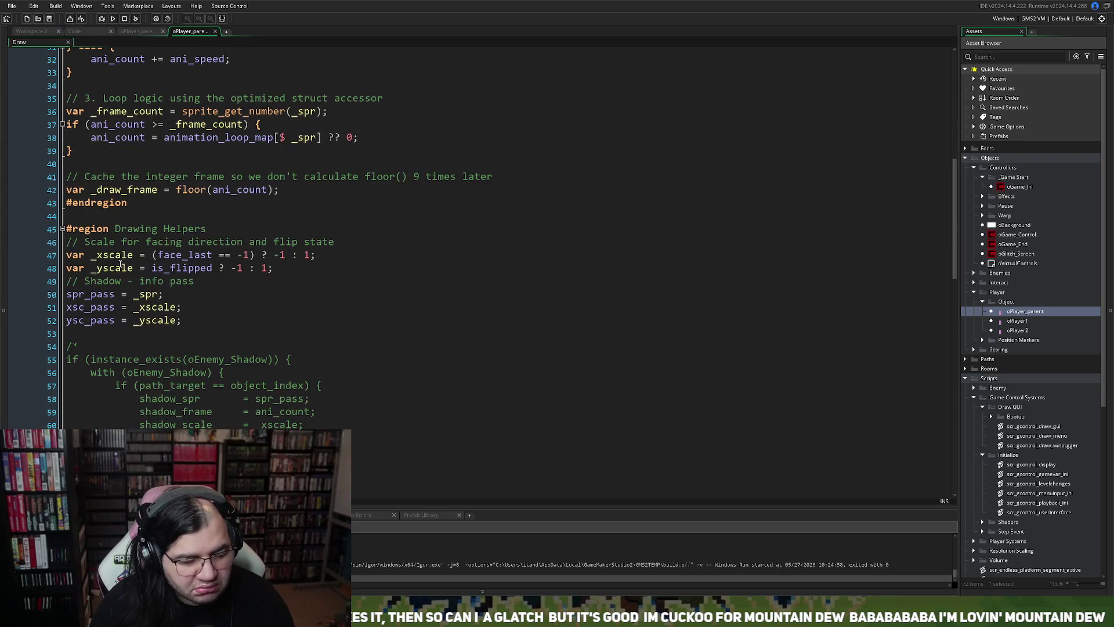
{"action": "scroll", "coordinate": [120, 265], "scroll_direction": "down", "scroll_amount": 1}
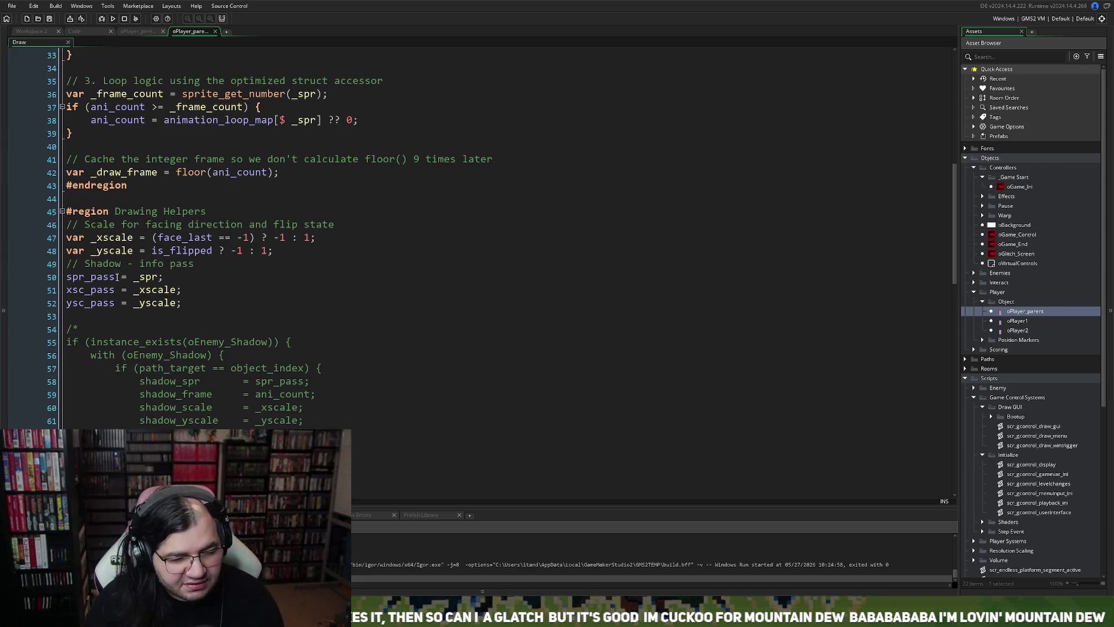
{"action": "scroll", "coordinate": [119, 282], "scroll_direction": "down", "scroll_amount": 3}
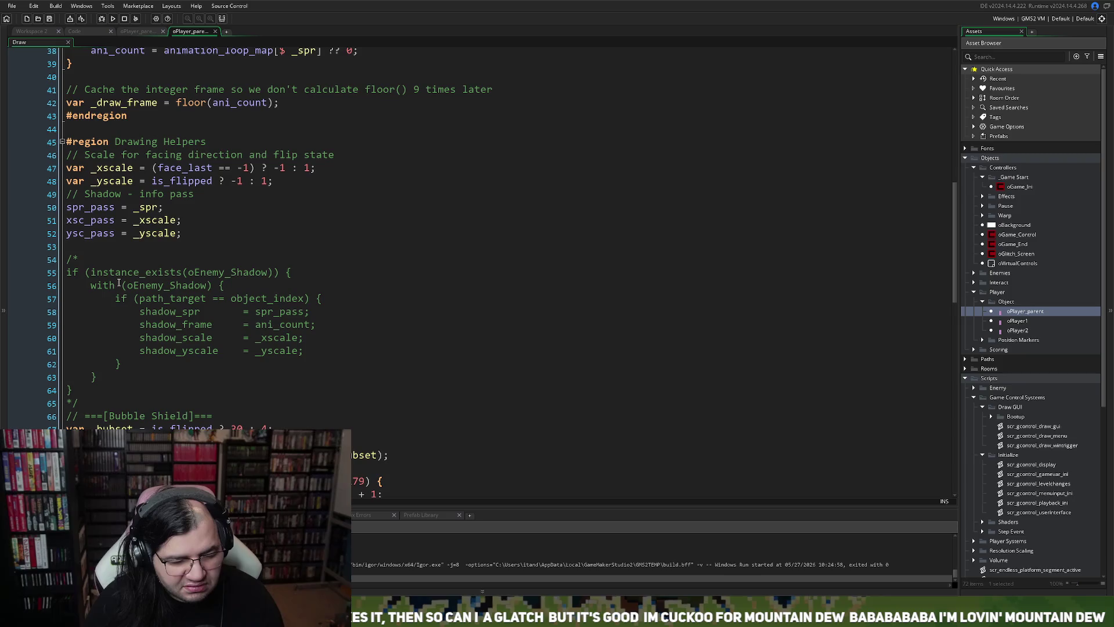
{"action": "scroll", "coordinate": [119, 283], "scroll_direction": "up", "scroll_amount": 3}
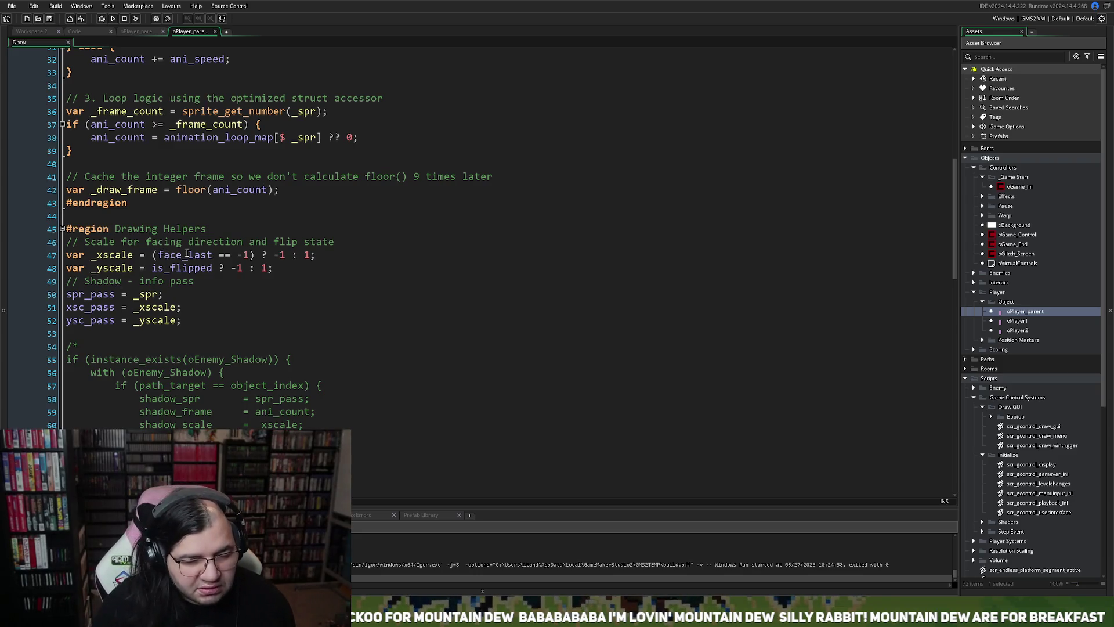
{"action": "scroll", "coordinate": [188, 264], "scroll_direction": "up", "scroll_amount": 7}
{"action": "scroll", "coordinate": [188, 264], "scroll_direction": "up", "scroll_amount": 1}
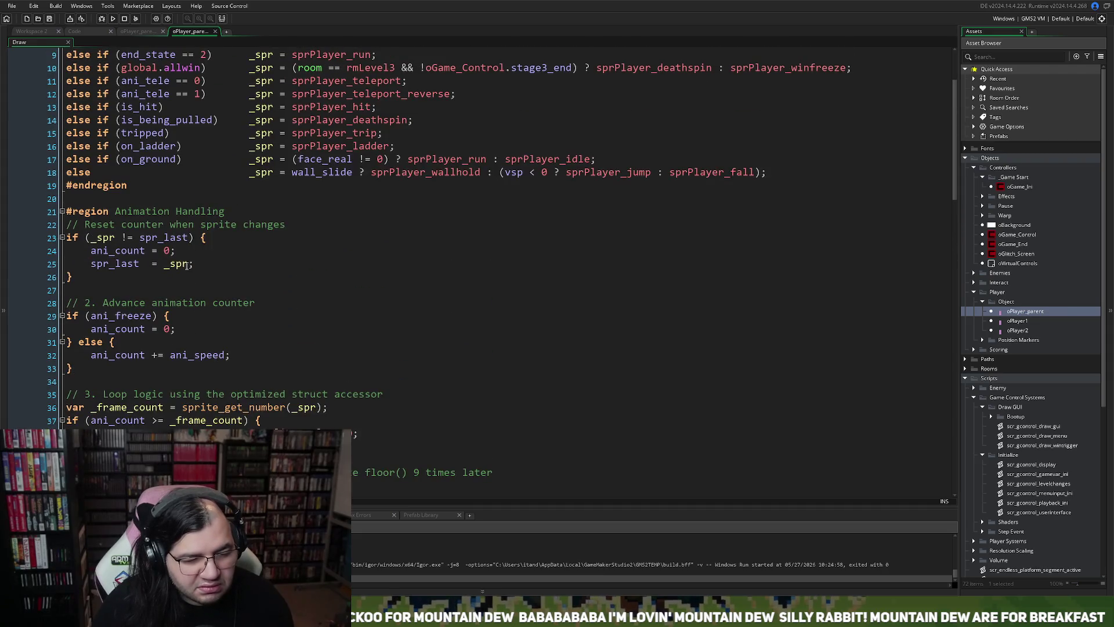
{"action": "scroll", "coordinate": [186, 265], "scroll_direction": "up", "scroll_amount": 2}
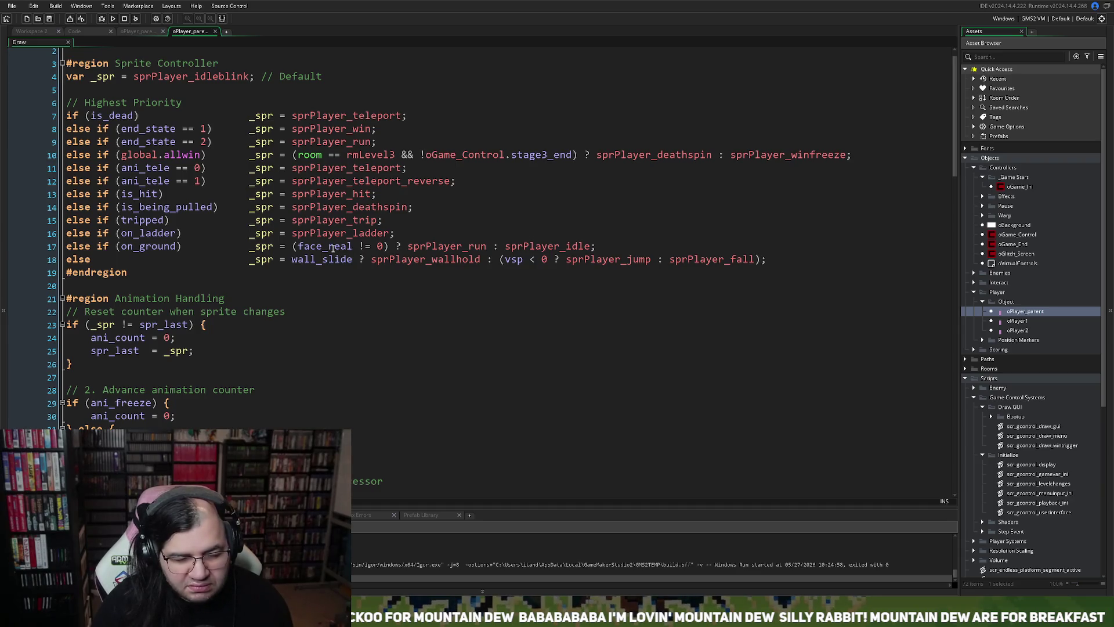
Select face_real on line 17, then return to the scr_gcontrol_draw script.
{"action": "left_click", "coordinate": [334, 249]}
{"action": "double_click", "coordinate": [334, 249]}
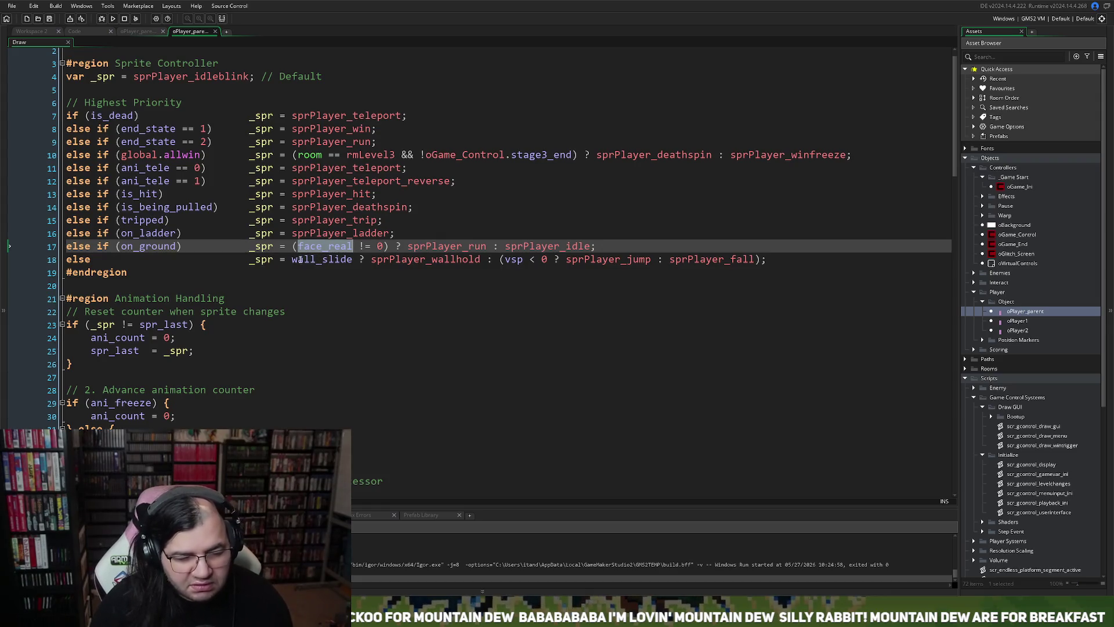
{"action": "left_click", "coordinate": [144, 32]}
{"action": "left_click", "coordinate": [180, 32]}
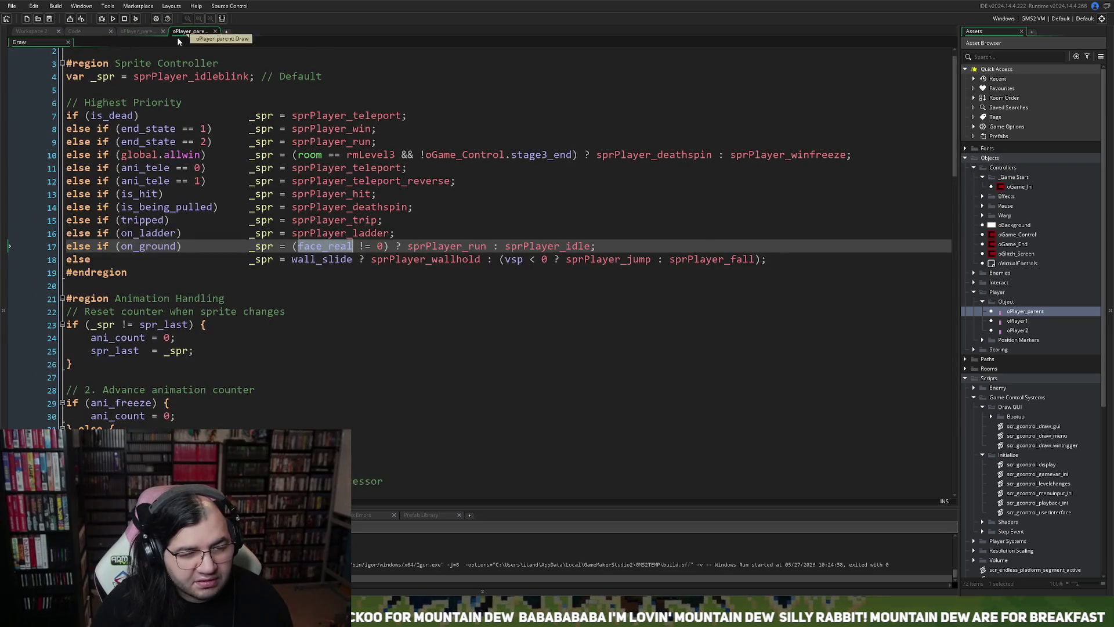
{"action": "left_click", "coordinate": [92, 32]}
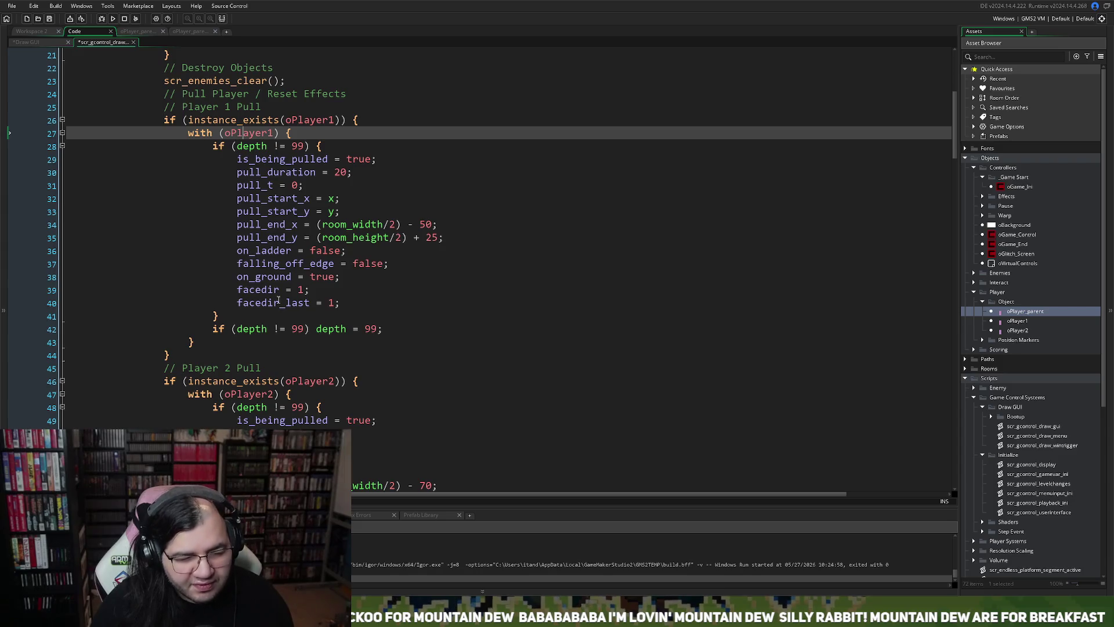
Replace the facedir assignment on line 39 with face_real = 1; and save and run the game.
{"action": "double_click", "coordinate": [258, 290]}
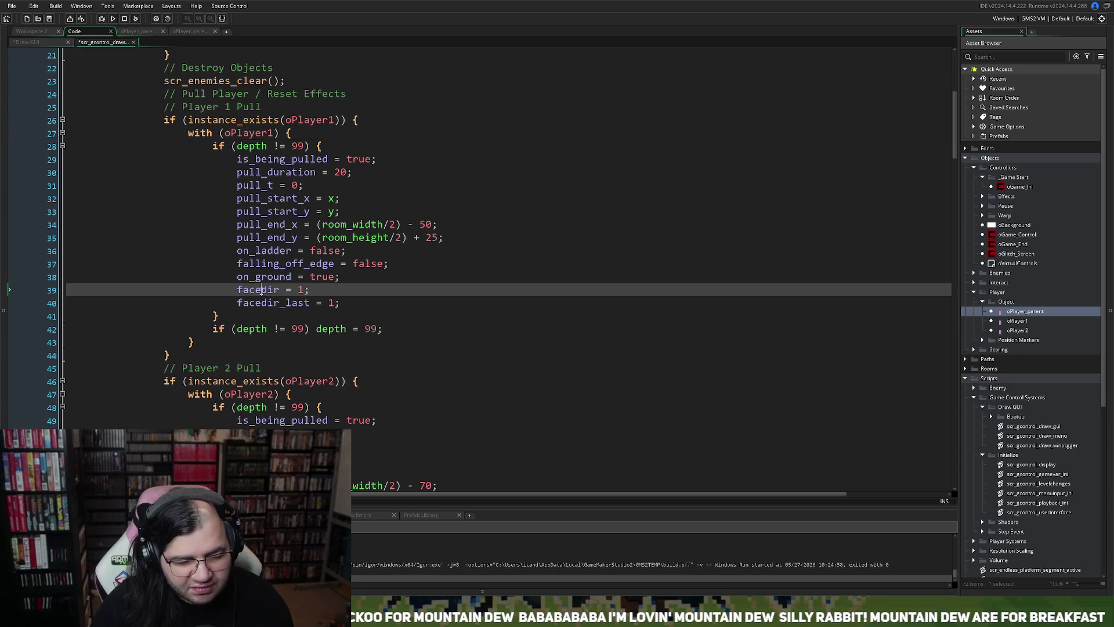
{"action": "left_click_drag", "start_coordinate": [310, 292], "coordinate": [236, 290]}
{"action": "type", "text": "face_real"}
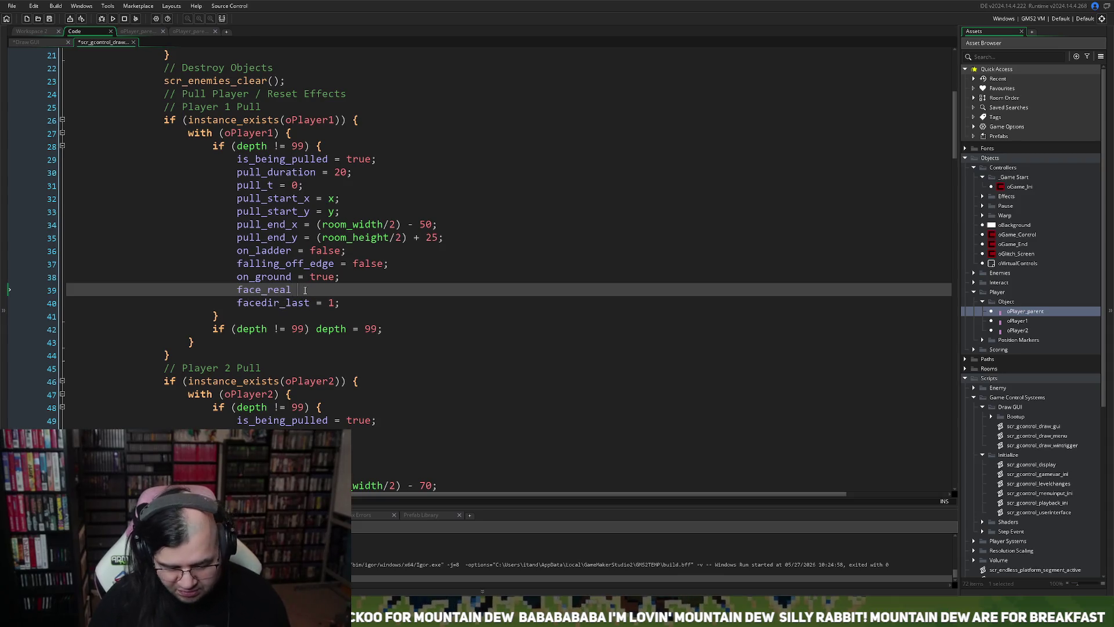
{"action": "type", "text": " = 1;"}
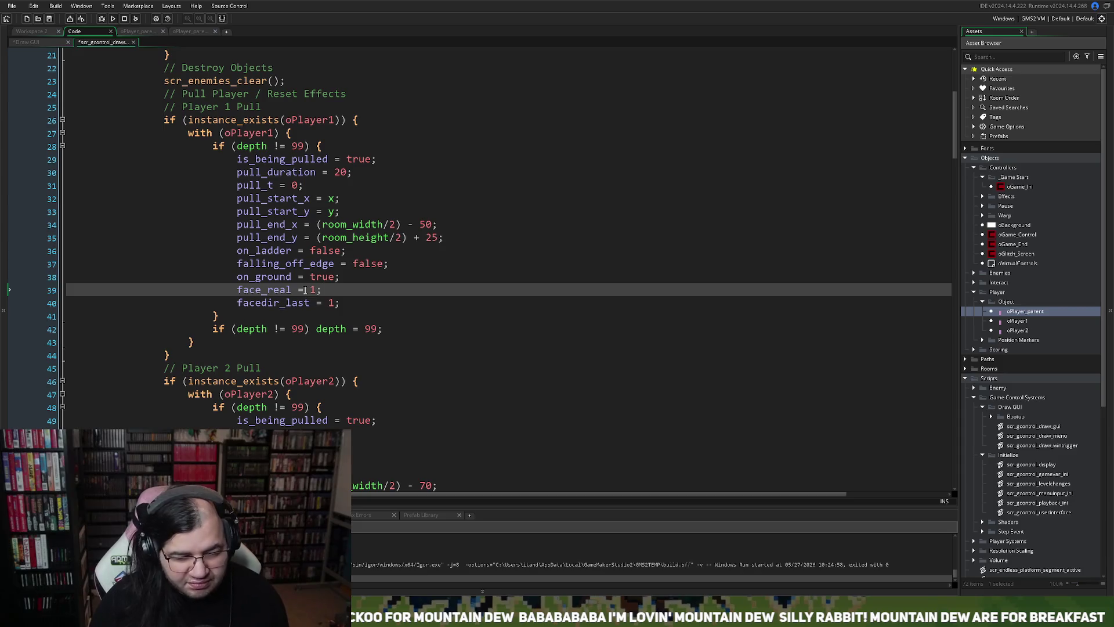
{"action": "left_click_drag", "start_coordinate": [323, 290], "coordinate": [239, 288]}
{"action": "scroll", "coordinate": [238, 288], "scroll_direction": "down", "scroll_amount": 3}
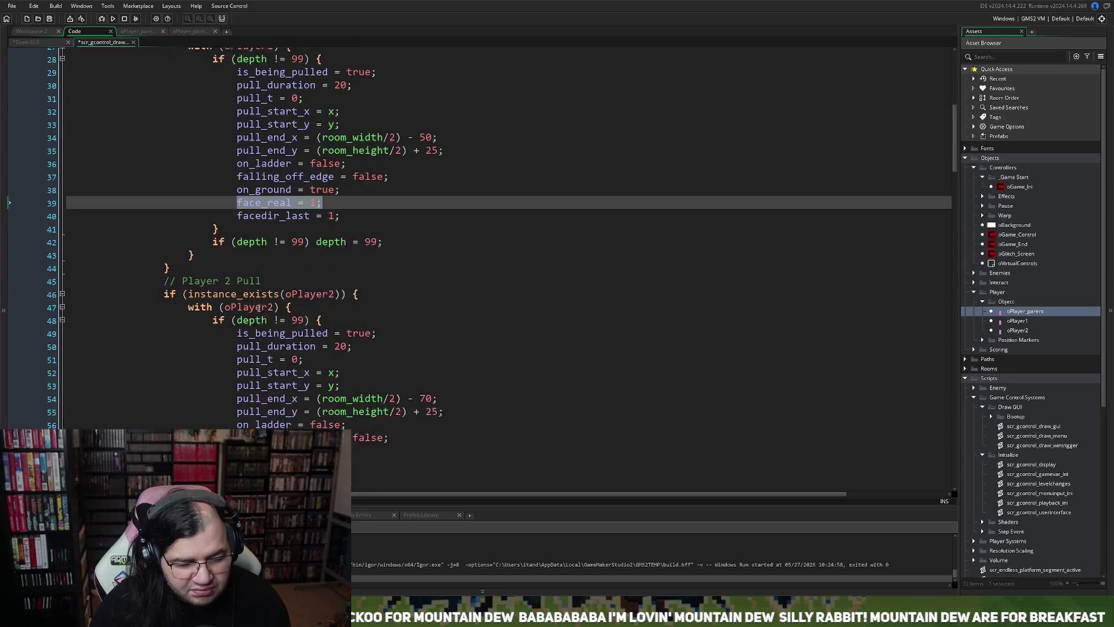
{"action": "left_click", "coordinate": [372, 447]}
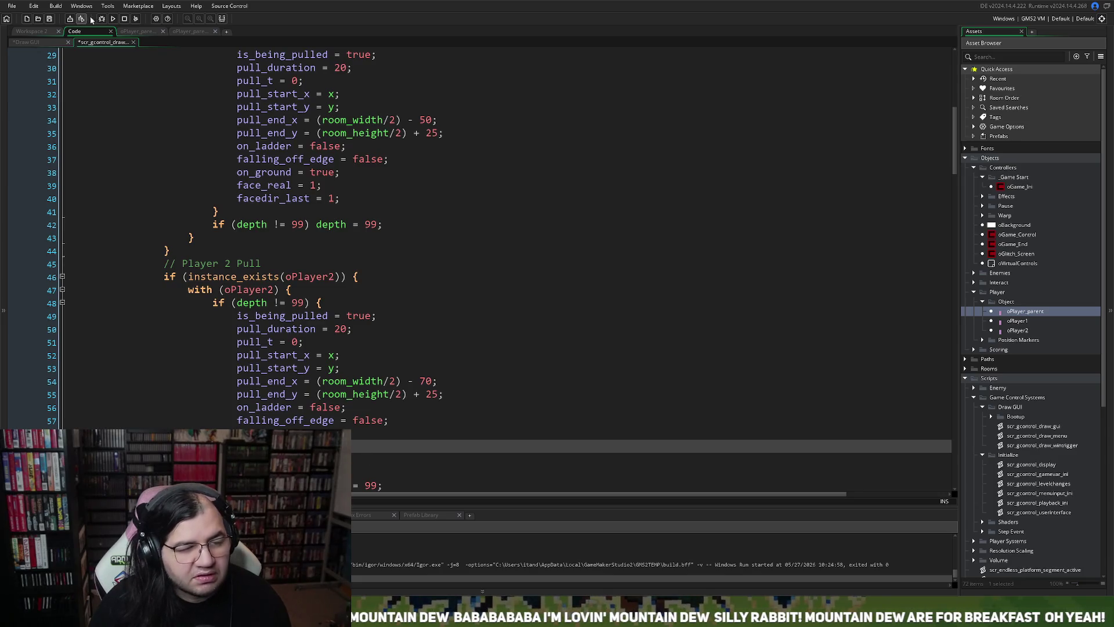
{"action": "left_click", "coordinate": [113, 19]}
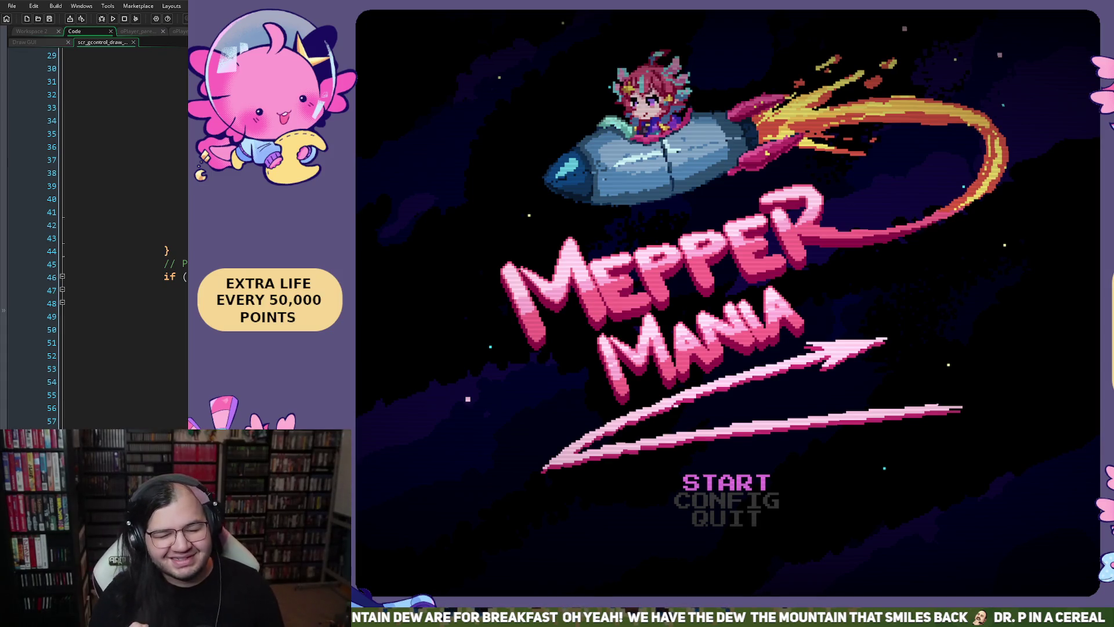
Begin stage 1 round 1 and work down to the bottom floor collecting moons and bonus points.
{"action": "key", "text": "Return"}
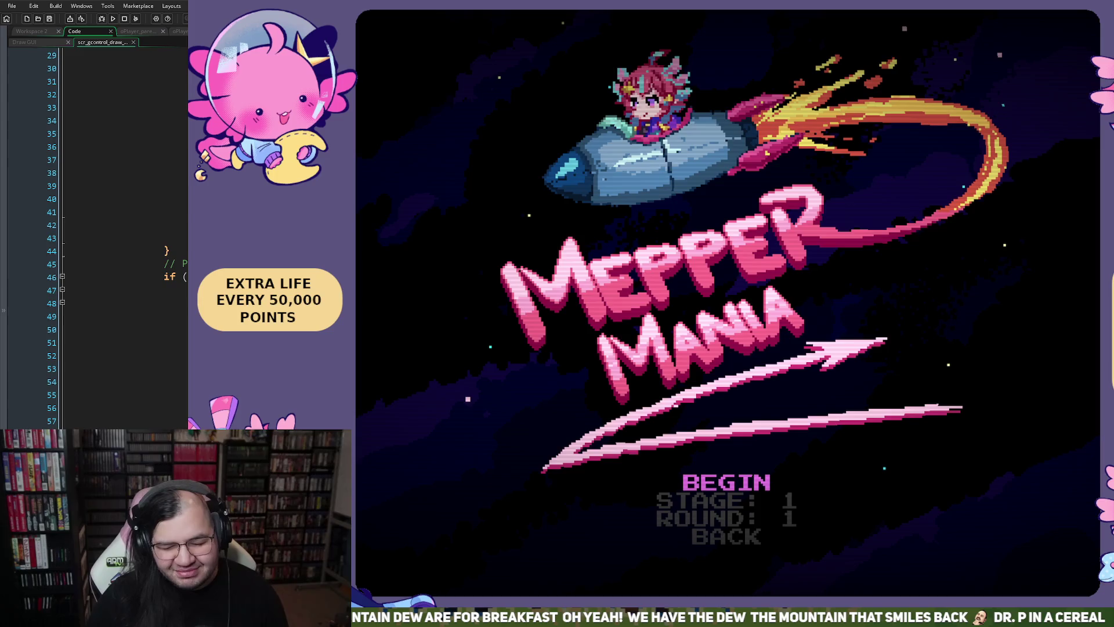
{"action": "key", "text": "Return"}
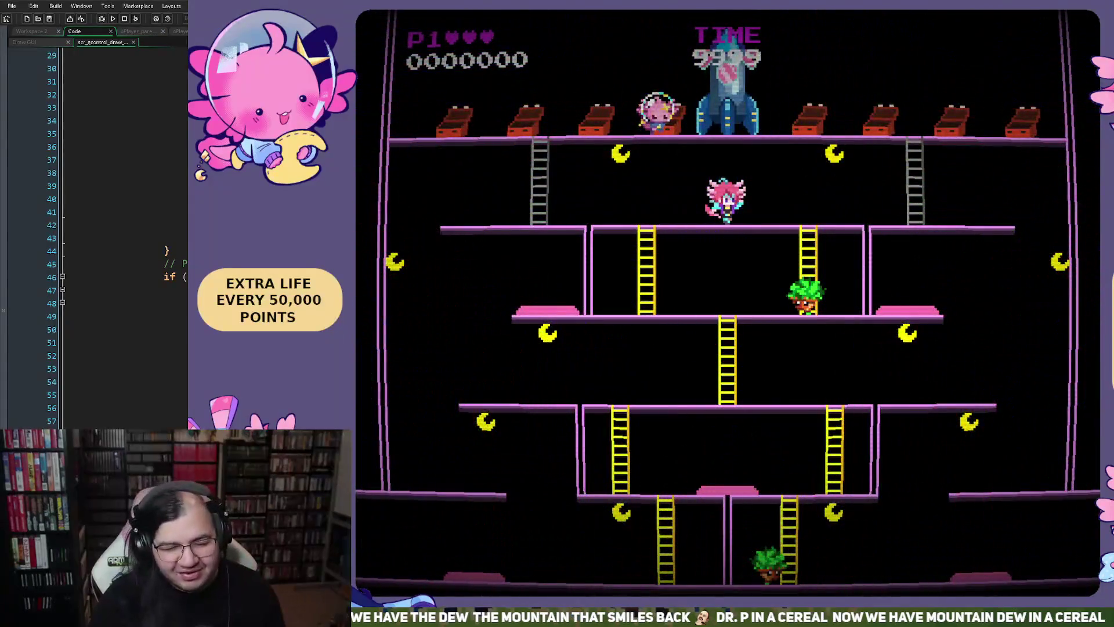
{"action": "key", "text": "Right"}
{"action": "key", "text": "Left"}
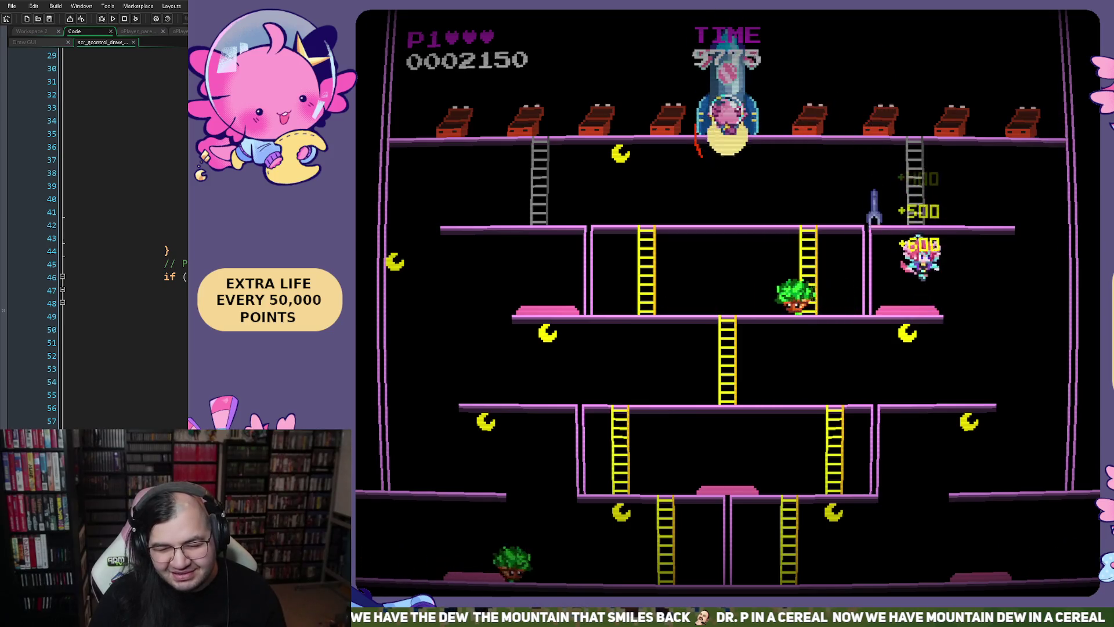
{"action": "key", "text": "Right"}
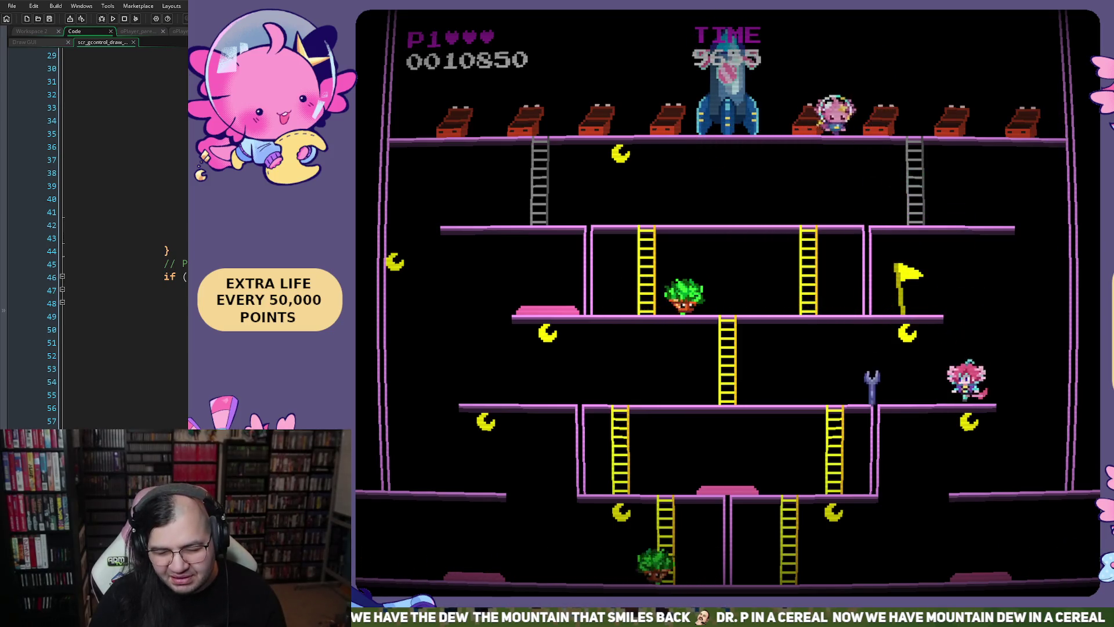
{"action": "key", "text": "Left"}
{"action": "key", "text": "Right"}
{"action": "key", "text": "Left"}
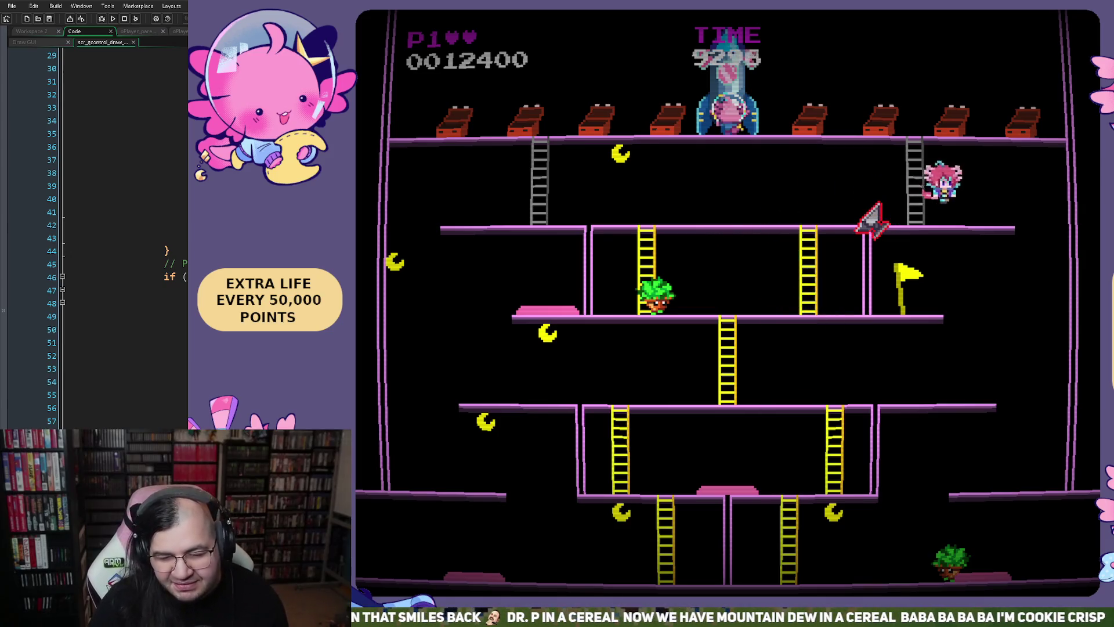
{"action": "key", "text": "Right"}
{"action": "key", "text": "Left"}
{"action": "key", "text": "Right"}
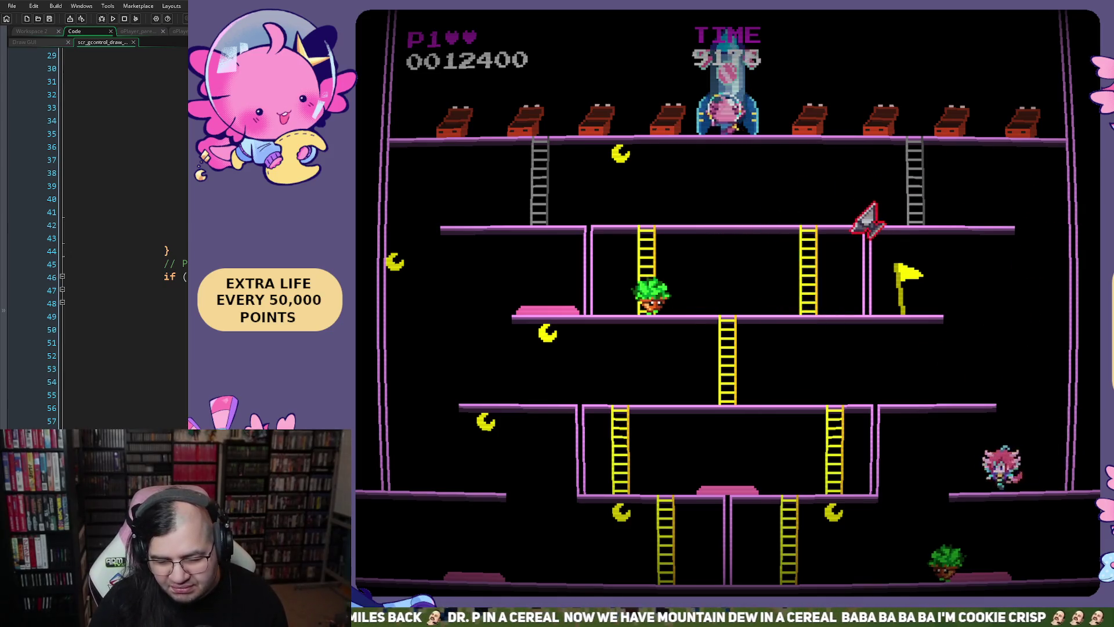
{"action": "key", "text": "Left"}
{"action": "key", "text": "Right"}
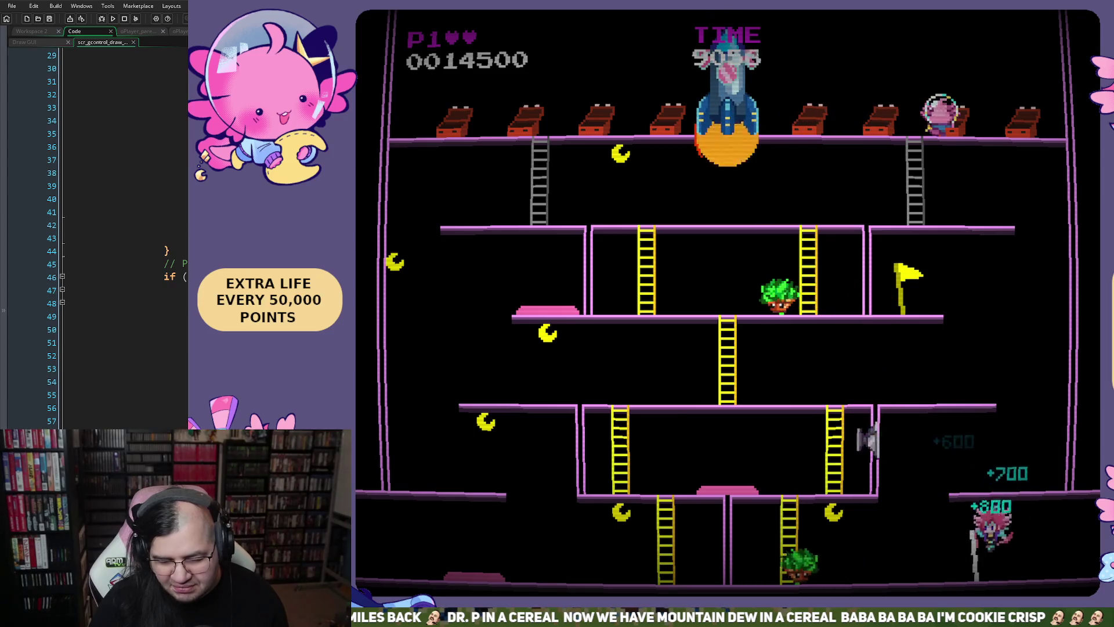
Bounce in the middle box for points, grab the star, and climb the central ladder to the top.
{"action": "key", "text": "Left"}
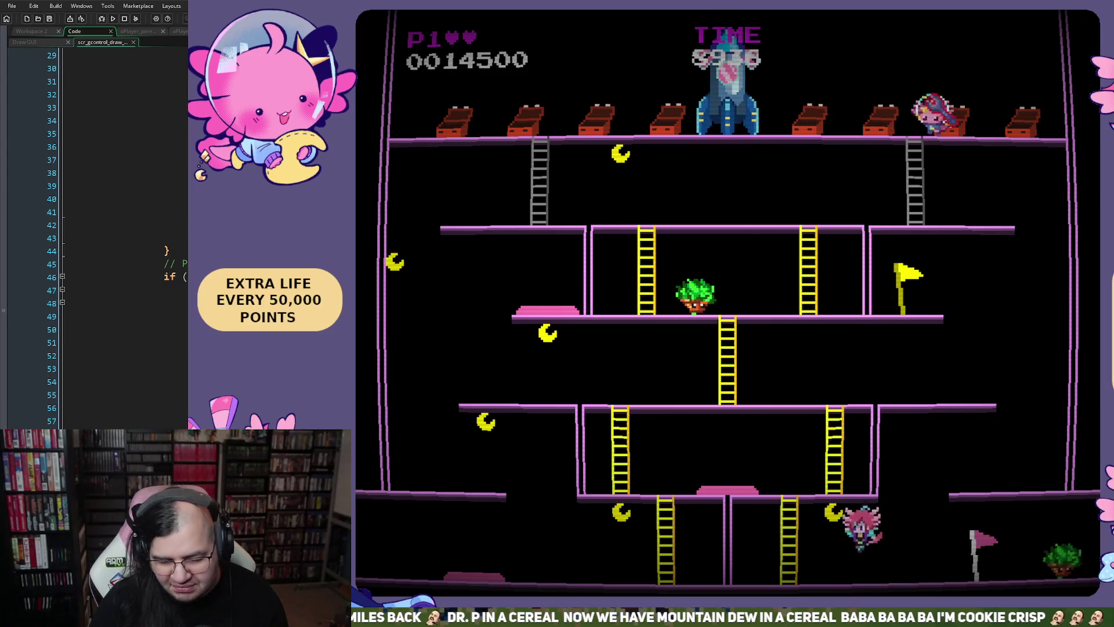
{"action": "key", "text": "Left"}
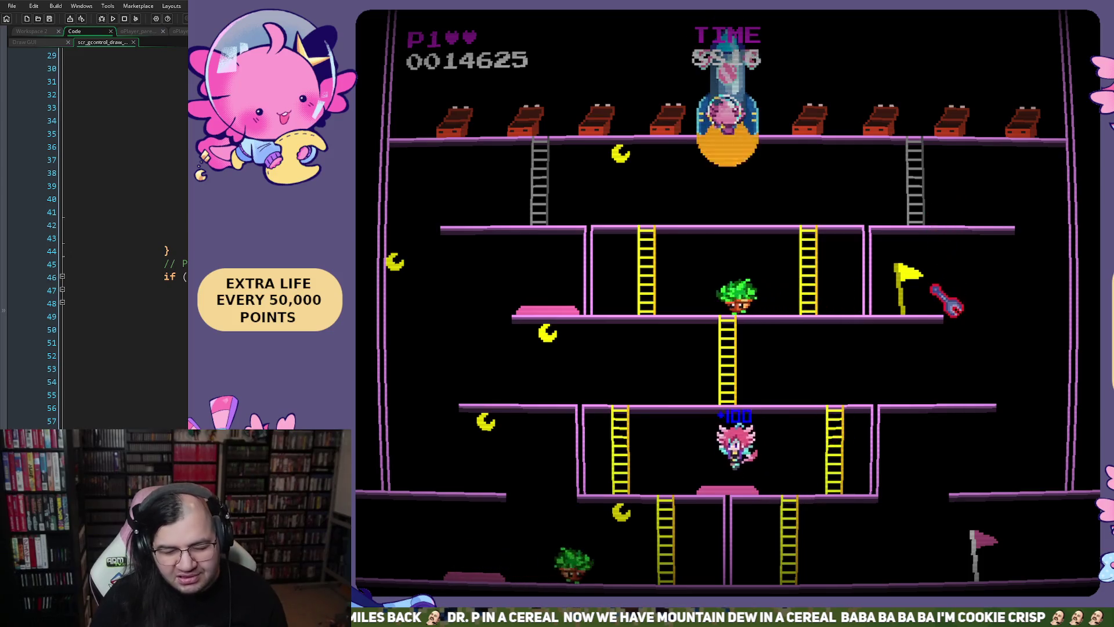
{"action": "key", "text": "Left"}
{"action": "key", "text": "Left"}
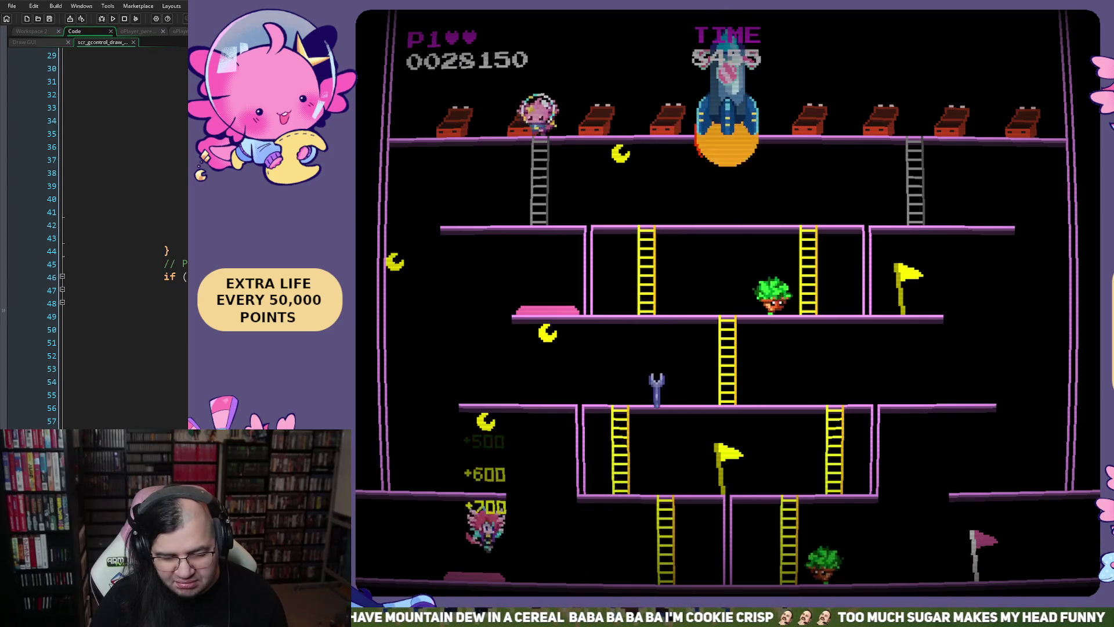
{"action": "key", "text": "Right"}
{"action": "key", "text": "Up"}
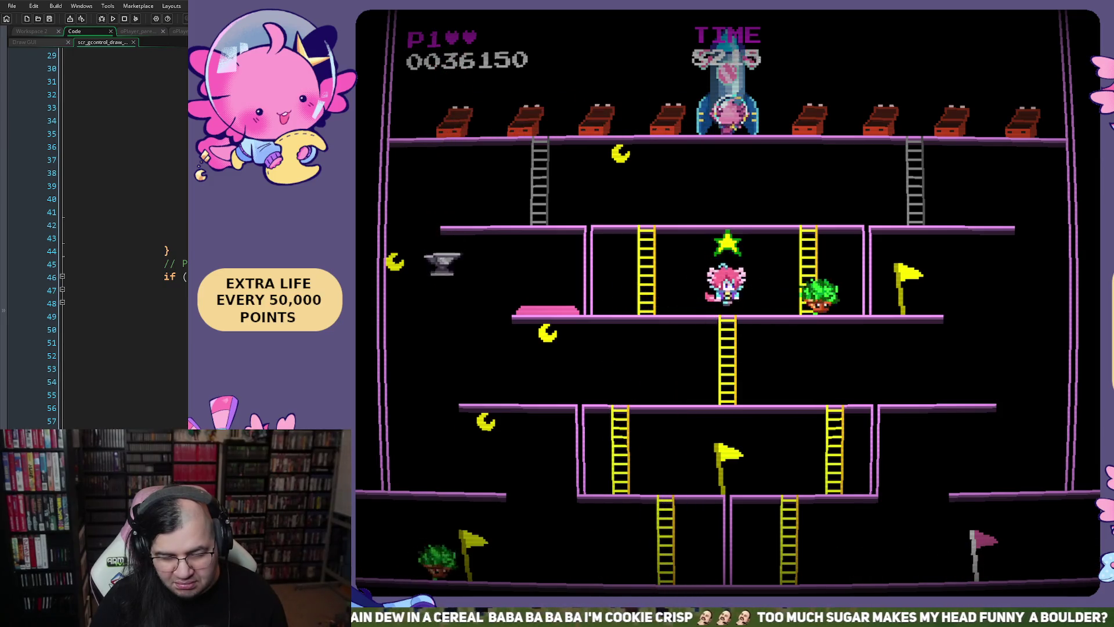
{"action": "key", "text": "Left"}
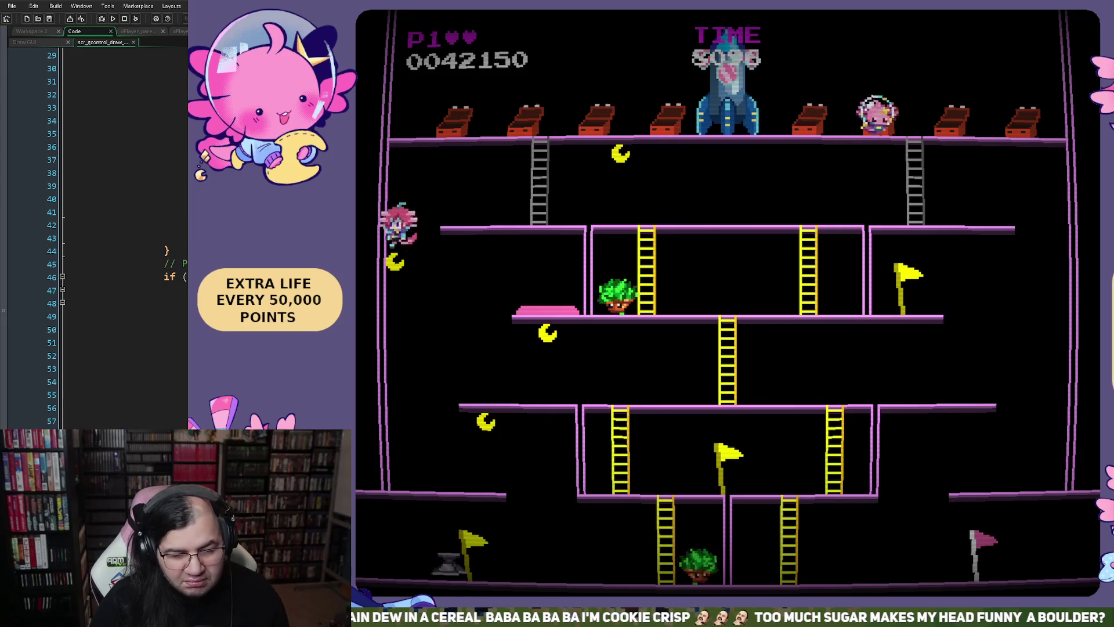
{"action": "key", "text": "Right"}
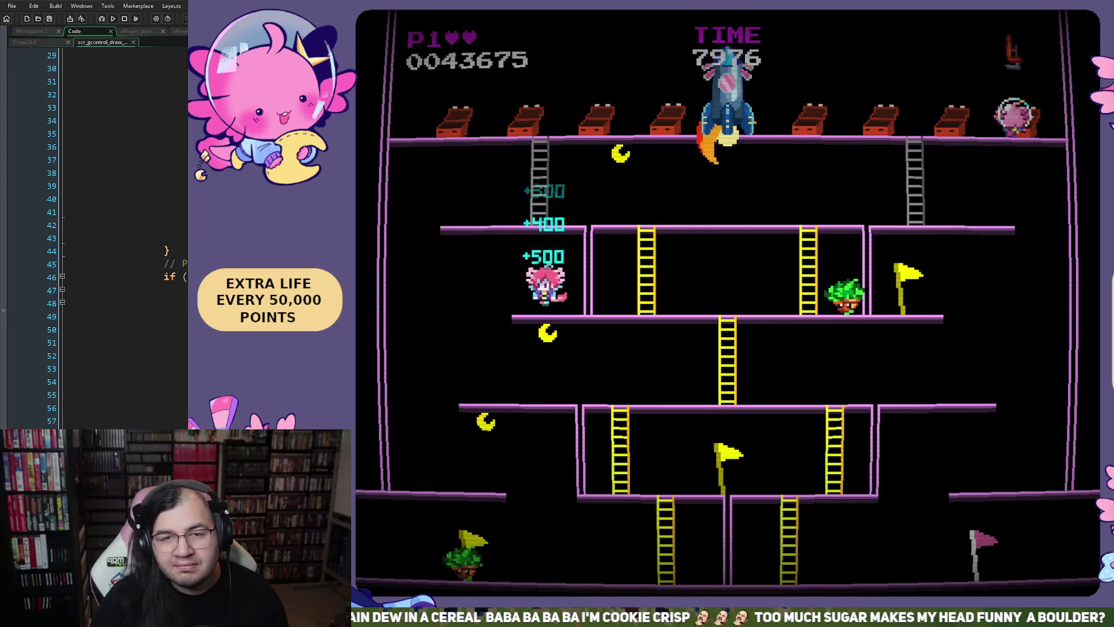
{"action": "key", "text": "Left"}
{"action": "key", "text": "Right"}
{"action": "key", "text": "Left"}
{"action": "key", "text": "Up"}
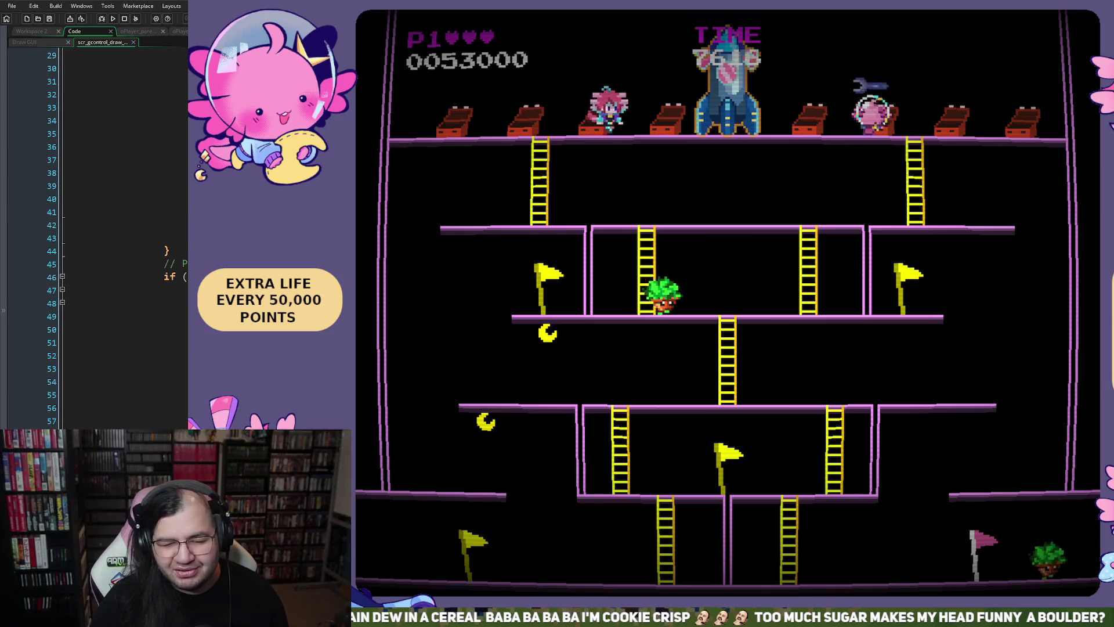
Reach the pink-haired girl to clear the level with 53000 points, then close the game window.
{"action": "key", "text": "Left"}
{"action": "key", "text": "Down"}
{"action": "key", "text": "Right"}
{"action": "key", "text": "Right"}
{"action": "key", "text": "Up"}
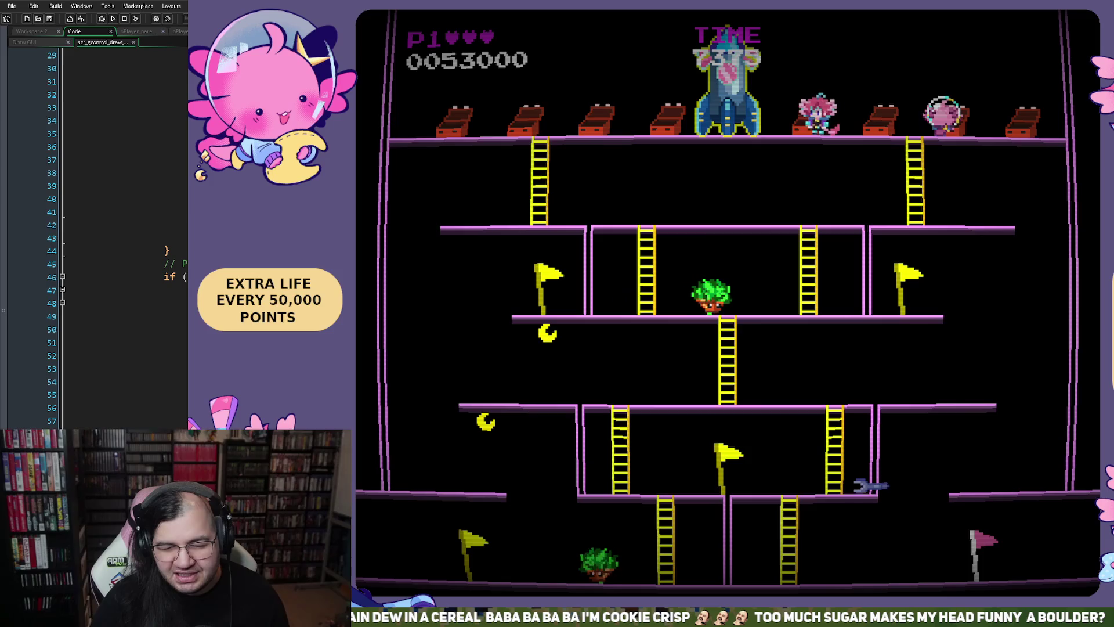
{"action": "key", "text": "Left"}
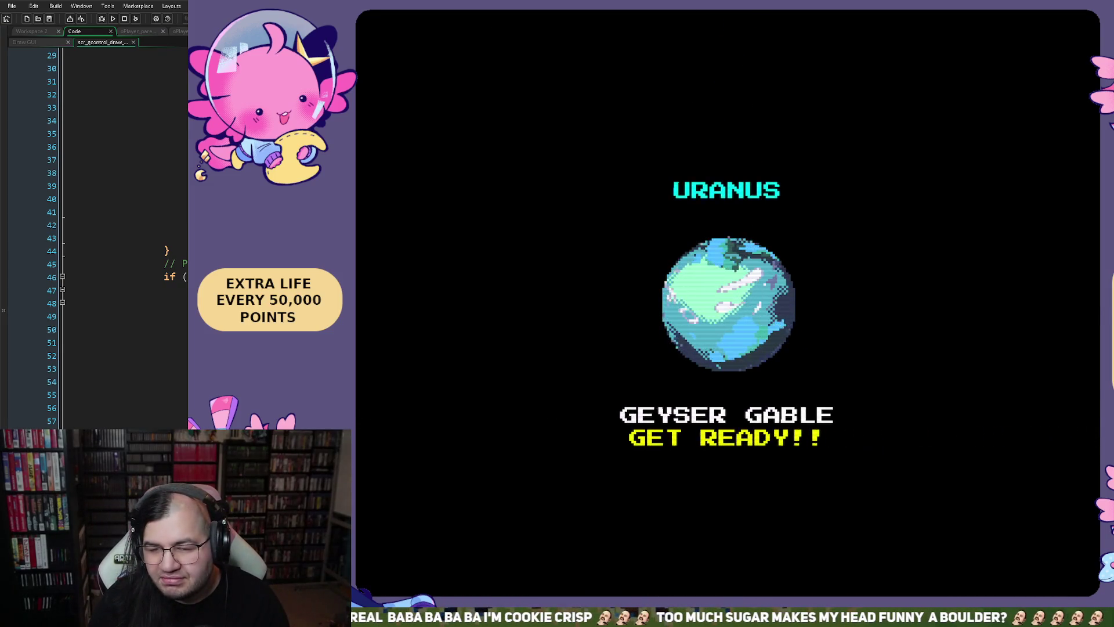
{"action": "key", "text": "alt+F4"}
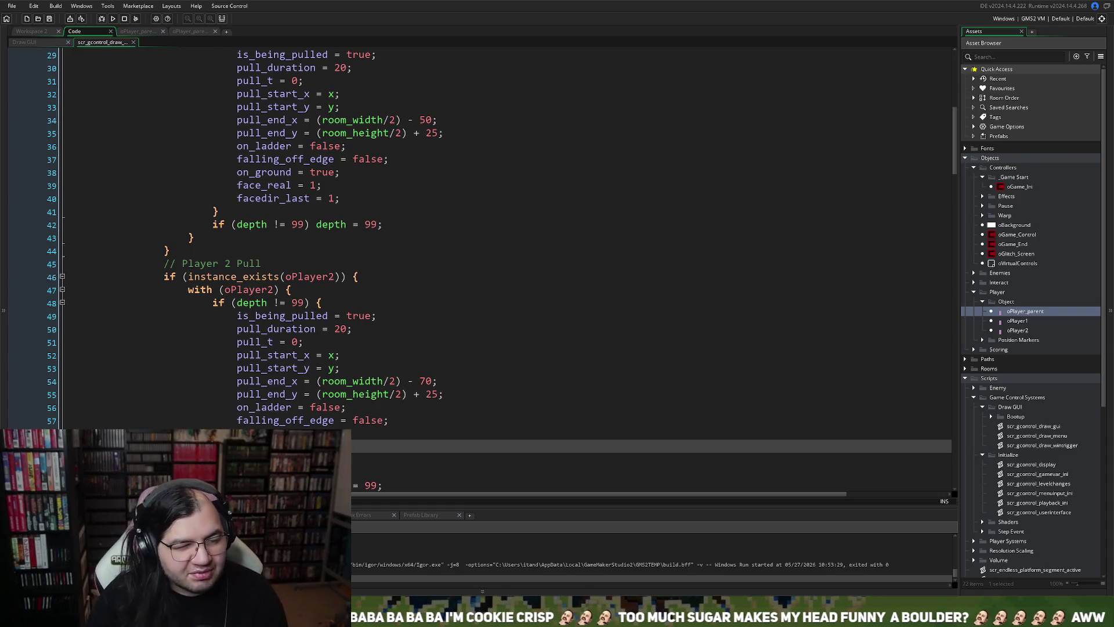
Switch to oPlayer_parent's Draw event code and scroll up through it from line 23.
{"action": "left_click", "coordinate": [152, 32]}
{"action": "left_click", "coordinate": [190, 32]}
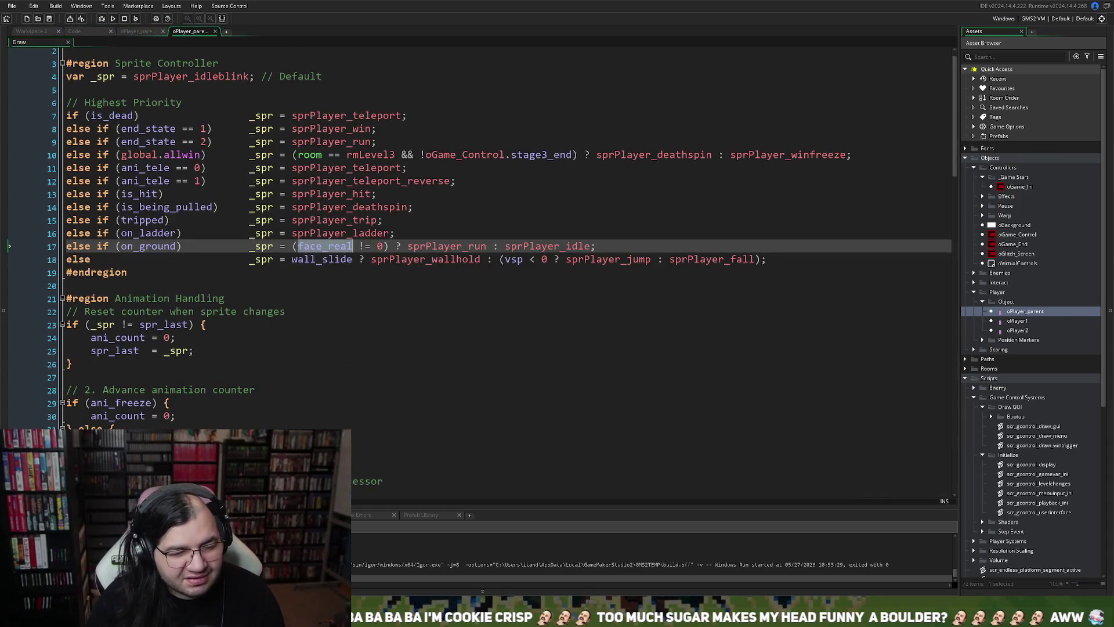
{"action": "left_click", "coordinate": [247, 326]}
{"action": "scroll", "coordinate": [247, 326], "scroll_direction": "down", "scroll_amount": 12}
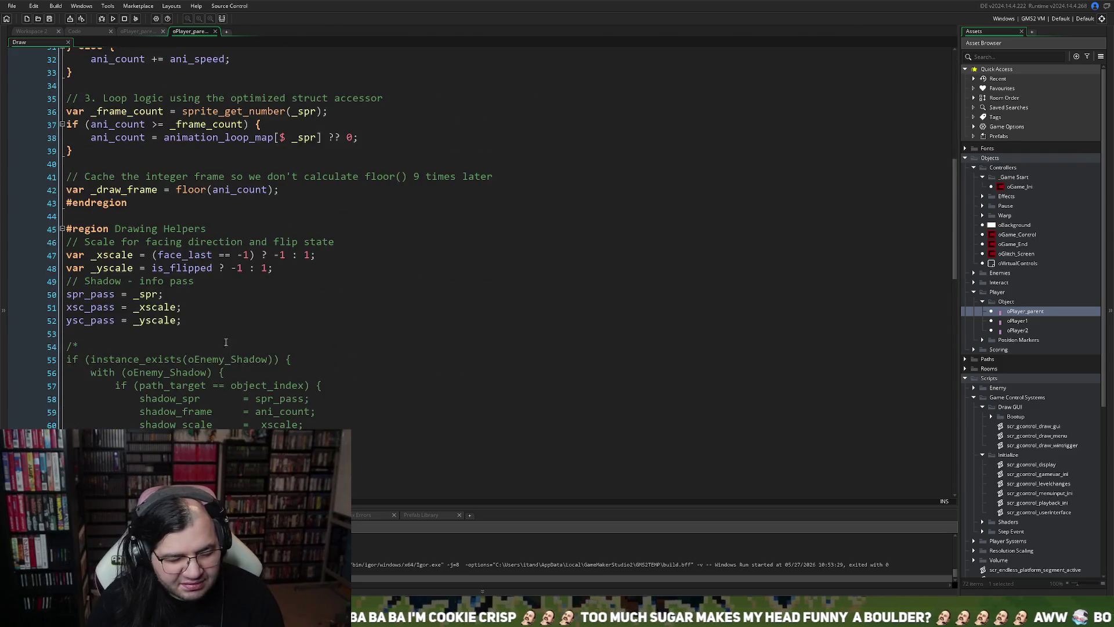
{"action": "scroll", "coordinate": [212, 338], "scroll_direction": "up", "scroll_amount": 1}
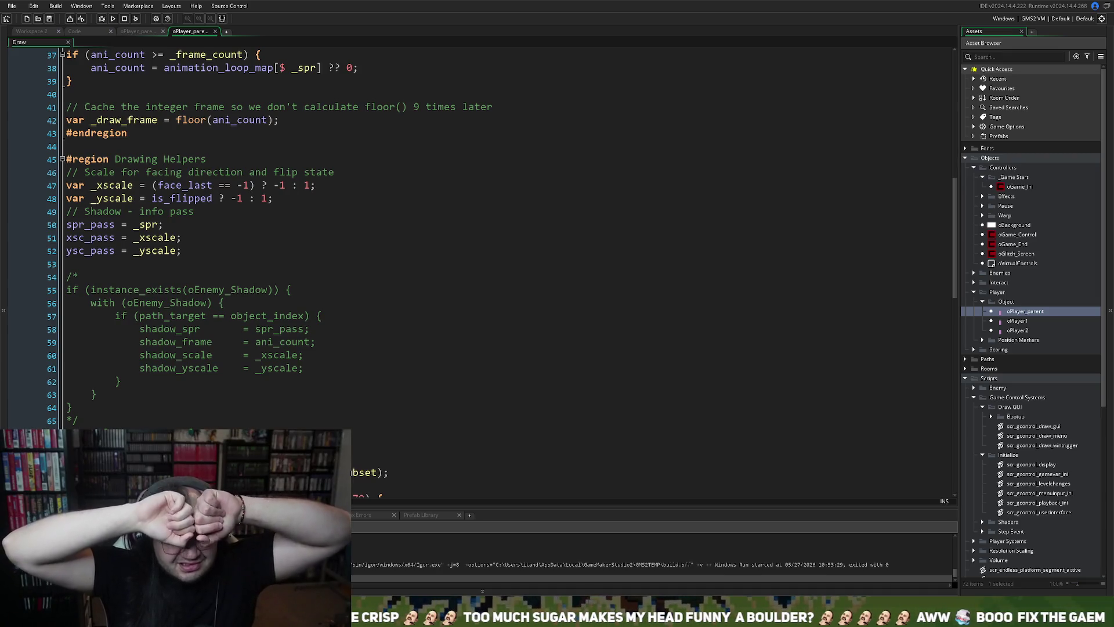
{"action": "scroll", "coordinate": [499, 267], "scroll_direction": "up", "scroll_amount": 1}
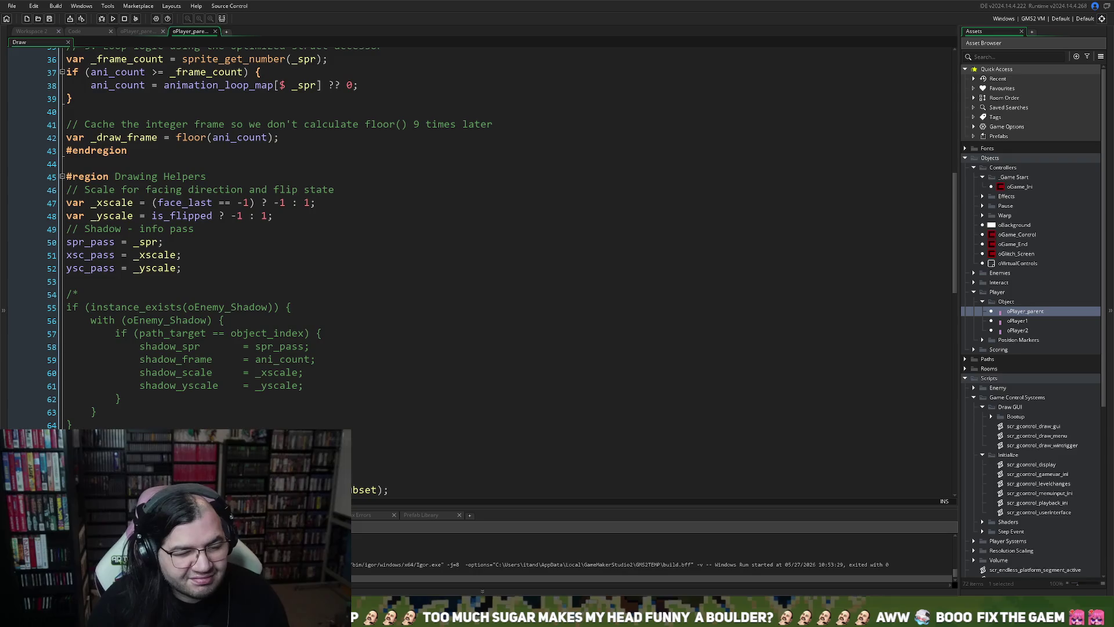
{"action": "scroll", "coordinate": [499, 267], "scroll_direction": "up", "scroll_amount": 8}
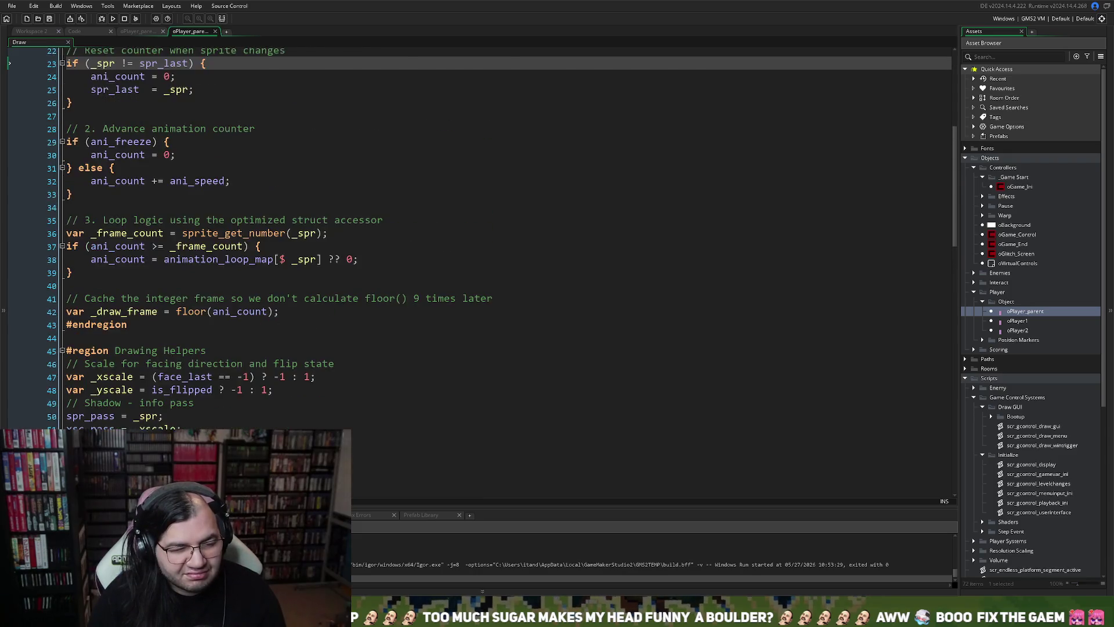
{"action": "scroll", "coordinate": [499, 267], "scroll_direction": "up", "scroll_amount": 4}
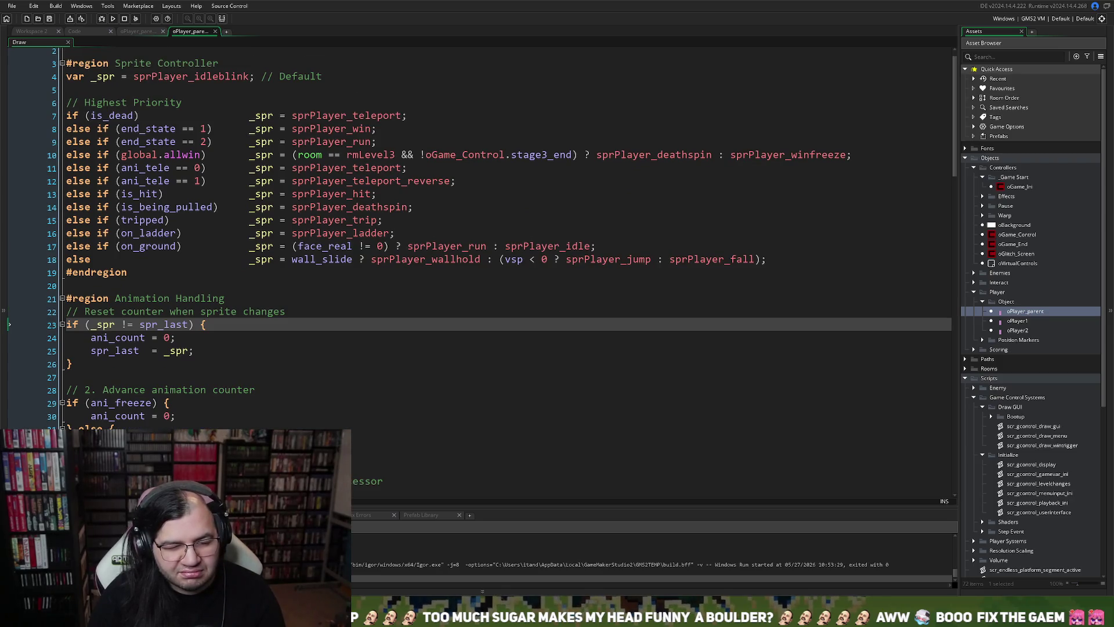
Scroll down through the rest of the Draw code, then show the Create event's end_state = 0.
{"action": "scroll", "coordinate": [499, 267], "scroll_direction": "down", "scroll_amount": 3}
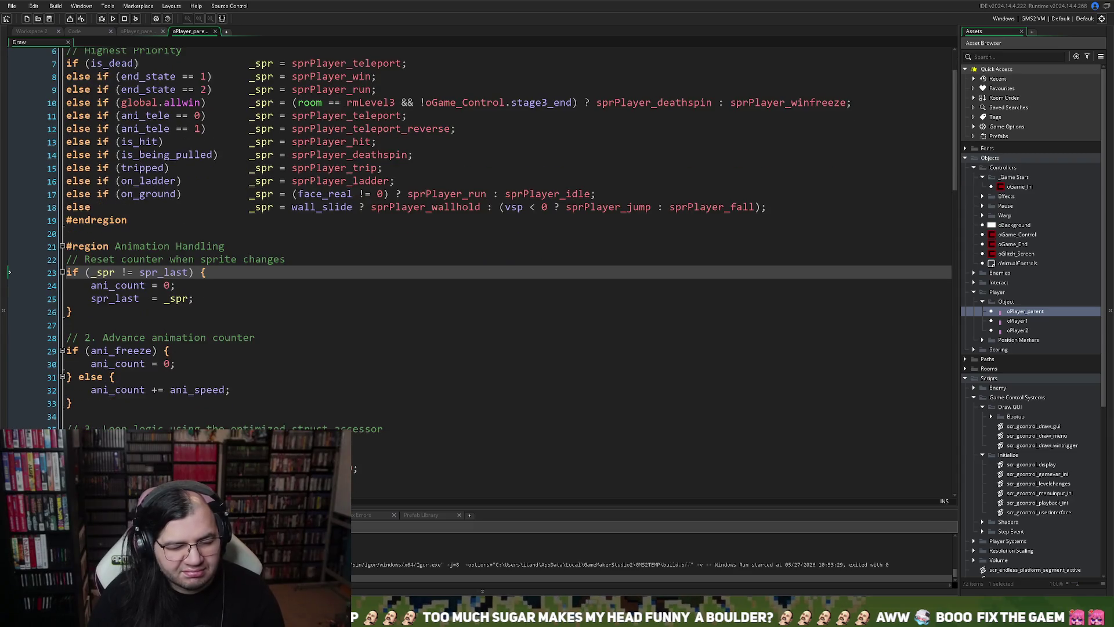
{"action": "scroll", "coordinate": [499, 267], "scroll_direction": "down", "scroll_amount": 5}
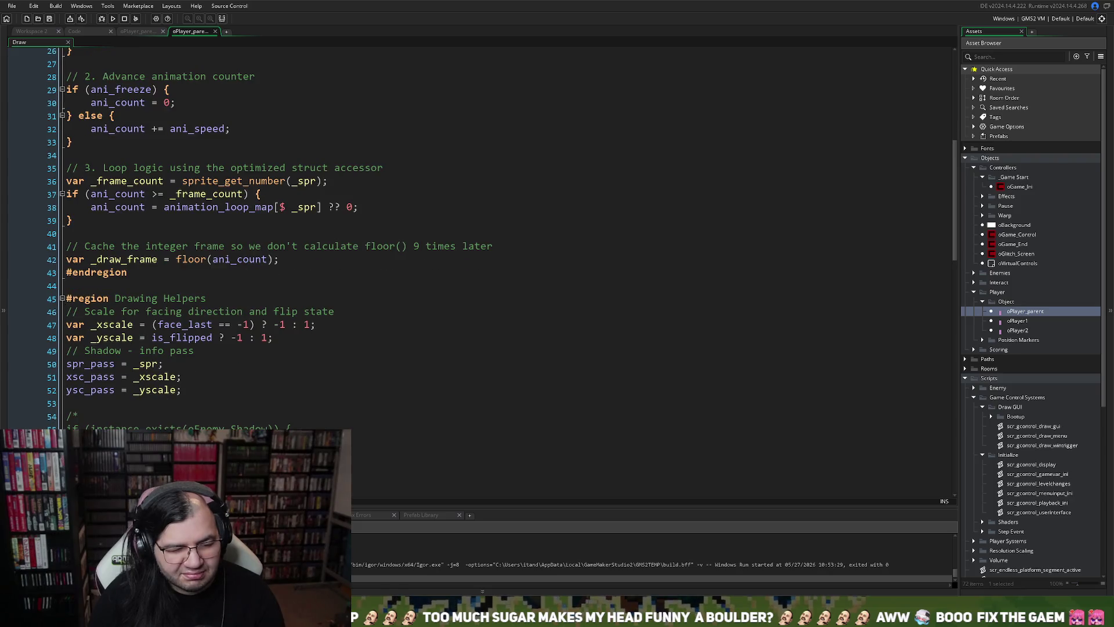
{"action": "scroll", "coordinate": [499, 267], "scroll_direction": "down", "scroll_amount": 6}
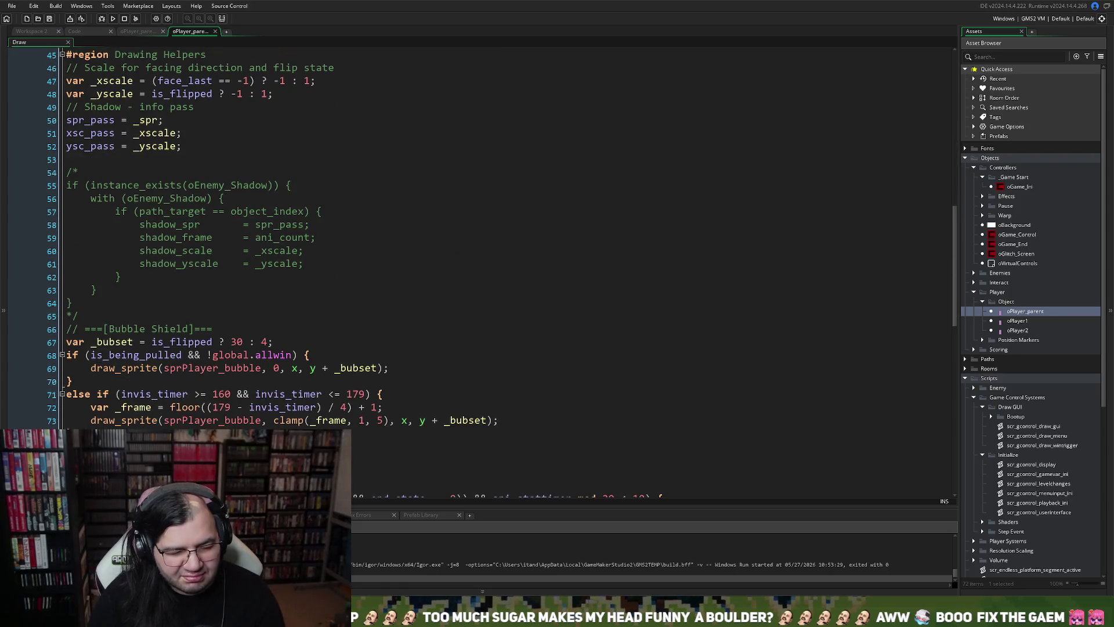
{"action": "scroll", "coordinate": [499, 267], "scroll_direction": "down", "scroll_amount": 2}
{"action": "scroll", "coordinate": [499, 267], "scroll_direction": "down", "scroll_amount": 2}
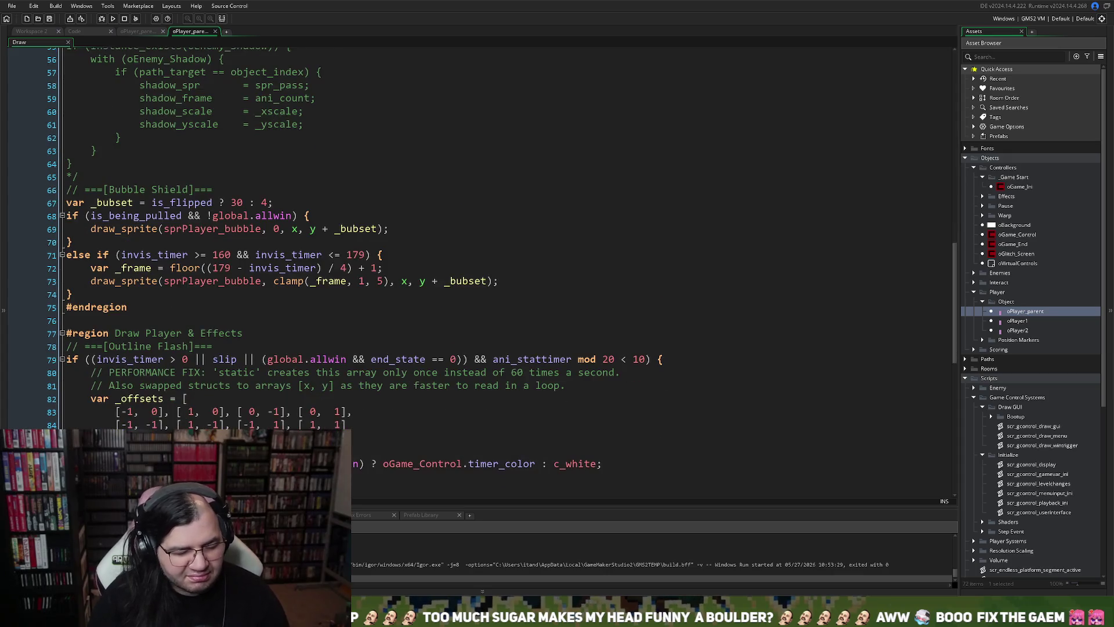
{"action": "scroll", "coordinate": [499, 267], "scroll_direction": "down", "scroll_amount": 2}
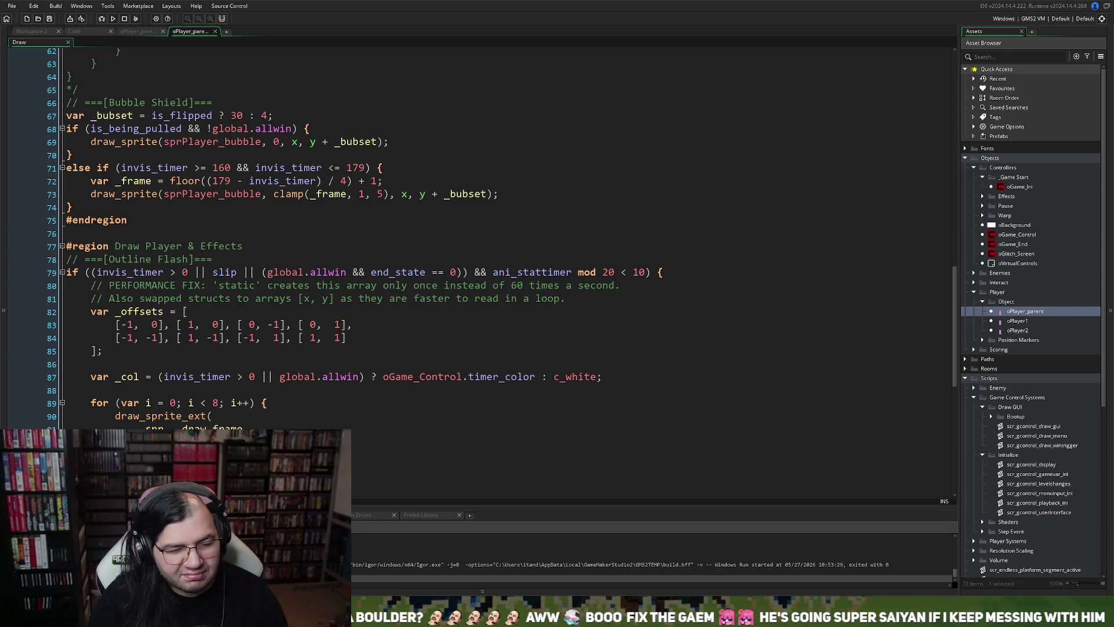
{"action": "scroll", "coordinate": [499, 267], "scroll_direction": "down", "scroll_amount": 5}
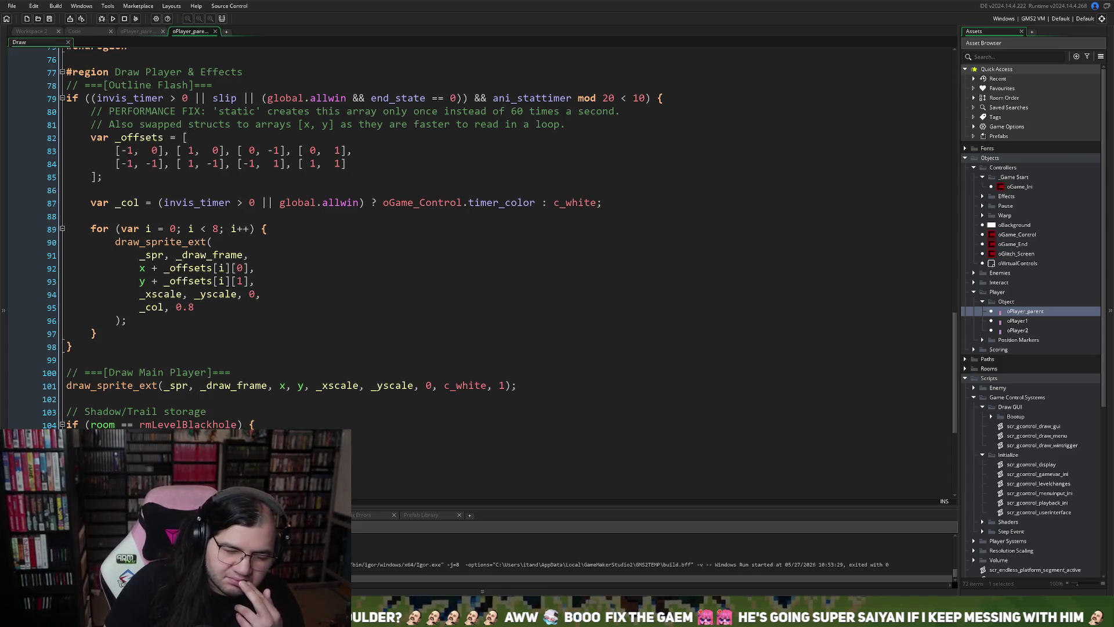
{"action": "scroll", "coordinate": [498, 267], "scroll_direction": "up", "scroll_amount": 7}
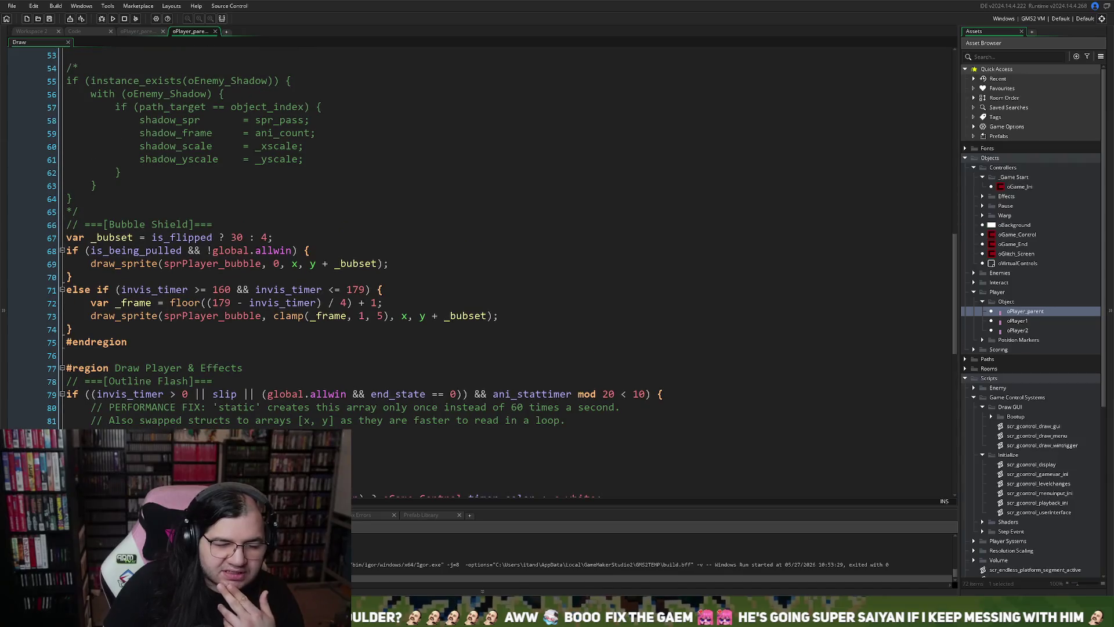
{"action": "scroll", "coordinate": [499, 267], "scroll_direction": "up", "scroll_amount": 5}
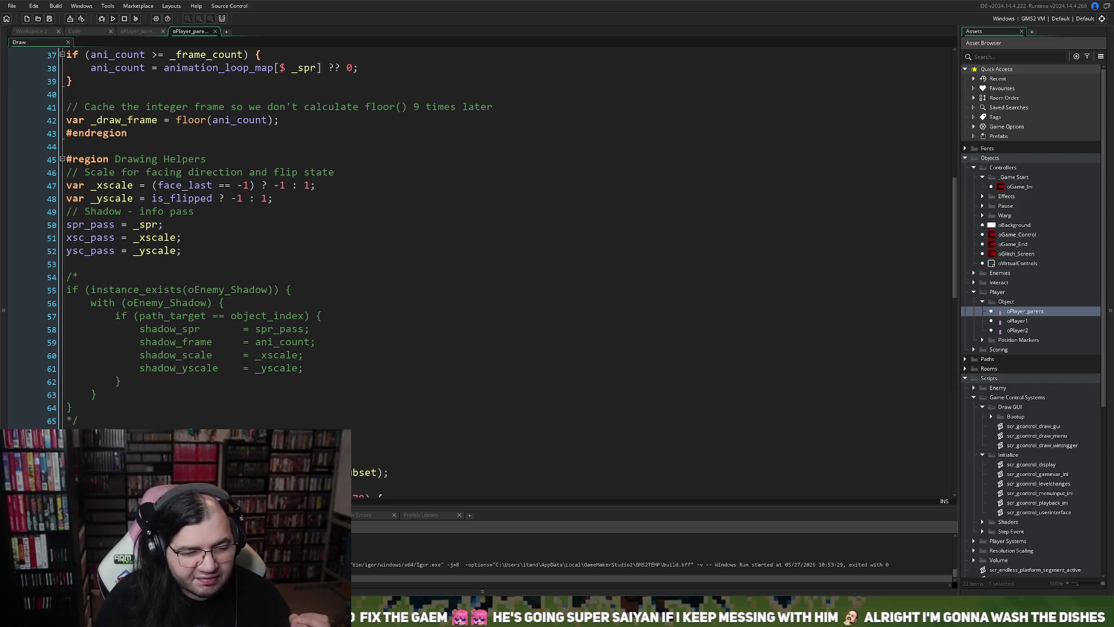
{"action": "left_click", "coordinate": [146, 32]}
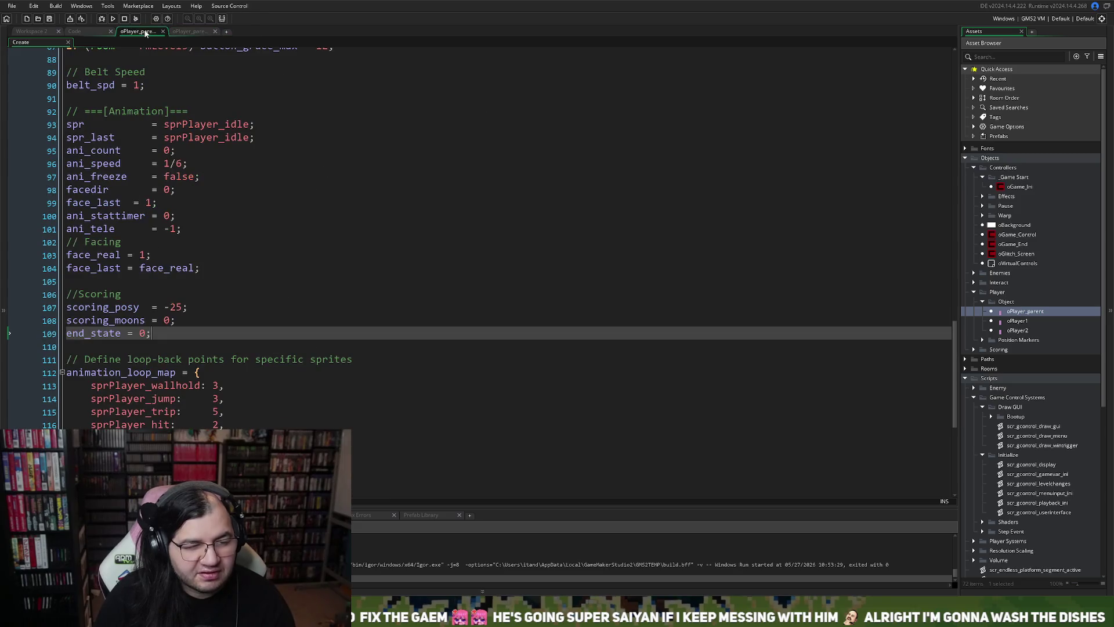
Check how face_last is initialised in oPlayer_parent's Create event, then return to scr_gcontrol_draw.
{"action": "left_click", "coordinate": [85, 34]}
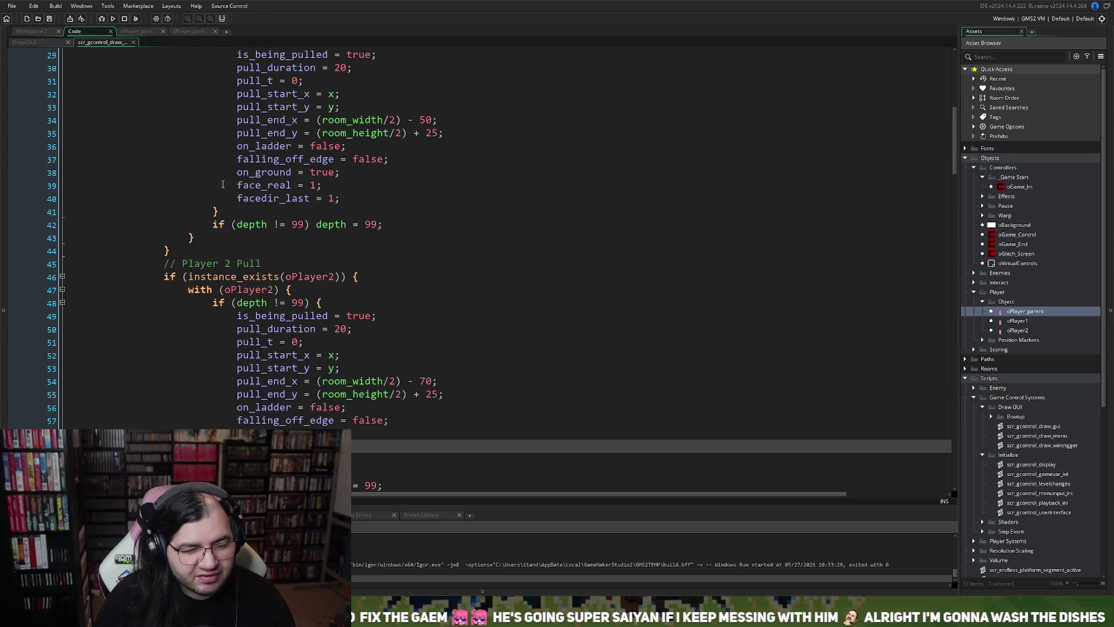
{"action": "scroll", "coordinate": [223, 184], "scroll_direction": "up", "scroll_amount": 3}
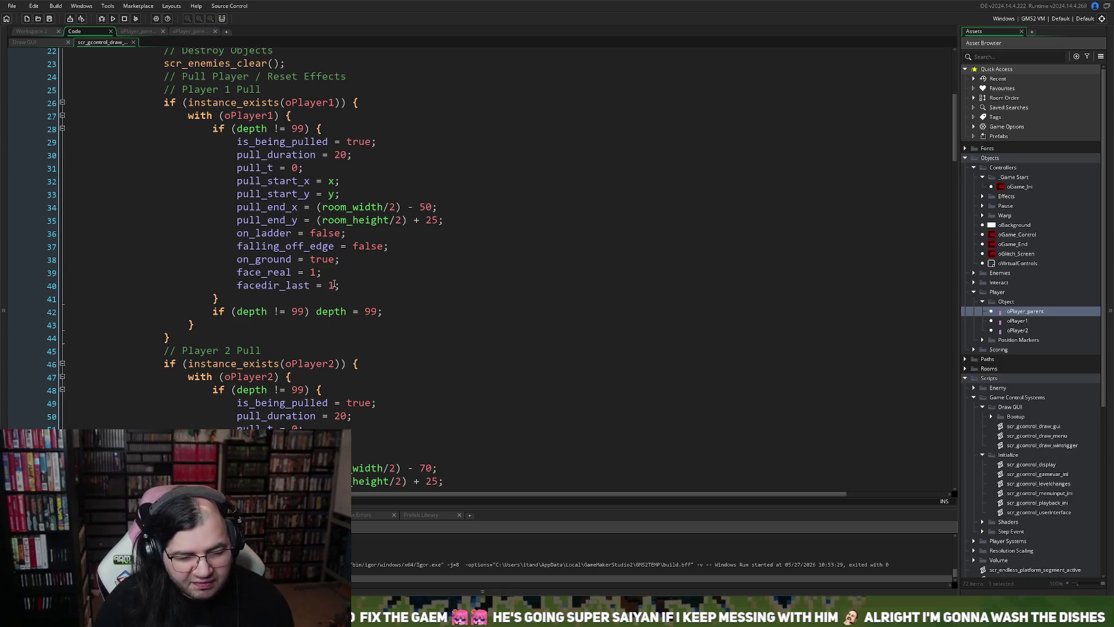
{"action": "left_click", "coordinate": [139, 32]}
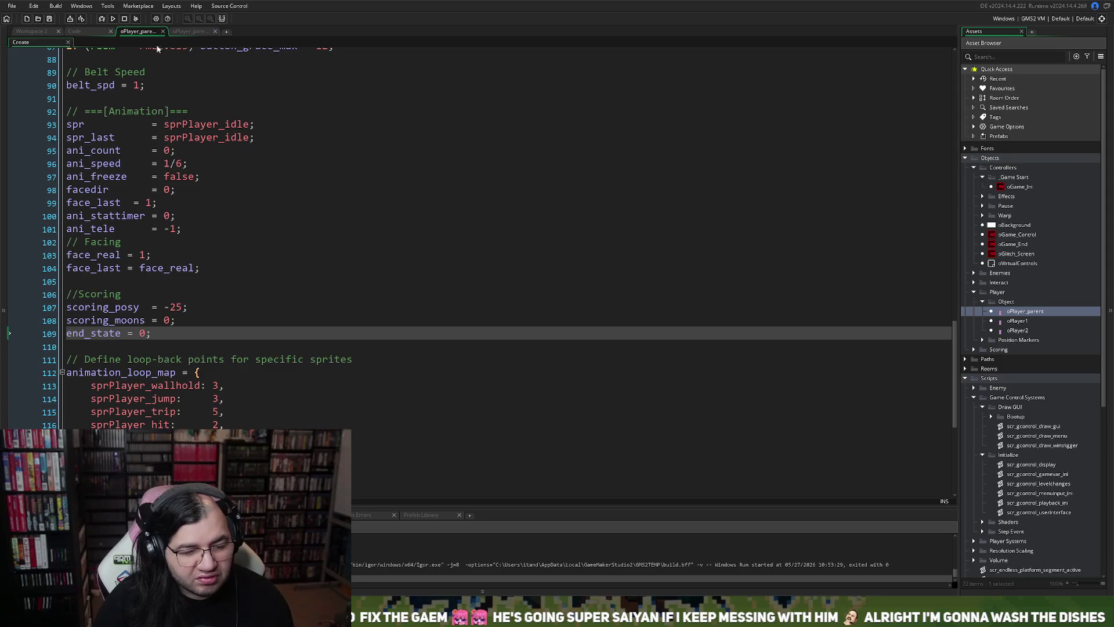
{"action": "left_click", "coordinate": [99, 267]}
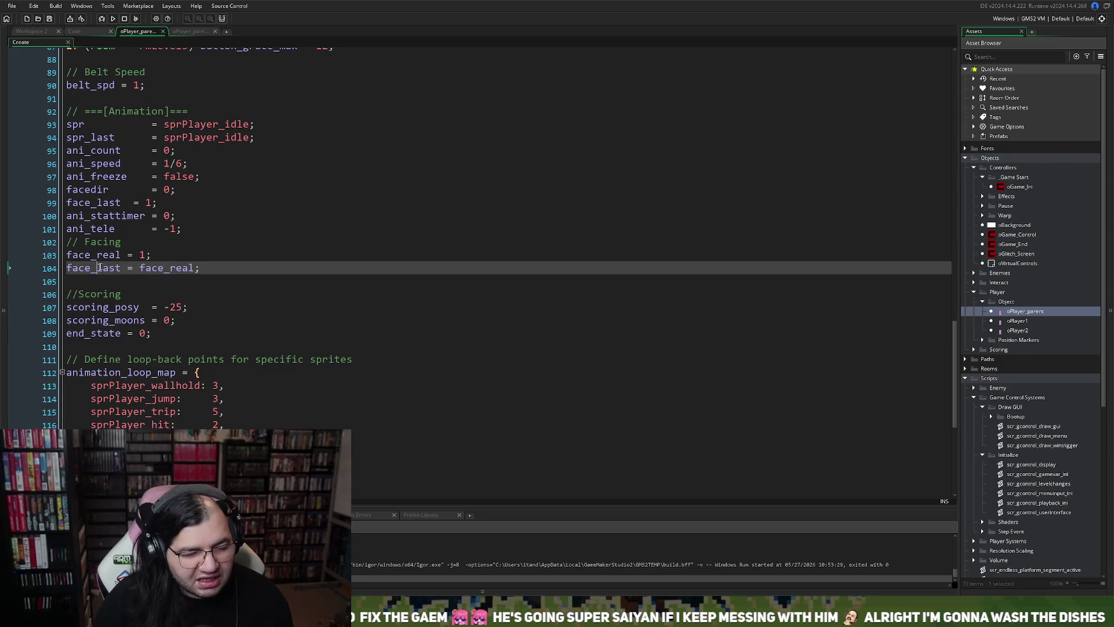
{"action": "left_click", "coordinate": [185, 32]}
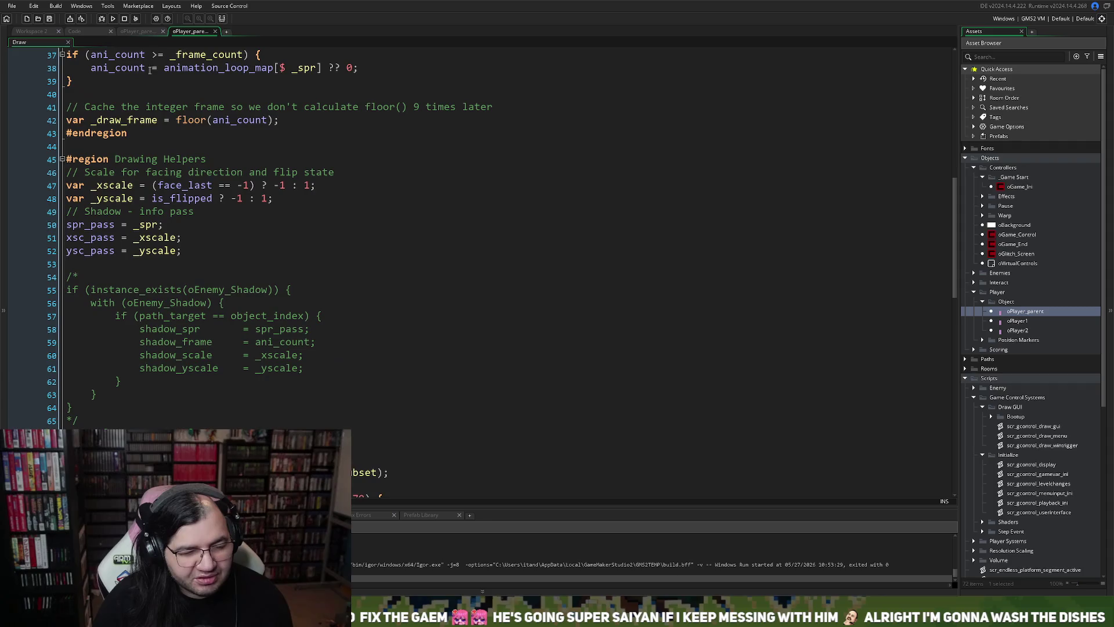
{"action": "left_click", "coordinate": [134, 33]}
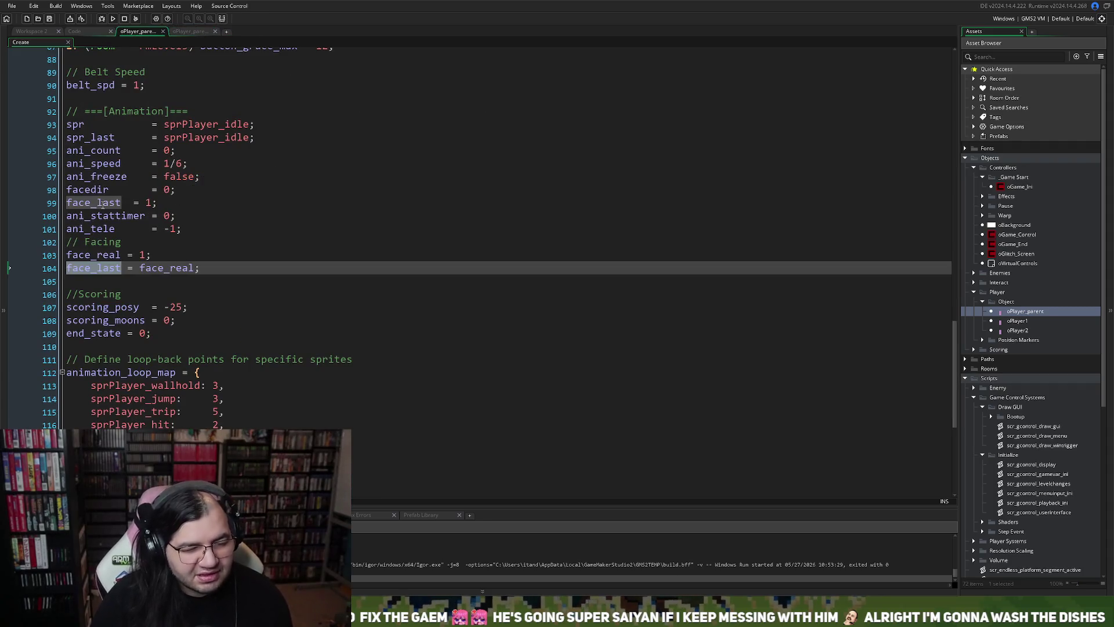
{"action": "left_click", "coordinate": [76, 31]}
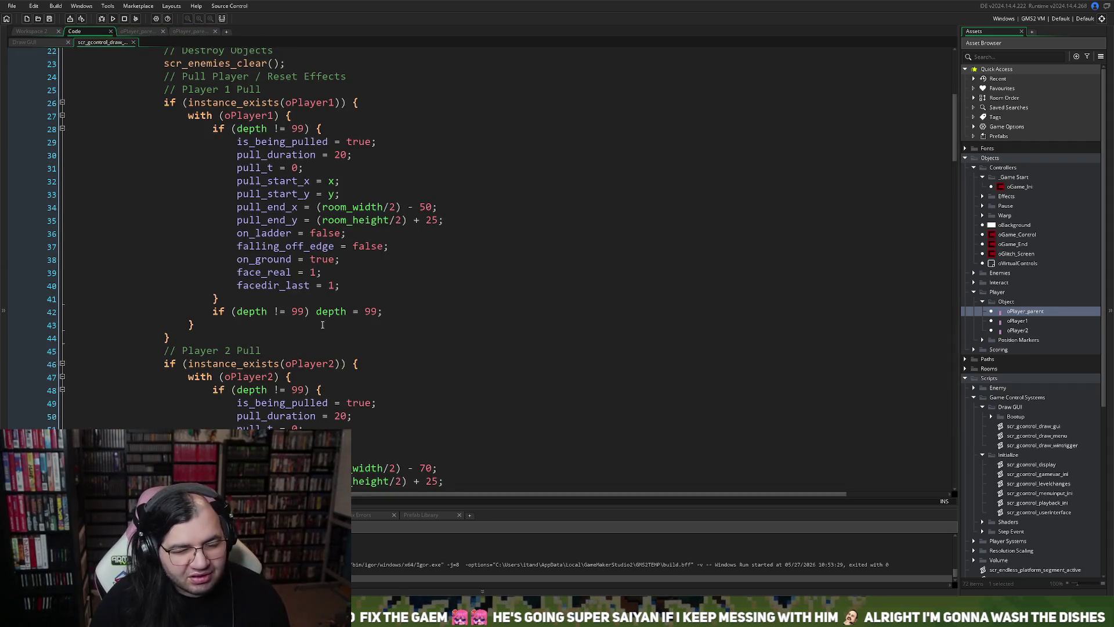
Replace face_real = 1; facedir_last = 1; with face_last = 1; in both Player 1 and Player 2 blocks.
{"action": "left_click_drag", "start_coordinate": [354, 286], "coordinate": [238, 272]}
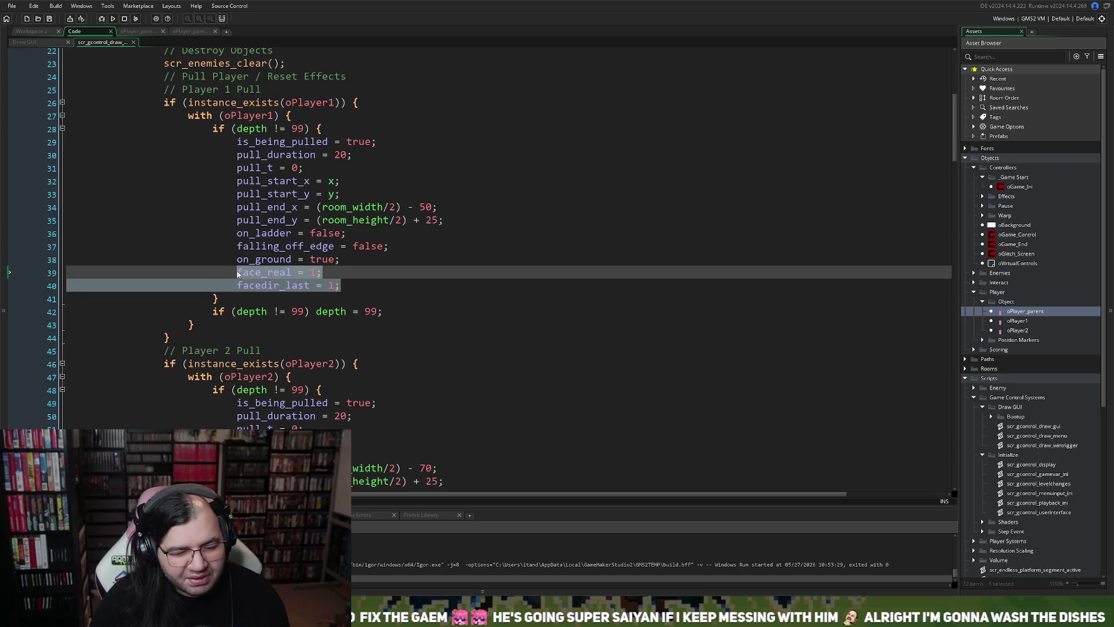
{"action": "type", "text": "face_last"}
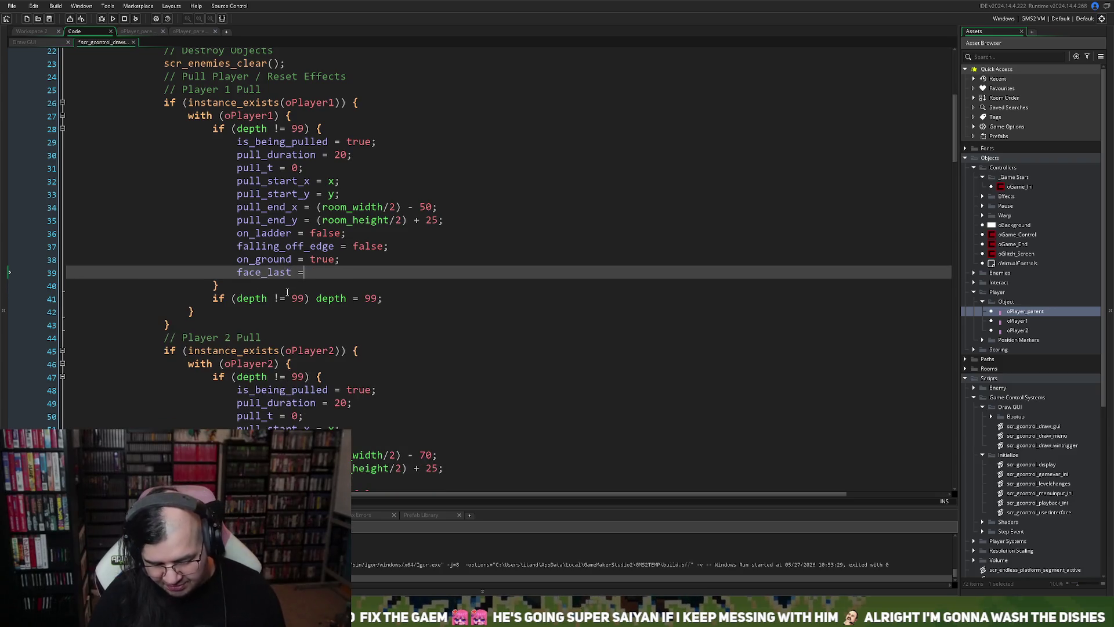
{"action": "type", "text": ";"}
{"action": "left_click_drag", "start_coordinate": [322, 272], "coordinate": [236, 272]}
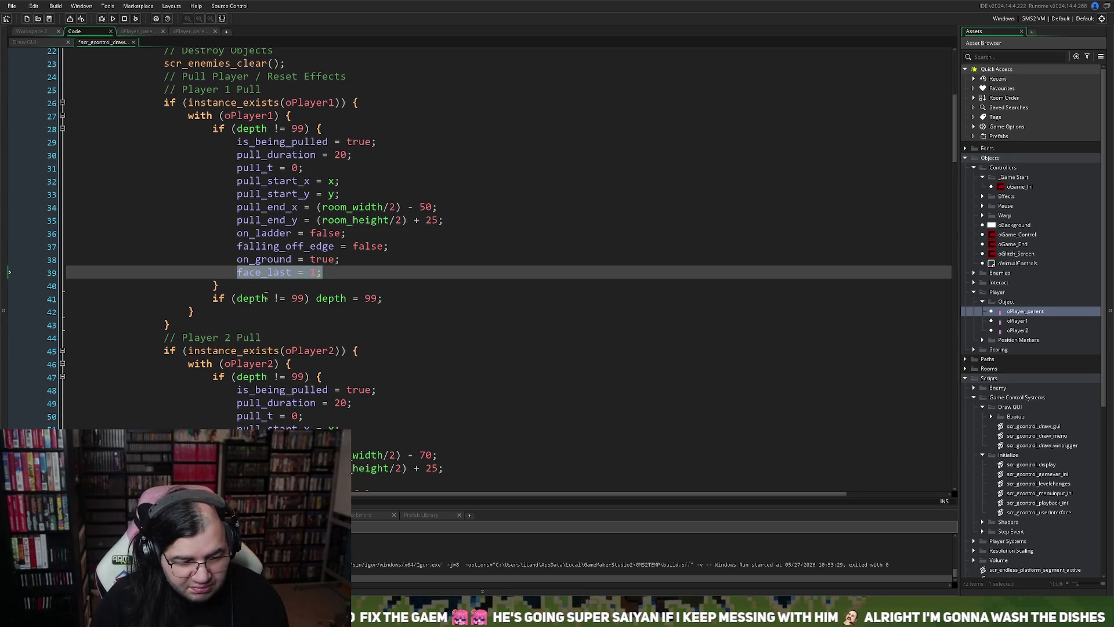
{"action": "scroll", "coordinate": [276, 332], "scroll_direction": "down", "scroll_amount": 3}
{"action": "key", "text": "ctrl+c"}
{"action": "left_click_drag", "start_coordinate": [341, 428], "coordinate": [236, 415]}
{"action": "key", "text": "ctrl+v"}
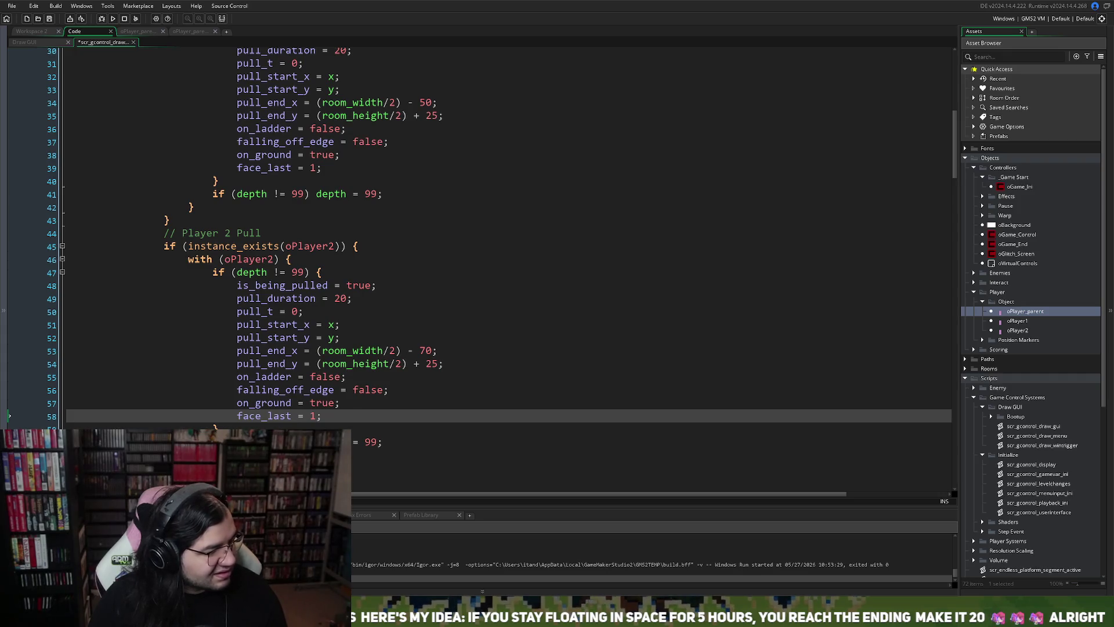
{"action": "scroll", "coordinate": [1031, 319], "scroll_direction": "down", "scroll_amount": 8}
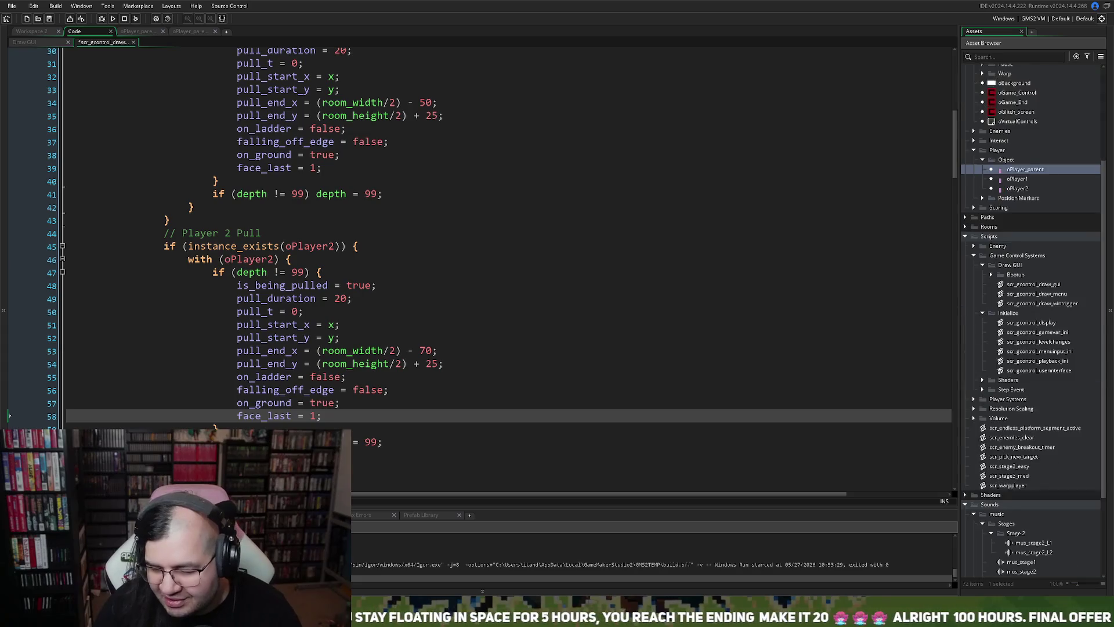
Create Sprite168 in the Sprites folder, import the 480×270 starfield frames, and open its image editor.
{"action": "double_click", "coordinate": [990, 570]}
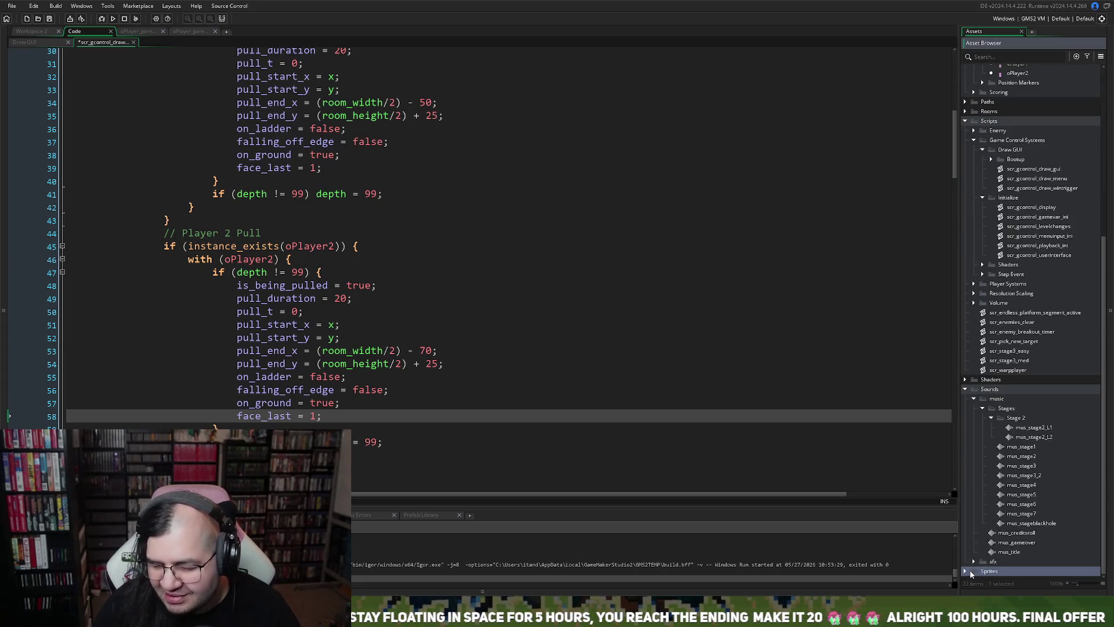
{"action": "right_click", "coordinate": [1003, 561]}
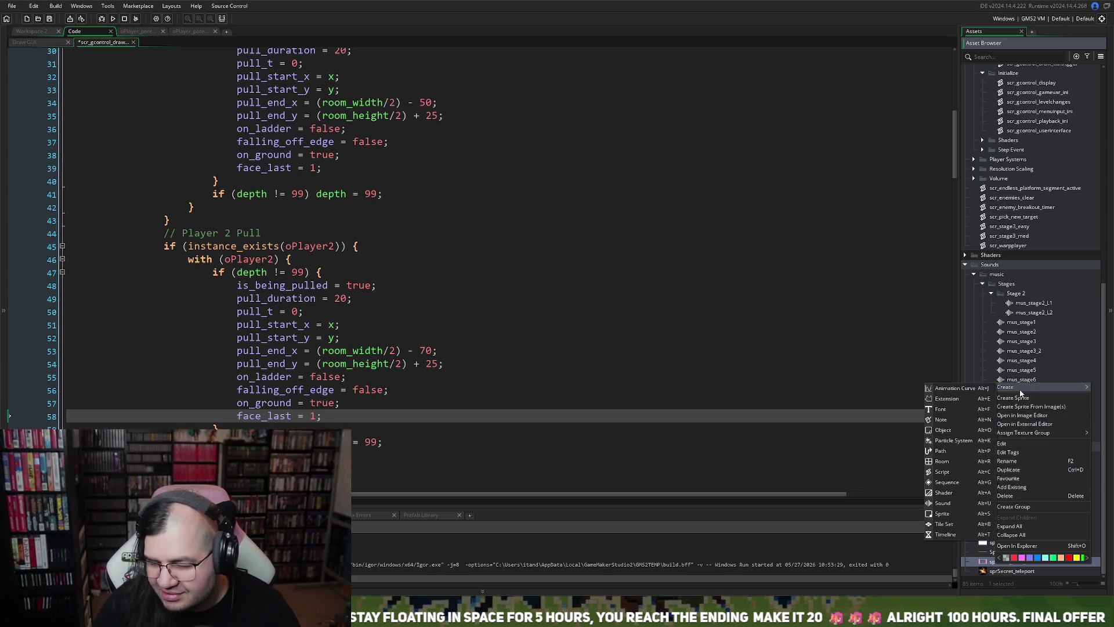
{"action": "left_click", "coordinate": [1014, 398]}
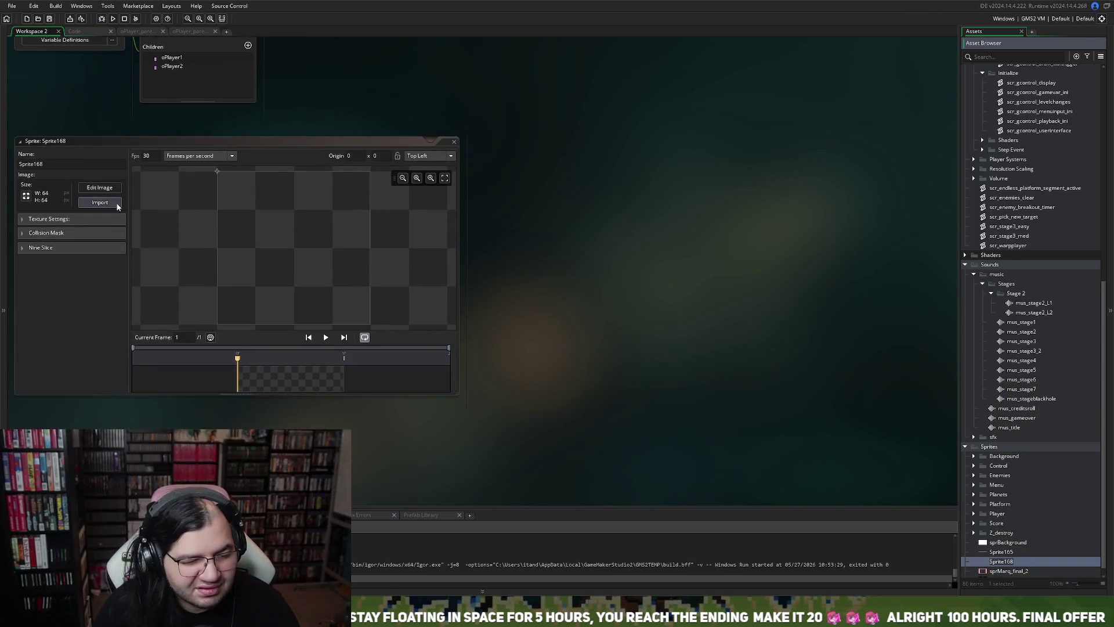
{"action": "left_click", "coordinate": [115, 207]}
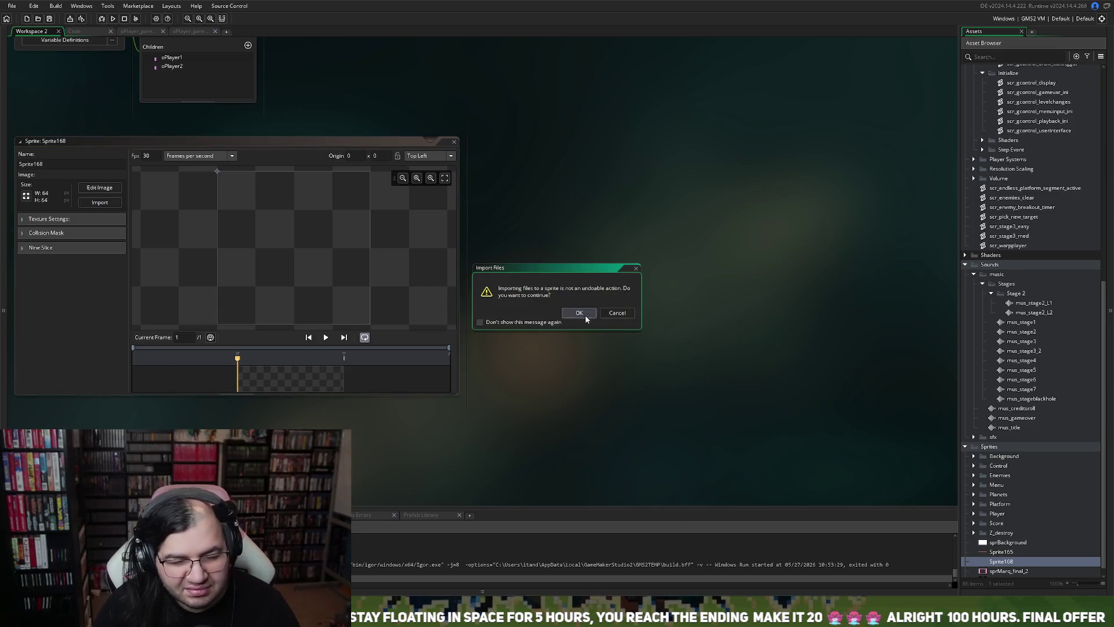
{"action": "left_click", "coordinate": [580, 315]}
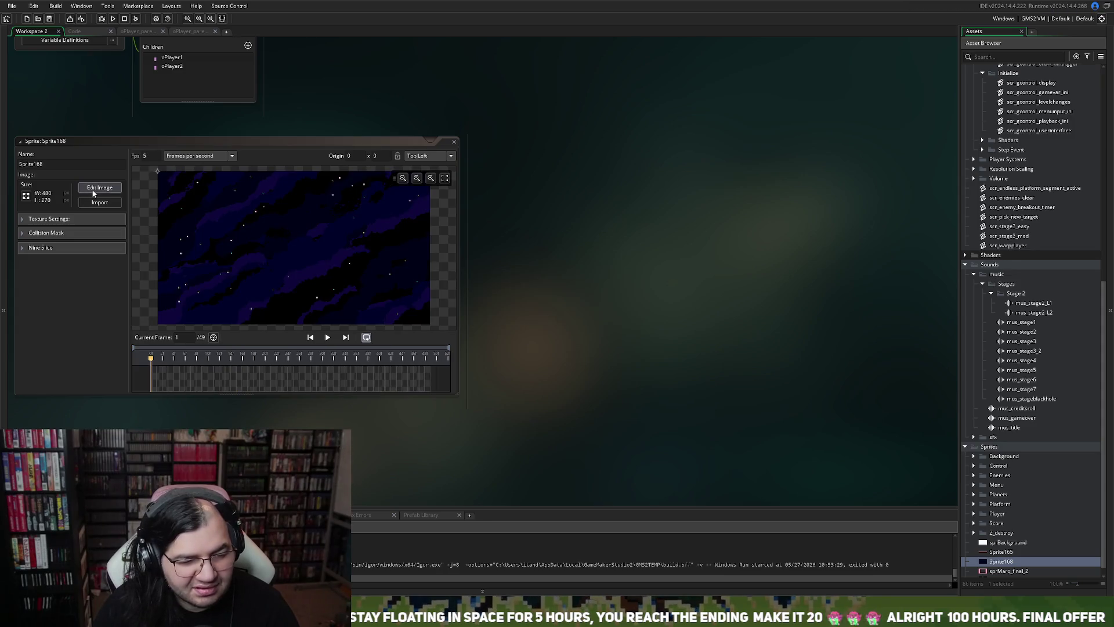
{"action": "left_click", "coordinate": [99, 191]}
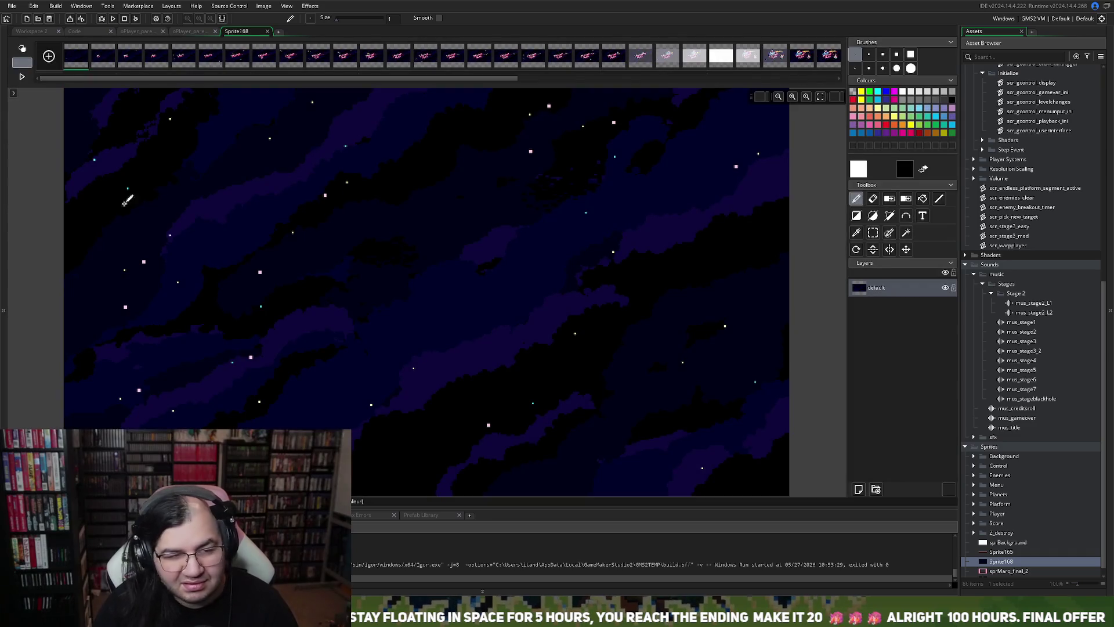
Preview Sprite168's 49 frames through to the Mepper Mania title art, then close the image editor.
{"action": "left_click", "coordinate": [22, 78]}
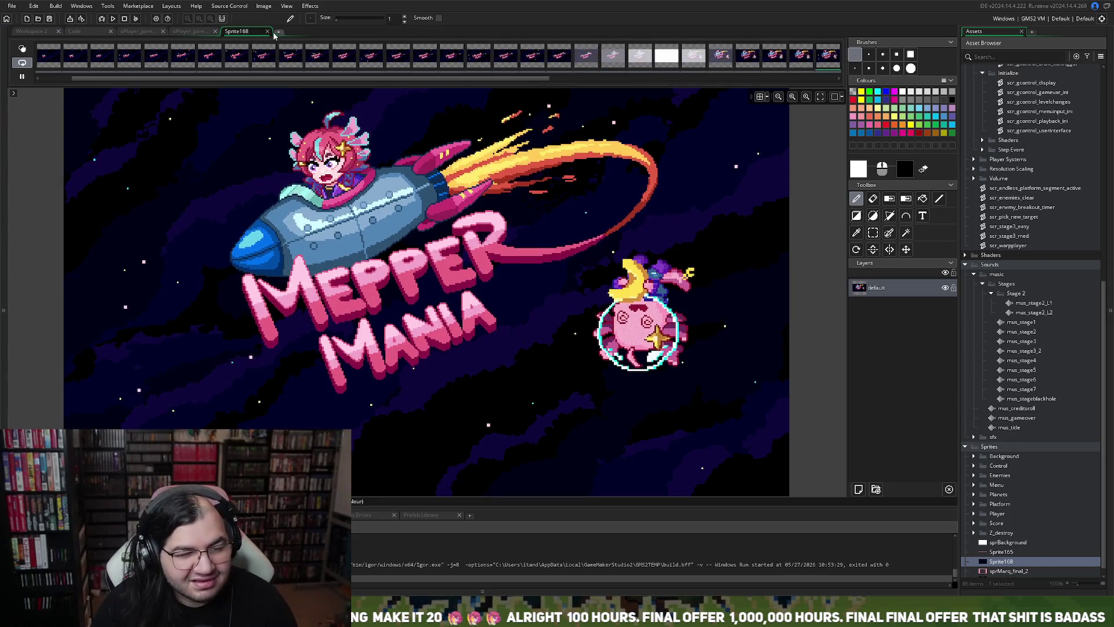
{"action": "left_click", "coordinate": [267, 31]}
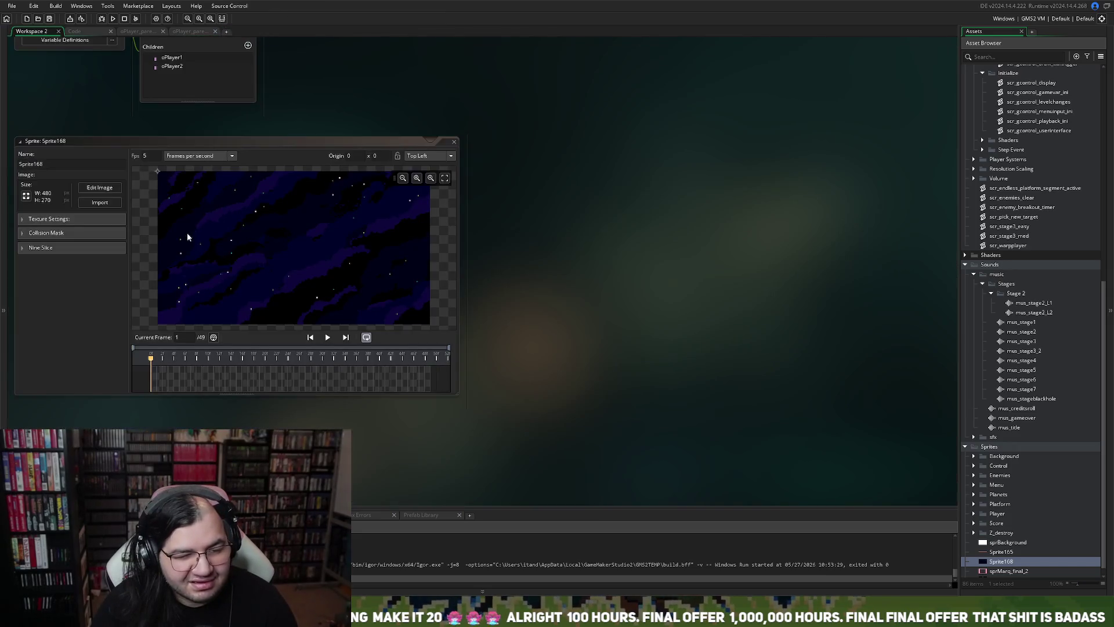
Play Sprite168's preview and change its speed from 5 to 10 frames per second.
{"action": "left_click", "coordinate": [327, 337]}
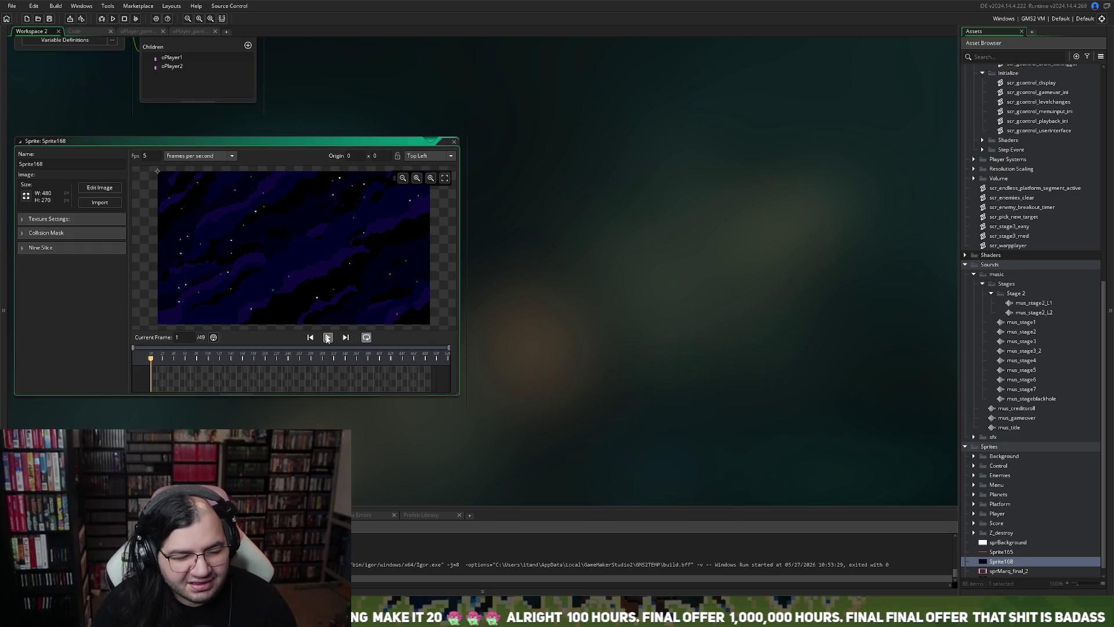
{"action": "double_click", "coordinate": [145, 155]}
{"action": "type", "text": "2"}
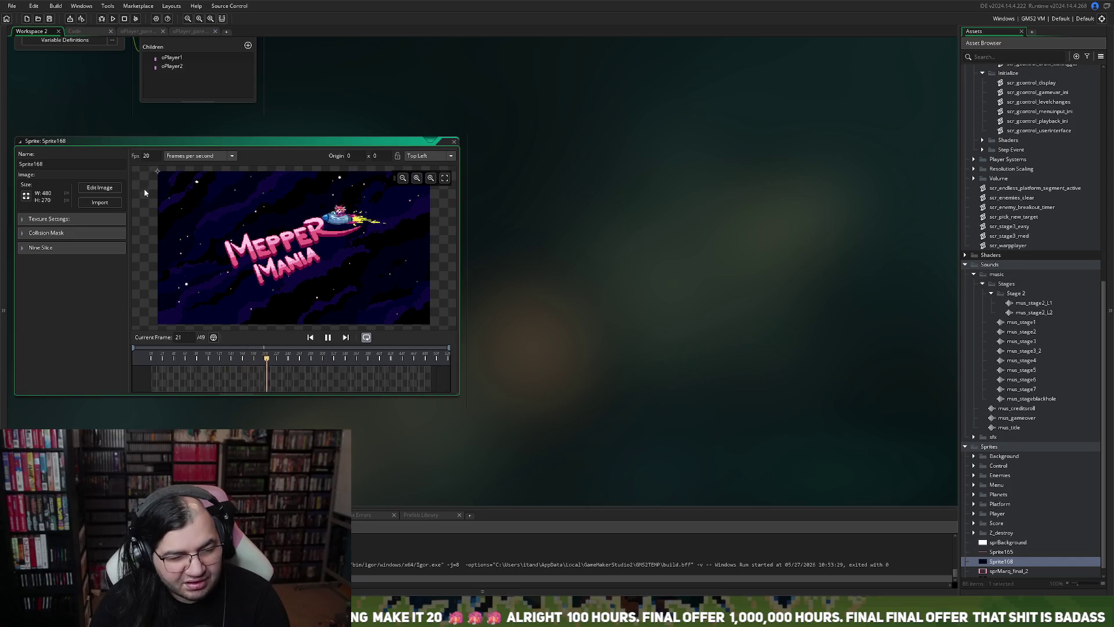
{"action": "type", "text": "0"}
{"action": "key", "text": "BackSpace"}
{"action": "key", "text": "BackSpace"}
{"action": "type", "text": "10"}
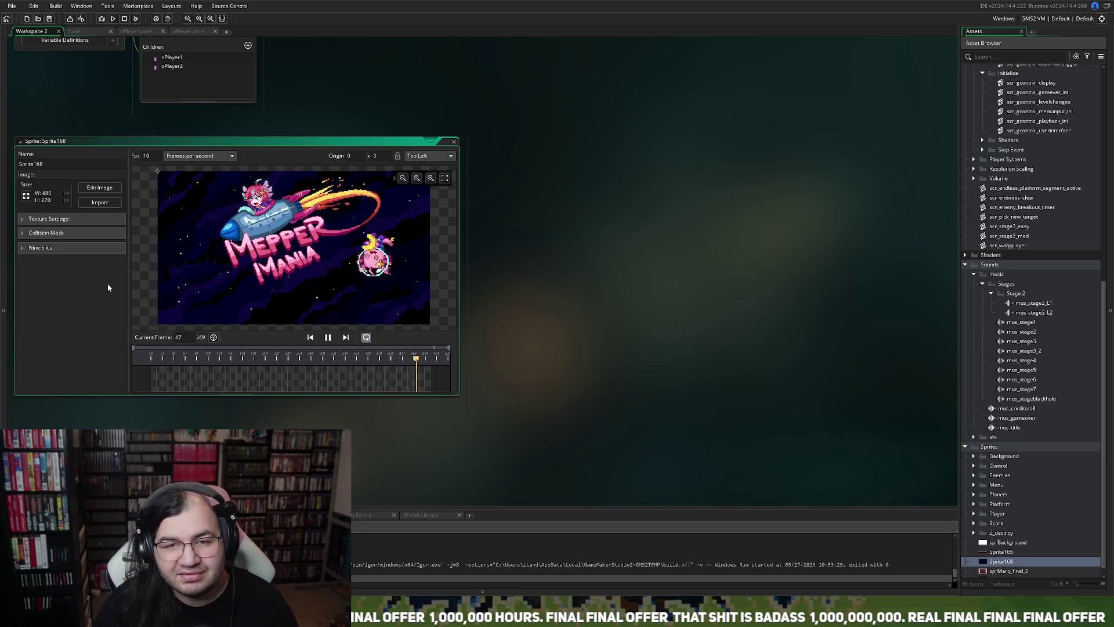
{"action": "left_click_drag", "start_coordinate": [198, 142], "coordinate": [298, 118]}
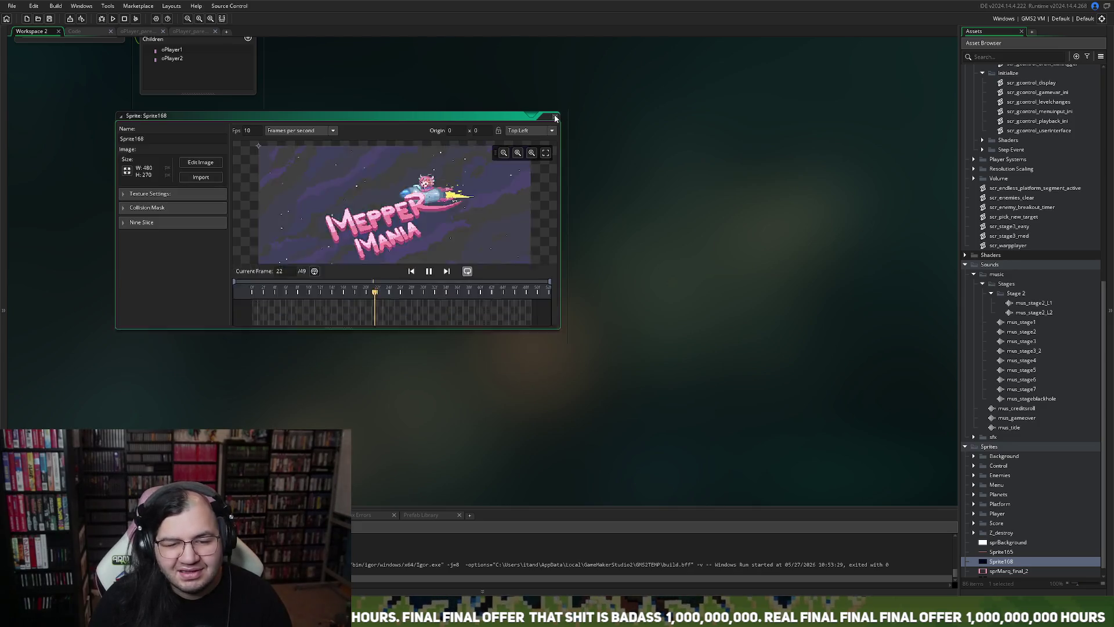
Collapse the Sprite168 editor window and close it, leaving the player objects' children list.
{"action": "double_click", "coordinate": [468, 117]}
{"action": "left_click", "coordinate": [555, 116]}
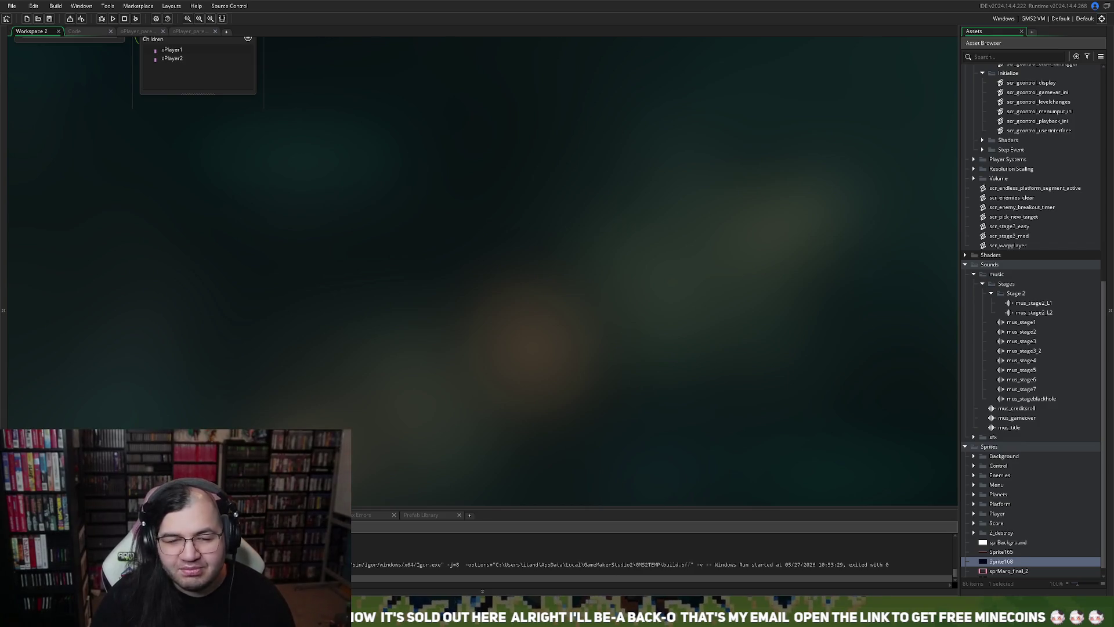
{"action": "scroll", "coordinate": [133, 232], "scroll_direction": "up", "scroll_amount": 5}
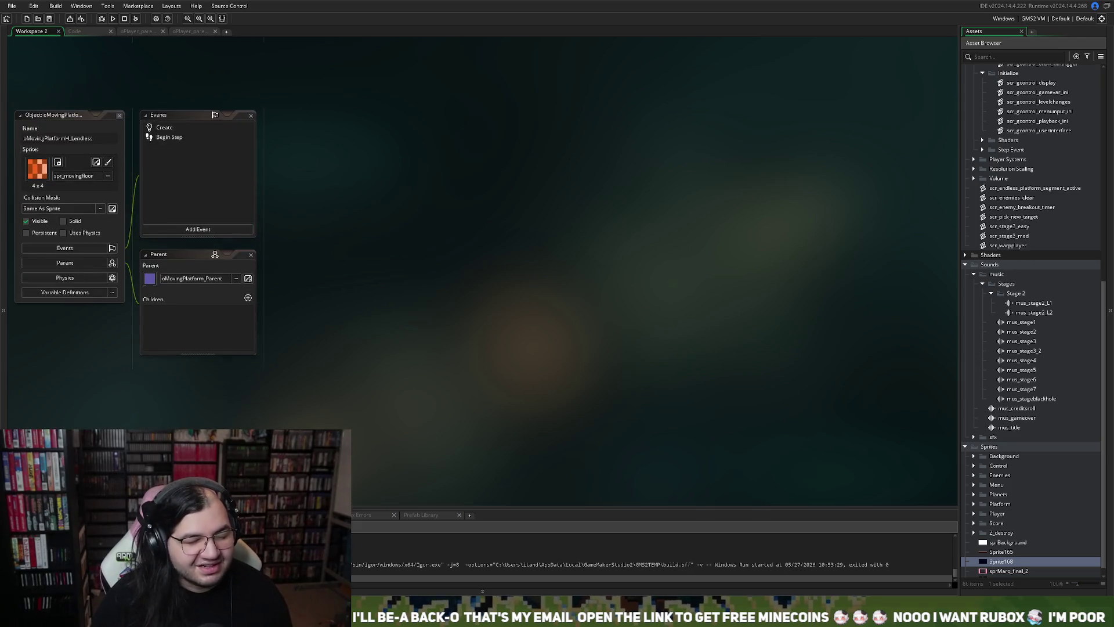
Scroll the endless horizontal platform object to check its spr_movingfloor sprite and oMovingPlatform_Parent parent.
{"action": "scroll", "coordinate": [136, 207], "scroll_direction": "down", "scroll_amount": 2}
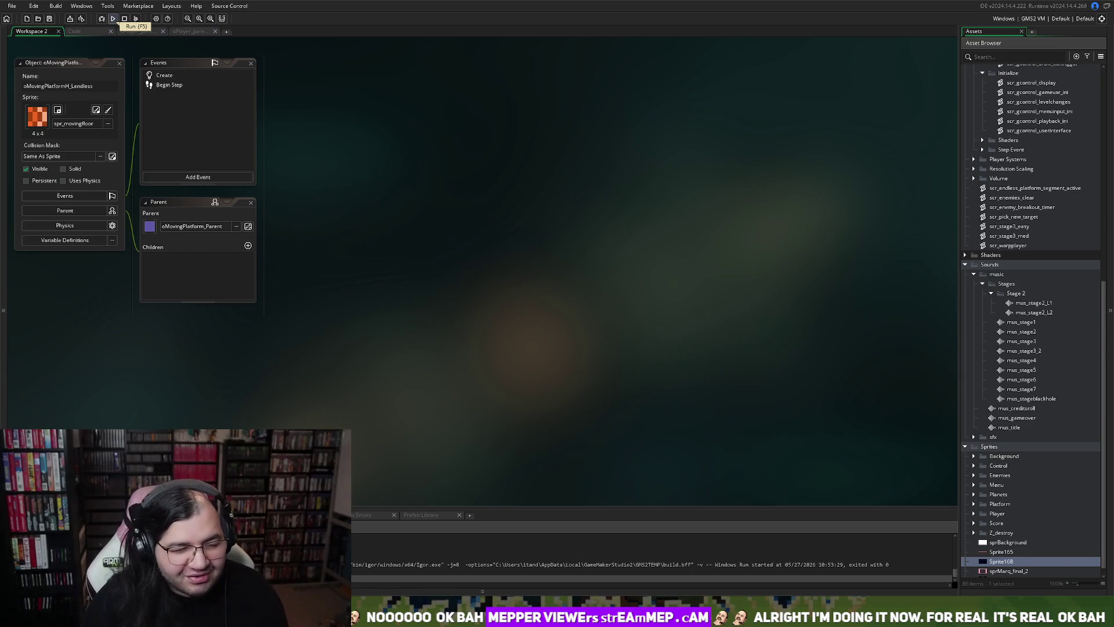
Run the game and open the START submenu from the title menu.
{"action": "left_click", "coordinate": [114, 19]}
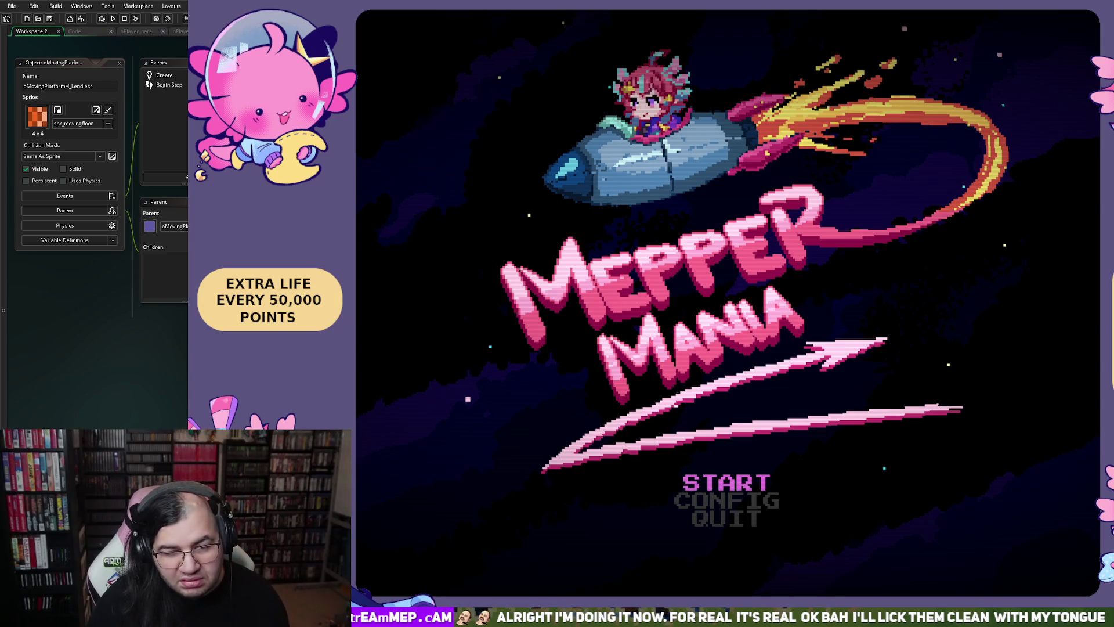
{"action": "key", "text": "Down"}
{"action": "key", "text": "Down"}
{"action": "key", "text": "Down"}
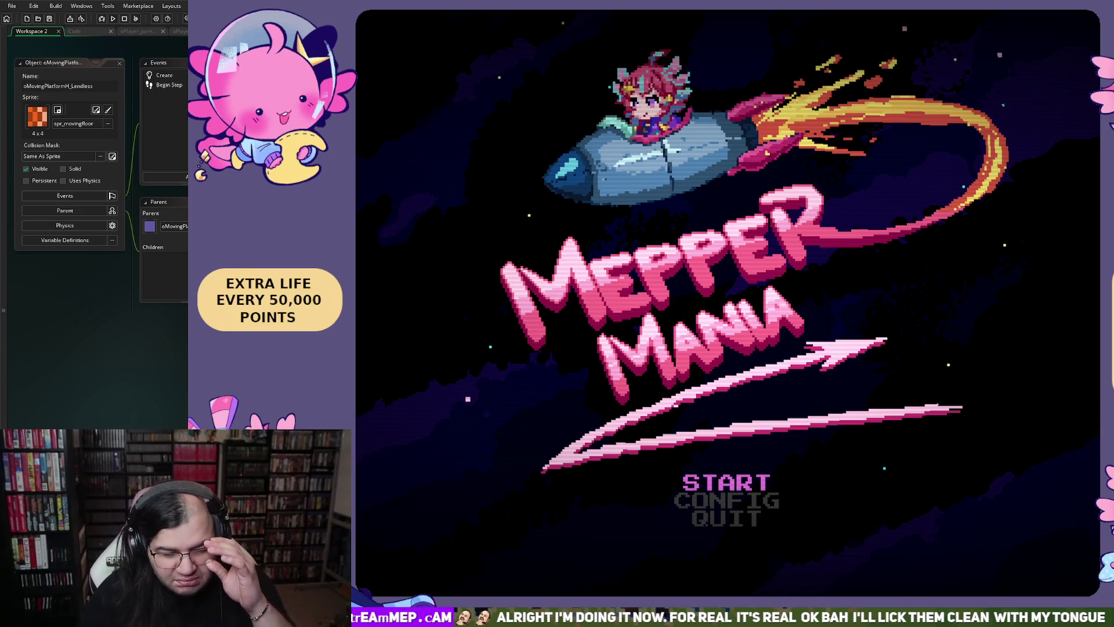
{"action": "key", "text": "Down"}
{"action": "key", "text": "Down"}
{"action": "key", "text": "Down"}
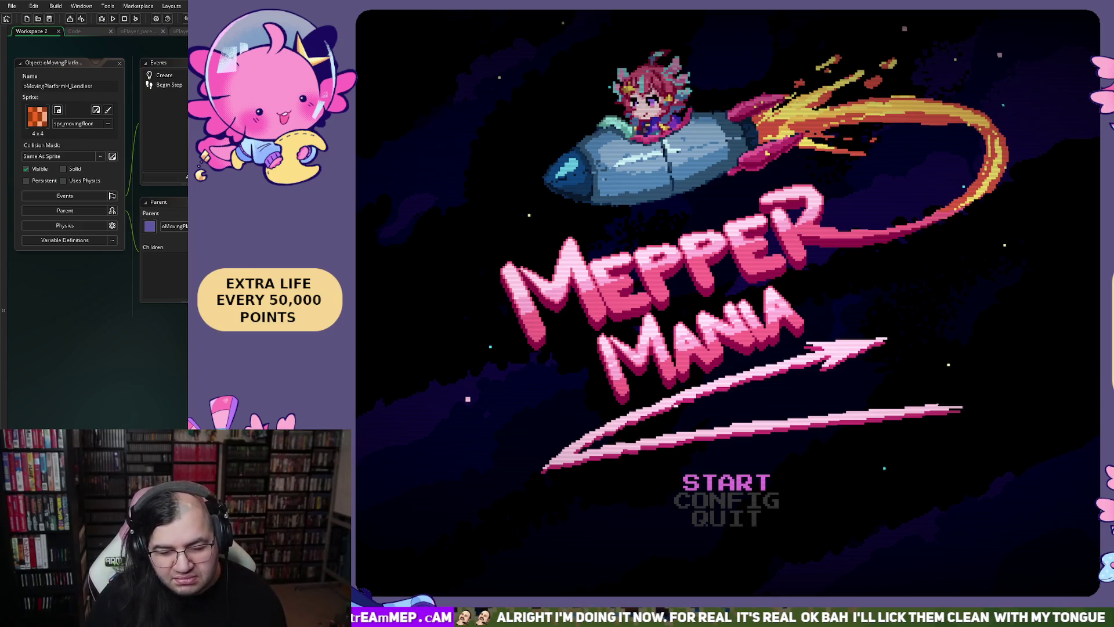
{"action": "key", "text": "Return"}
Set STAGE to 1 and choose BEGIN to start round 1.
{"action": "key", "text": "Down"}
{"action": "key", "text": "Right"}
{"action": "key", "text": "Right"}
{"action": "key", "text": "Left"}
{"action": "key", "text": "Left"}
{"action": "key", "text": "Right"}
{"action": "key", "text": "Left"}
{"action": "key", "text": "Up"}
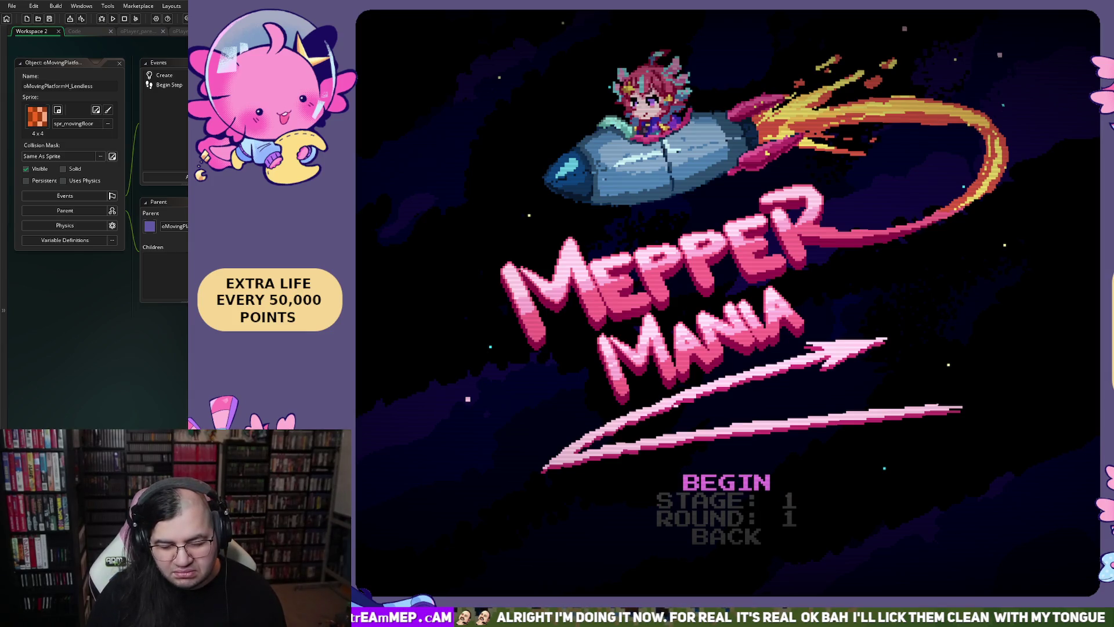
{"action": "key", "text": "Down"}
{"action": "key", "text": "Down"}
{"action": "key", "text": "Up"}
{"action": "key", "text": "Up"}
{"action": "key", "text": "Down"}
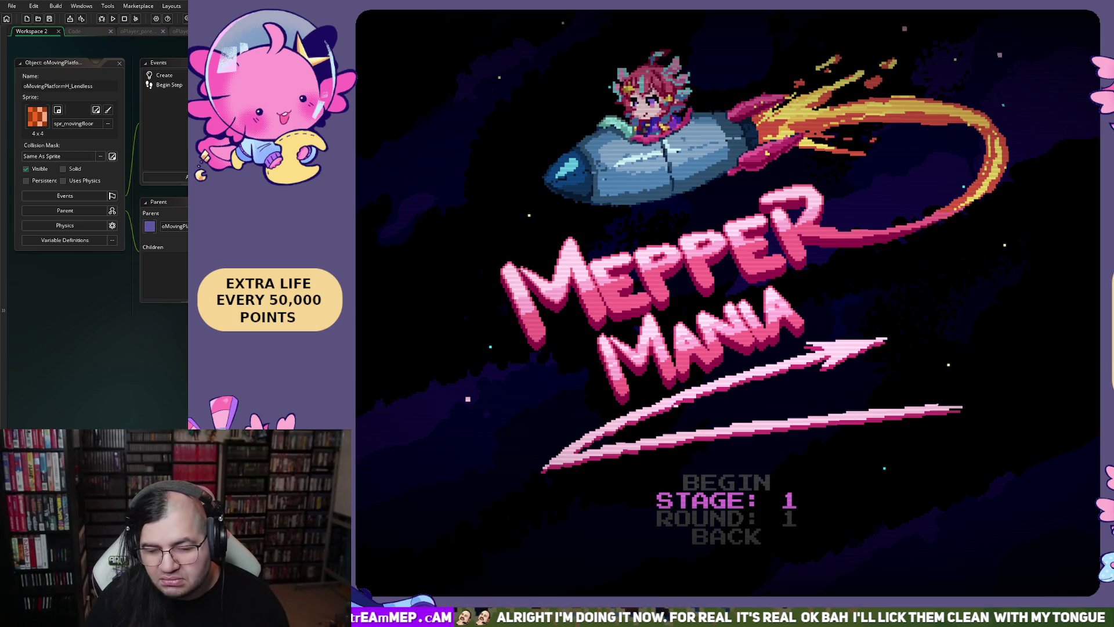
{"action": "key", "text": "Up"}
{"action": "key", "text": "Return"}
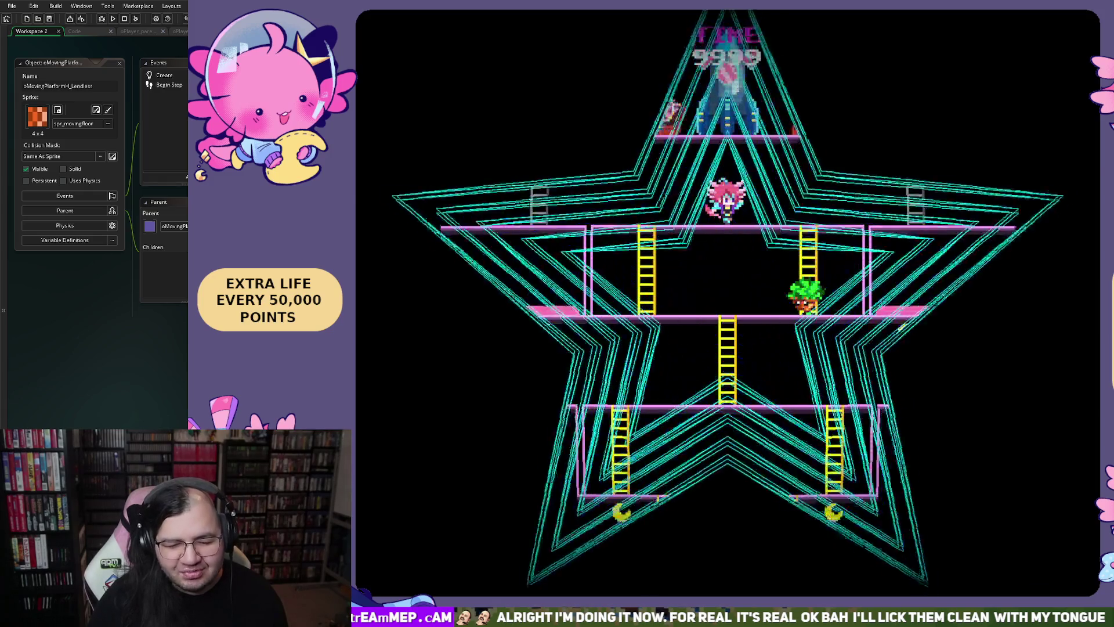
Drop through the platforms to the bottom floor, bounce on an enemy and climb a ladder.
{"action": "key", "text": "Right"}
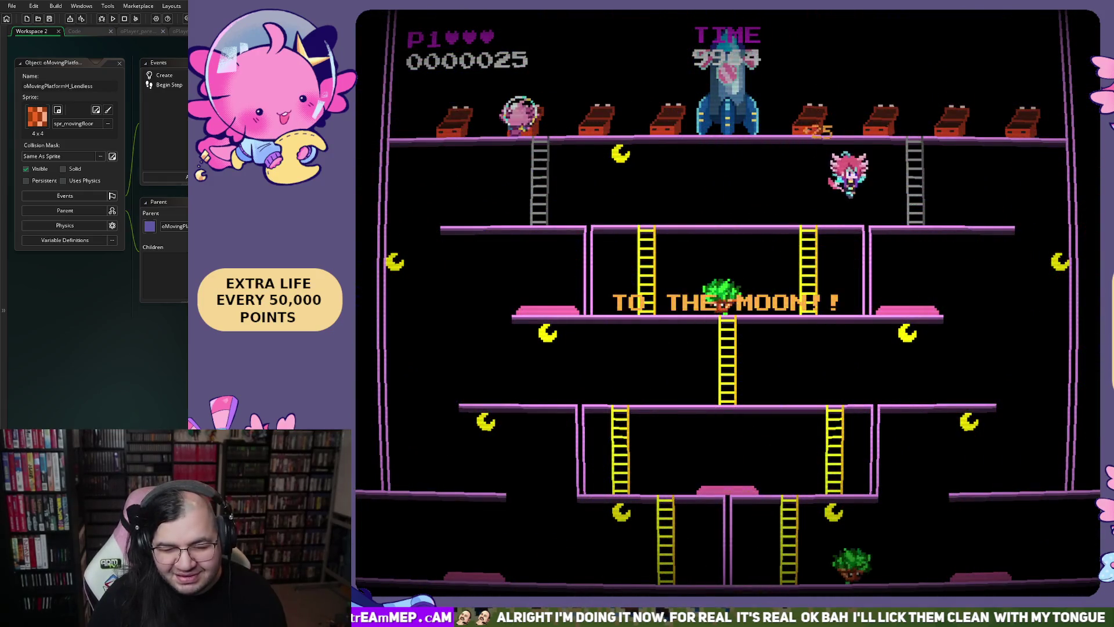
{"action": "key", "text": "Left"}
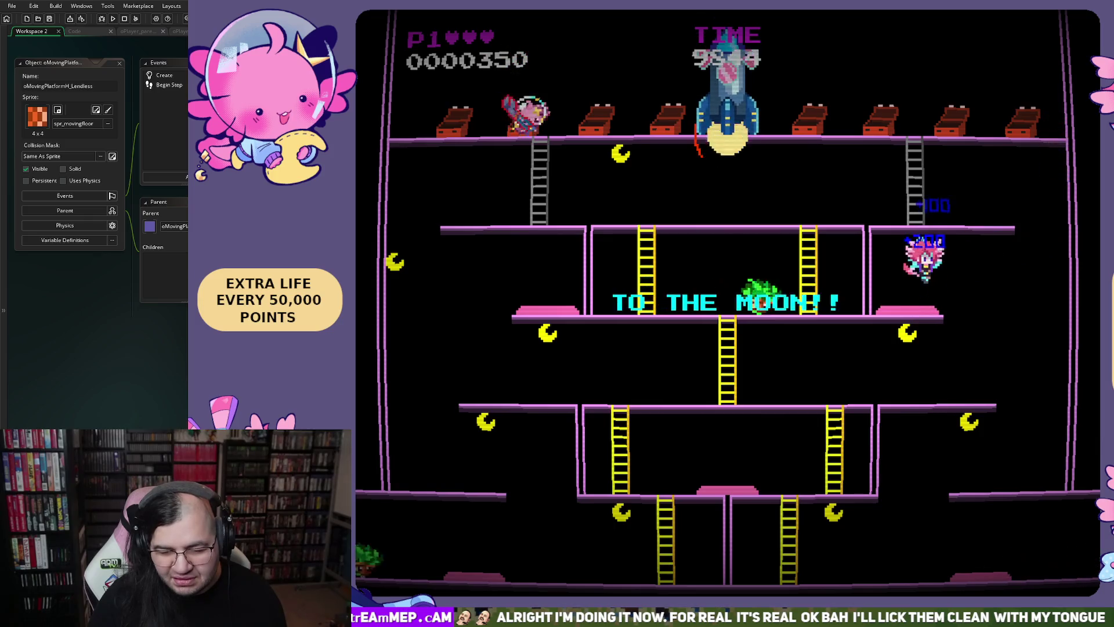
{"action": "key", "text": "Right"}
{"action": "key", "text": "Left"}
{"action": "key", "text": "Right"}
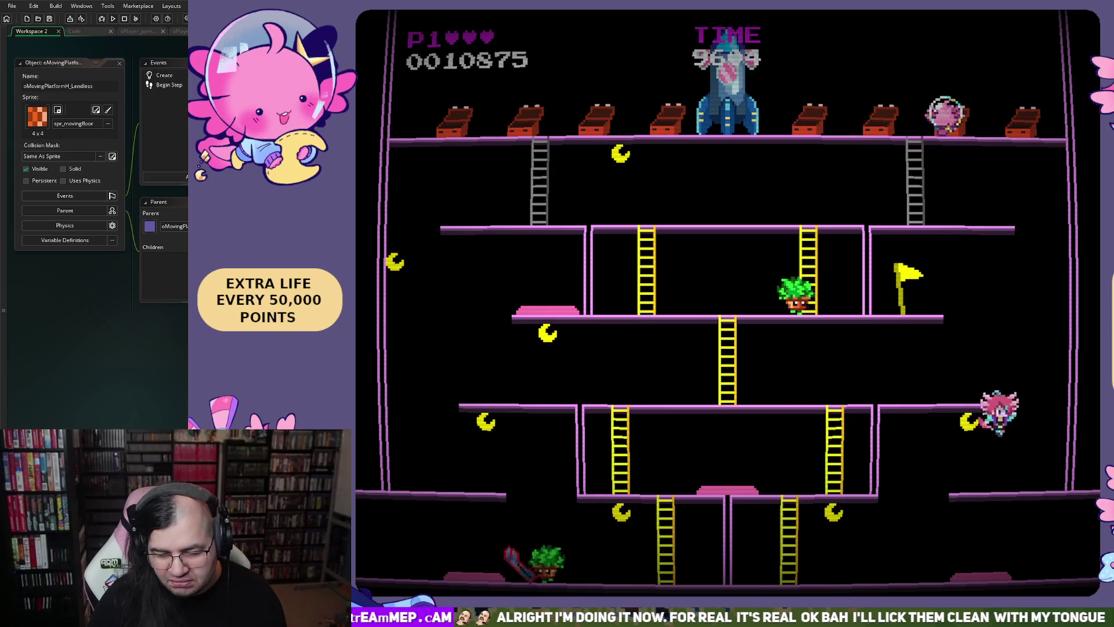
{"action": "key", "text": "Right"}
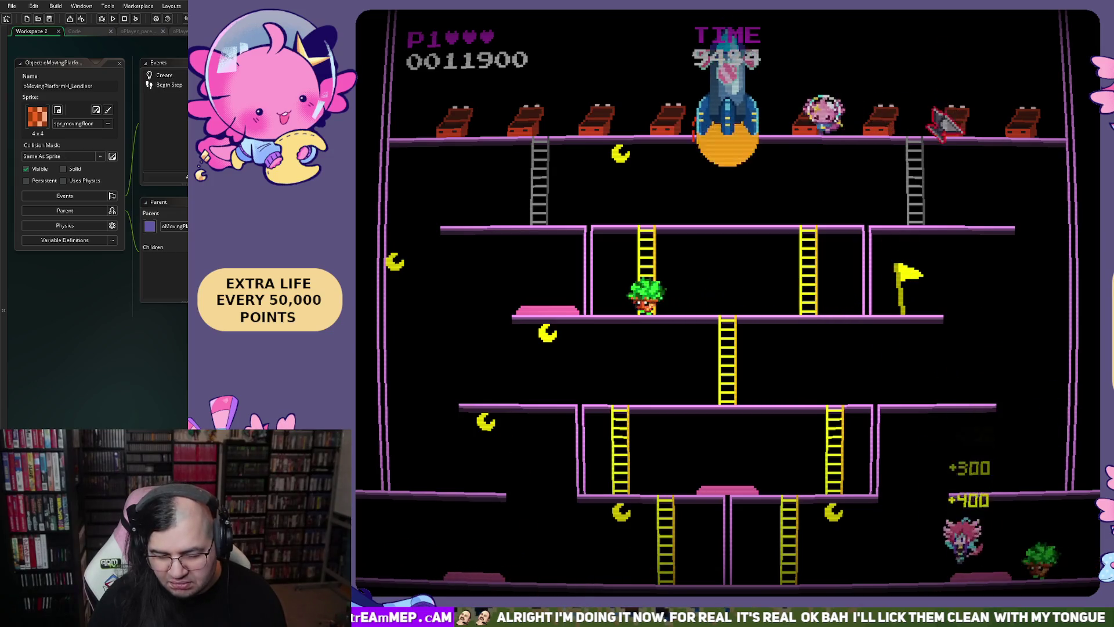
{"action": "key", "text": "Left"}
{"action": "key", "text": "Up"}
{"action": "key", "text": "Left"}
Jump over the bottom-floor enemies, climb the ladders to the top and grab the star.
{"action": "key", "text": "space"}
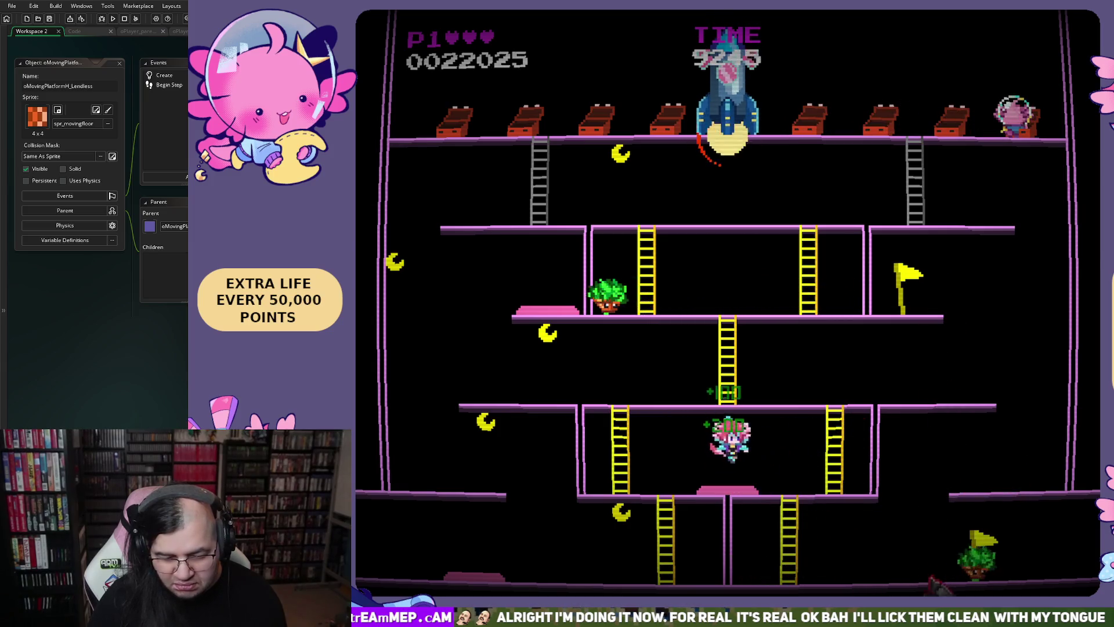
{"action": "key", "text": "Left"}
{"action": "key", "text": "Down"}
{"action": "key", "text": "Left"}
{"action": "key", "text": "space"}
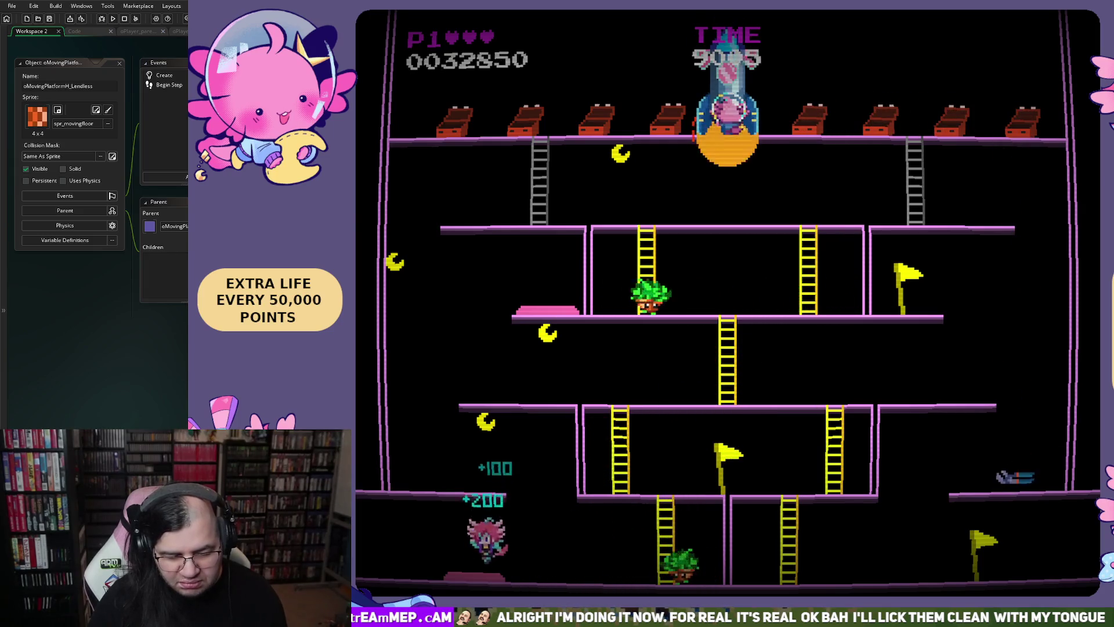
{"action": "key", "text": "Left"}
{"action": "key", "text": "space"}
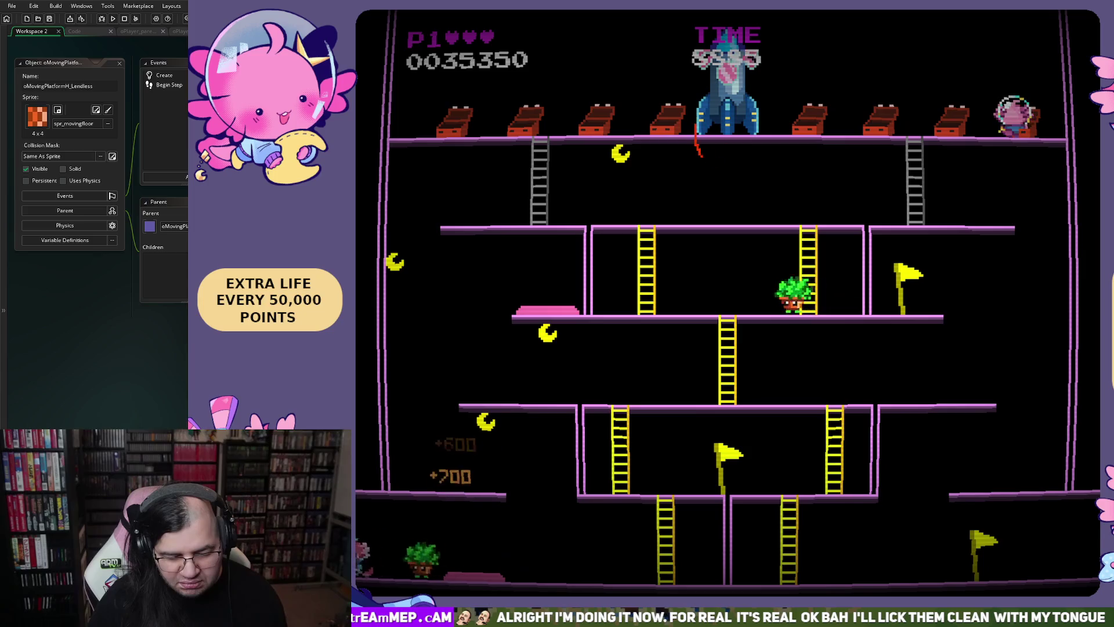
{"action": "key", "text": "Right"}
{"action": "key", "text": "Up"}
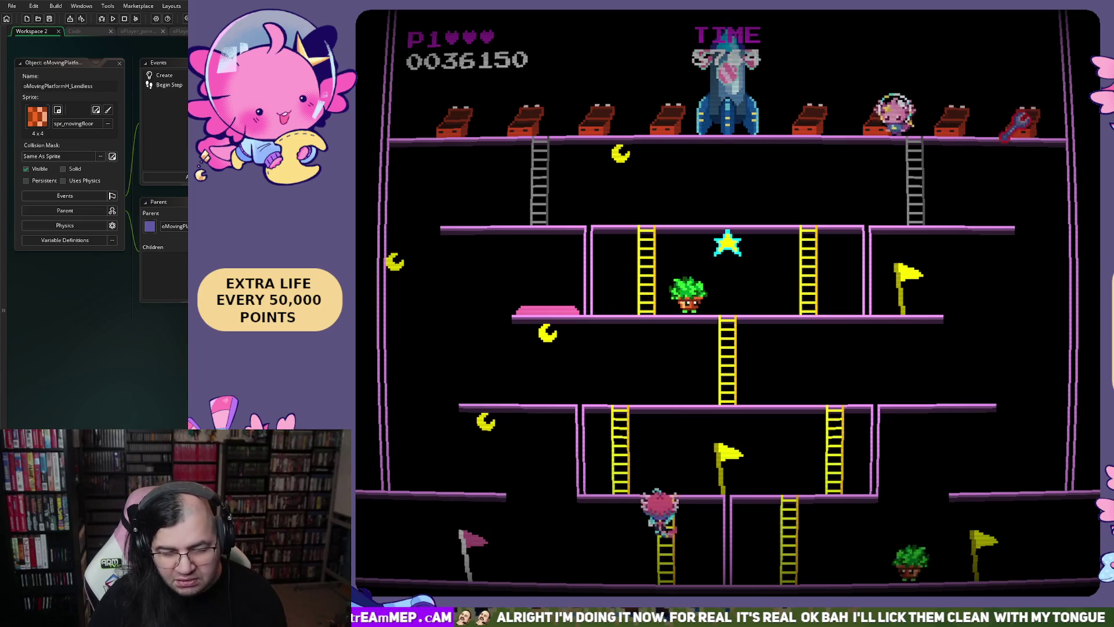
{"action": "key", "text": "Right"}
{"action": "key", "text": "Up"}
{"action": "key", "text": "Left"}
{"action": "key", "text": "Up"}
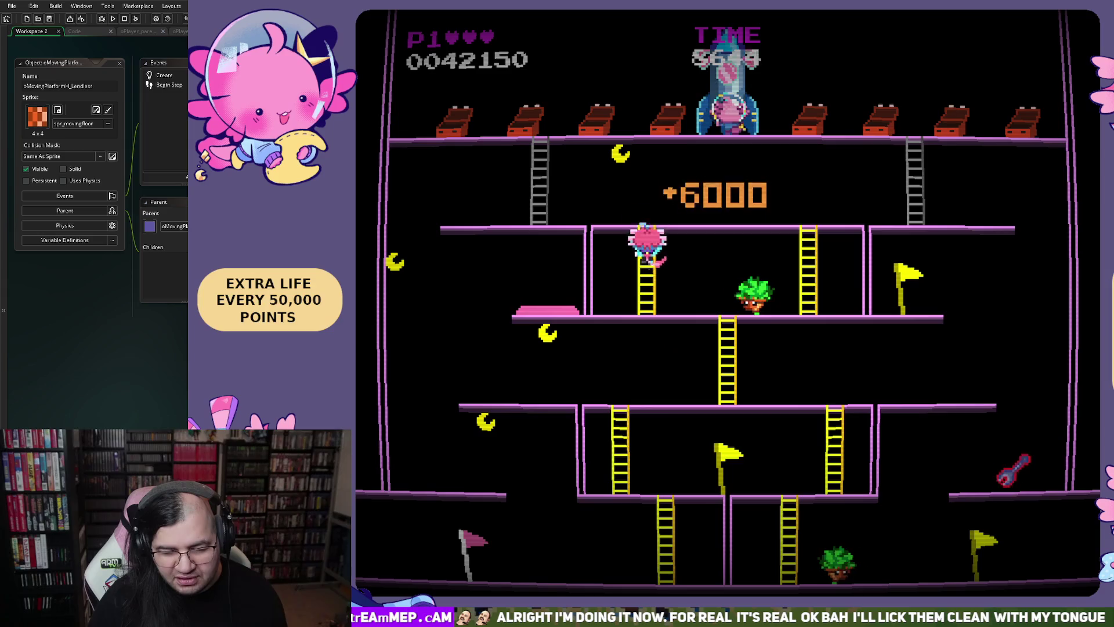
{"action": "key", "text": "Left"}
{"action": "key", "text": "space"}
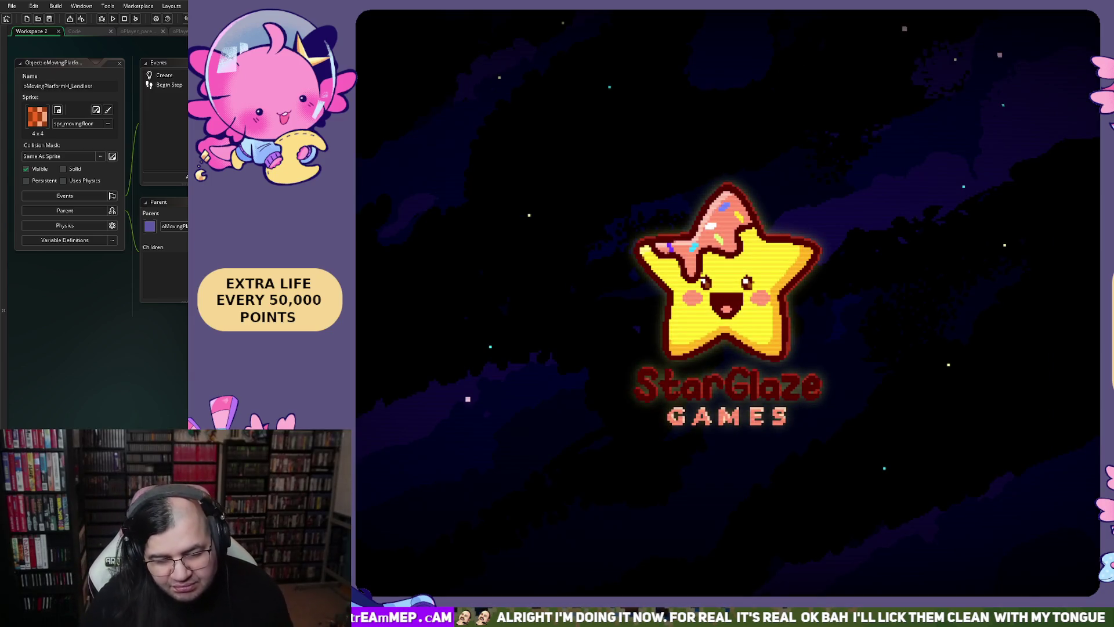
Skip the logo and begin a new game at stage 1, round 1.
{"action": "key", "text": "Return"}
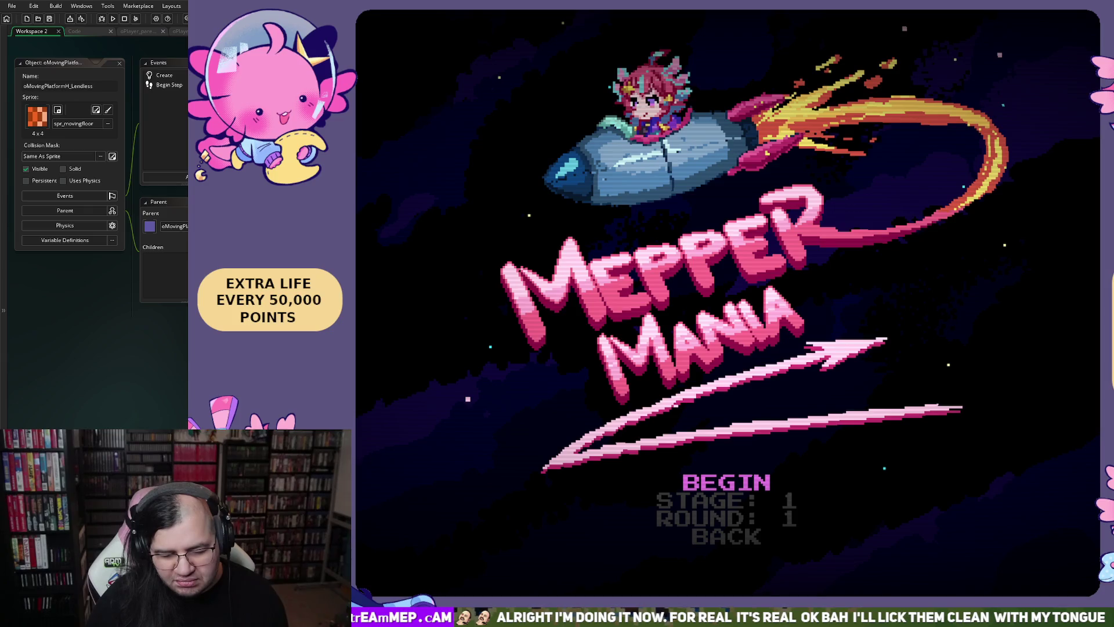
{"action": "key", "text": "Return"}
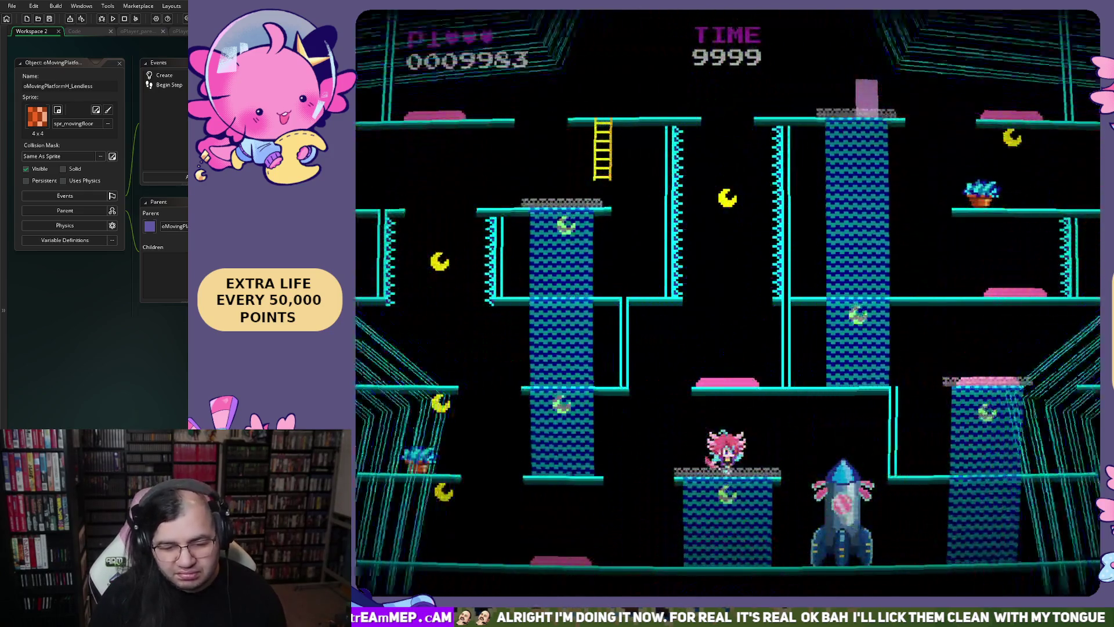
Play the lower platforms, collecting points, planting a flag and grabbing nearby moons.
{"action": "key", "text": "Right"}
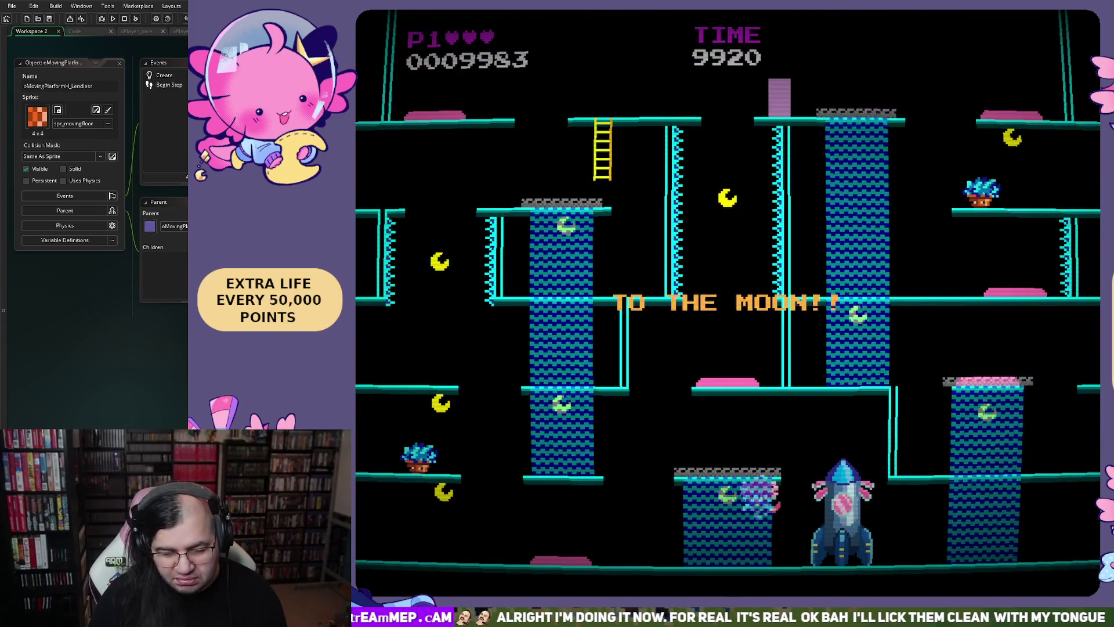
{"action": "key", "text": "Left"}
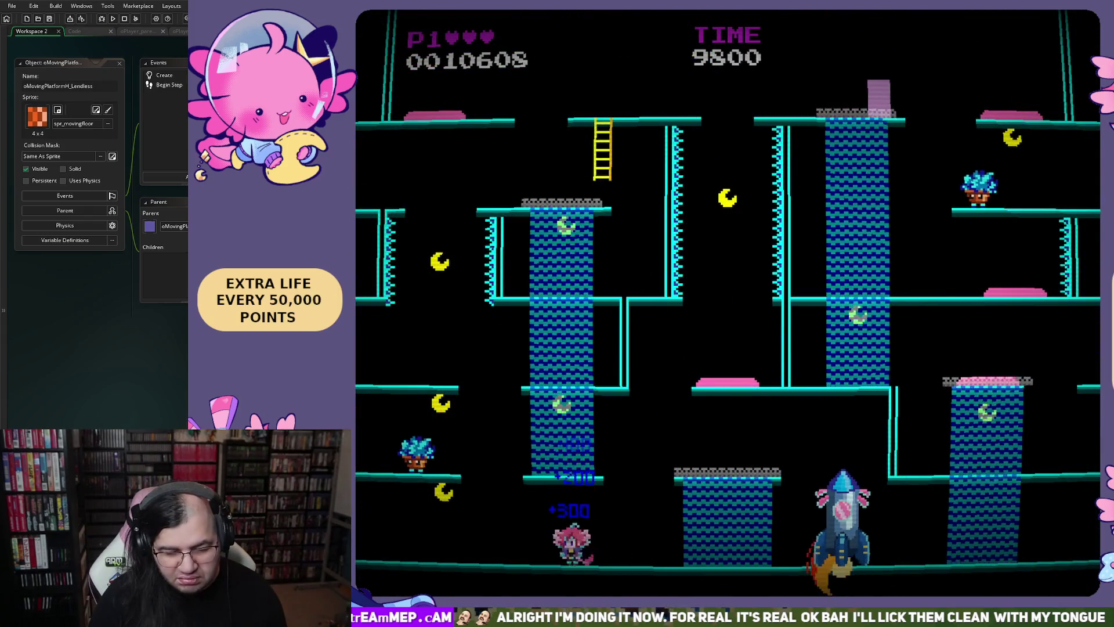
{"action": "key", "text": "Left"}
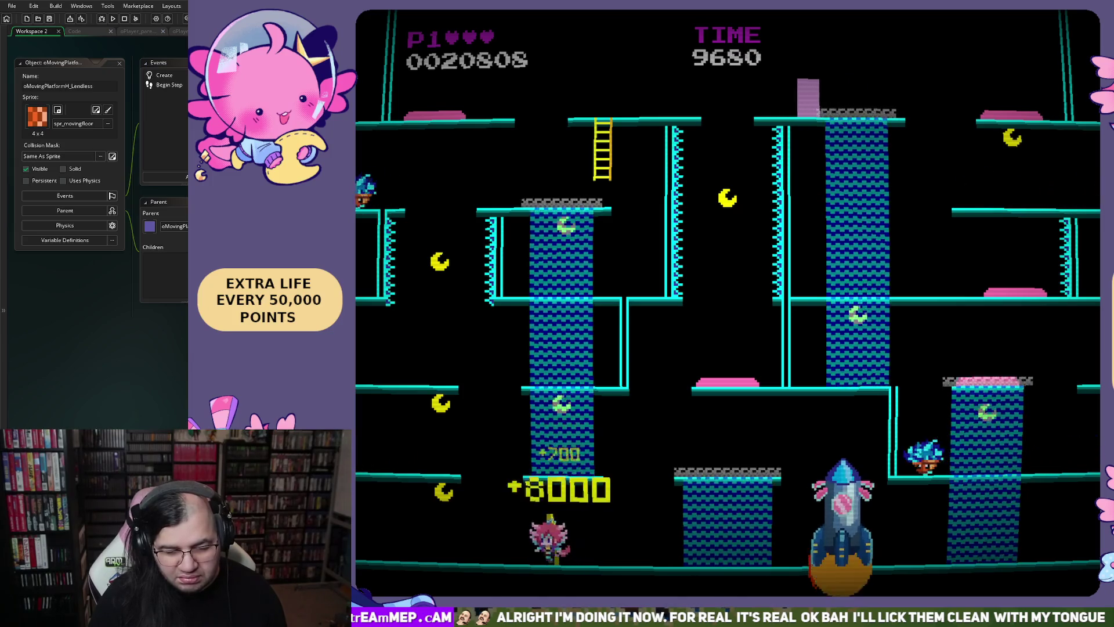
{"action": "key", "text": "Left"}
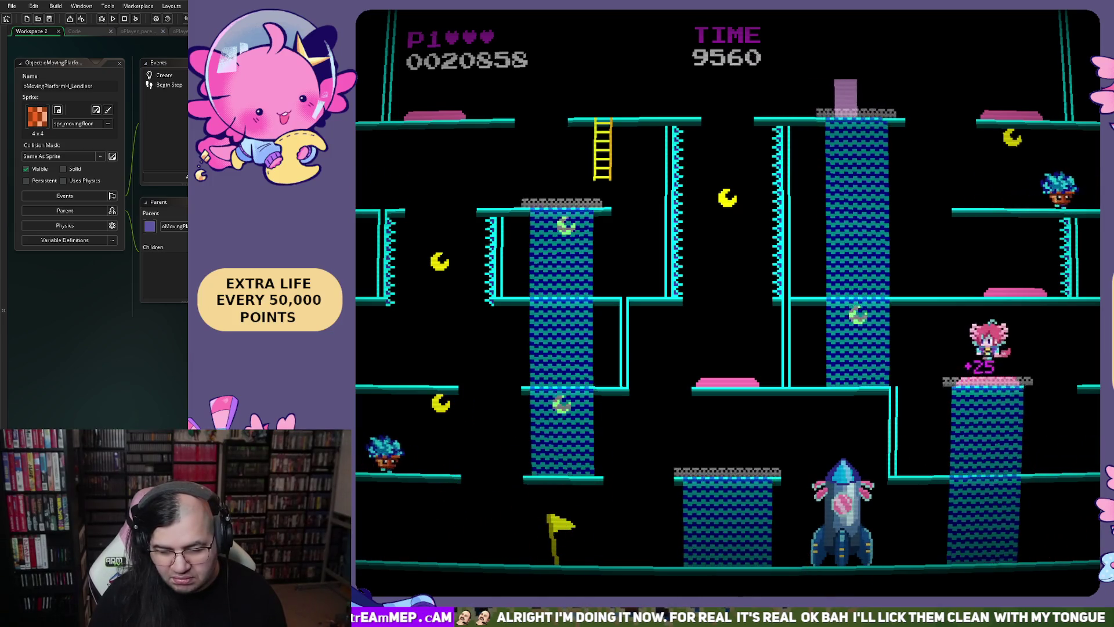
{"action": "key", "text": "Left"}
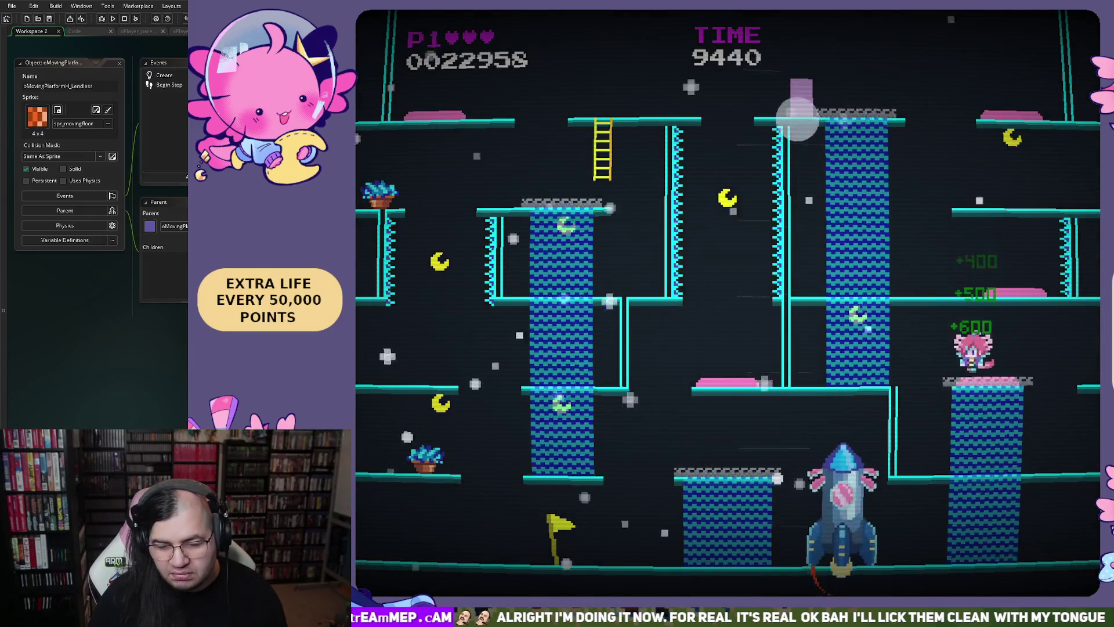
{"action": "key", "text": "Left"}
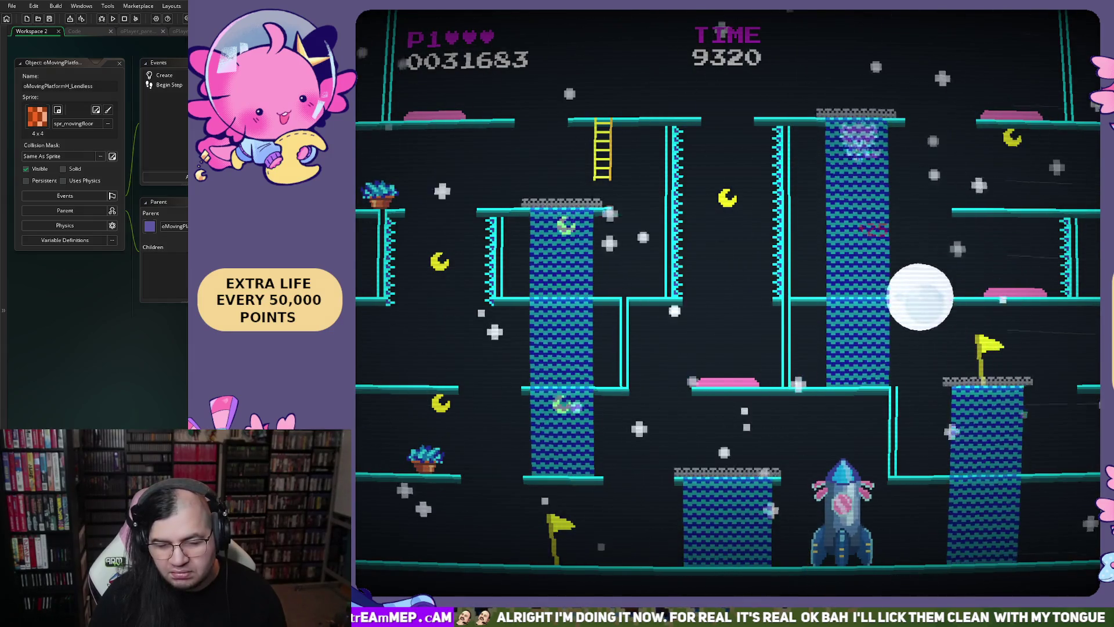
{"action": "key", "text": "Right"}
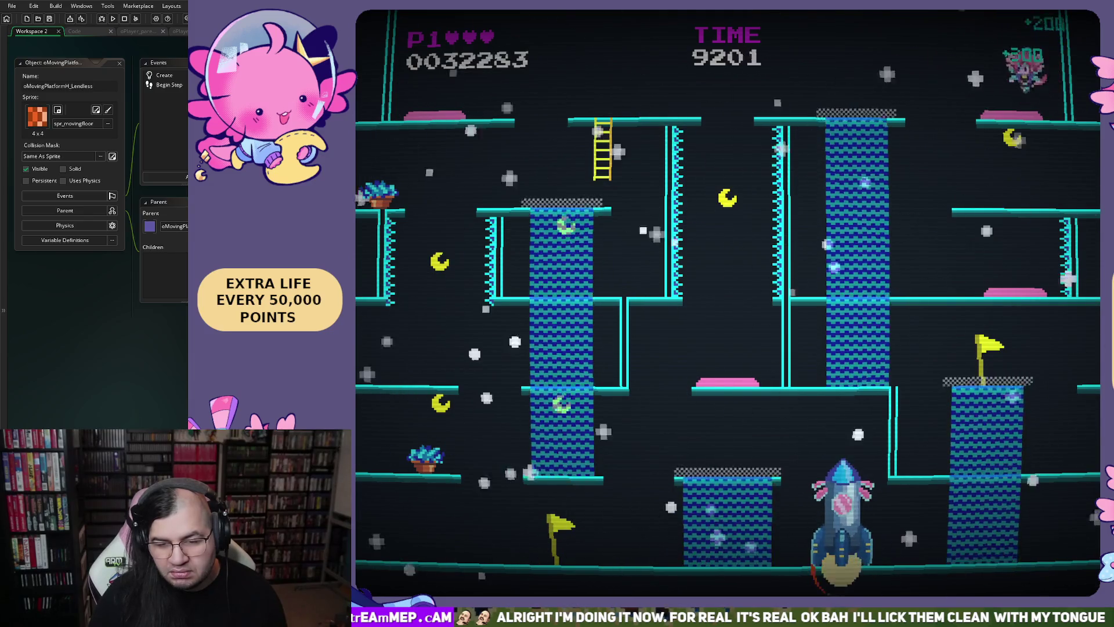
{"action": "key", "text": "Left"}
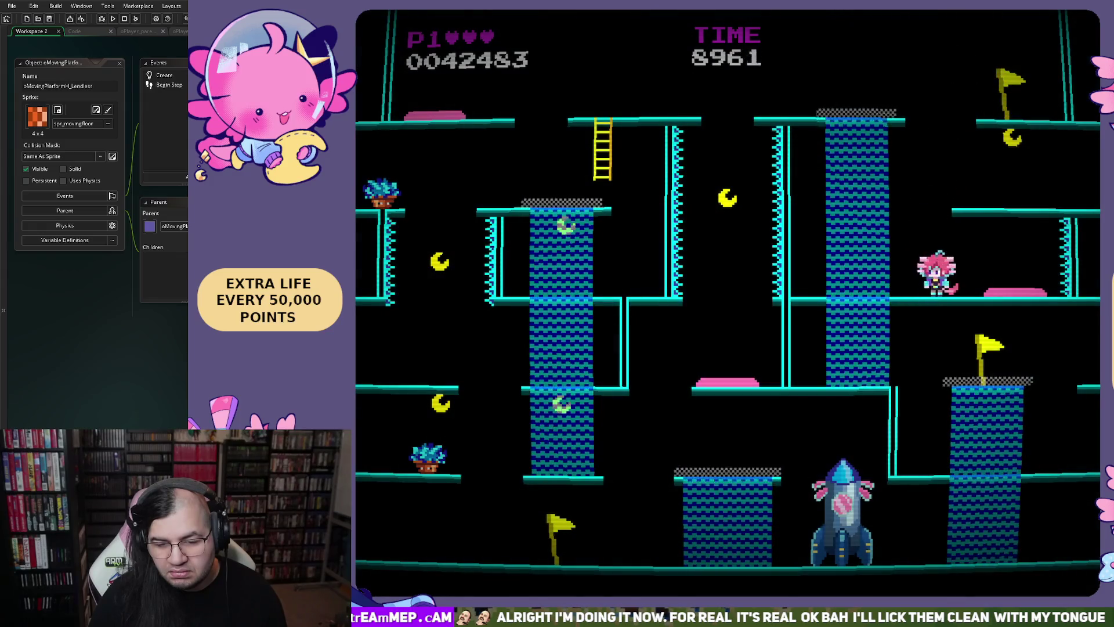
{"action": "key", "text": "Right"}
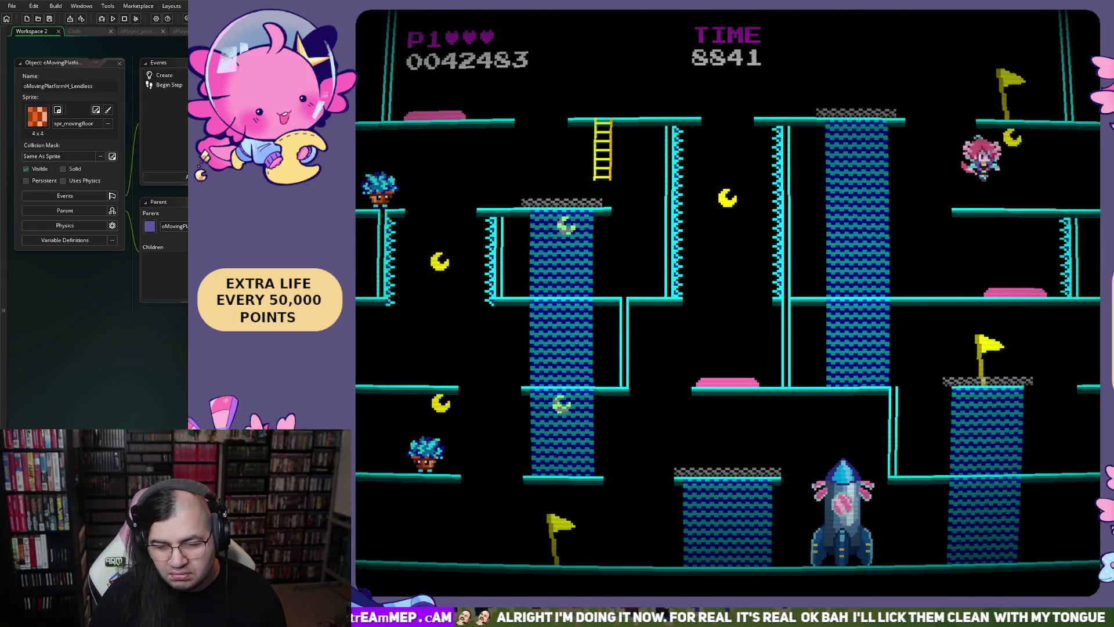
{"action": "key", "text": "Right"}
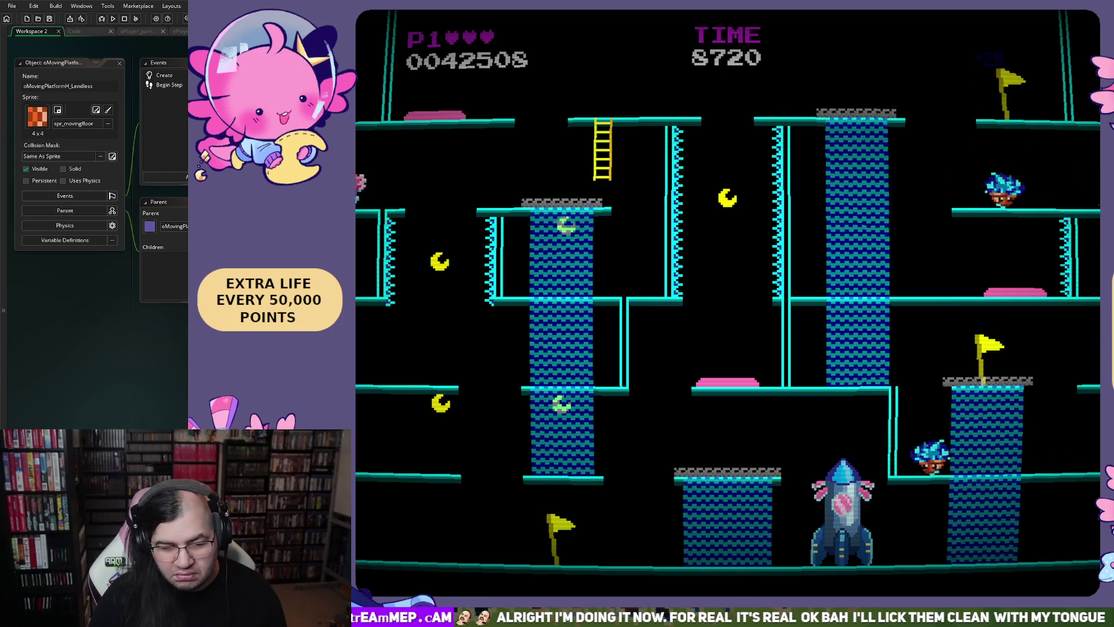
{"action": "key", "text": "Right"}
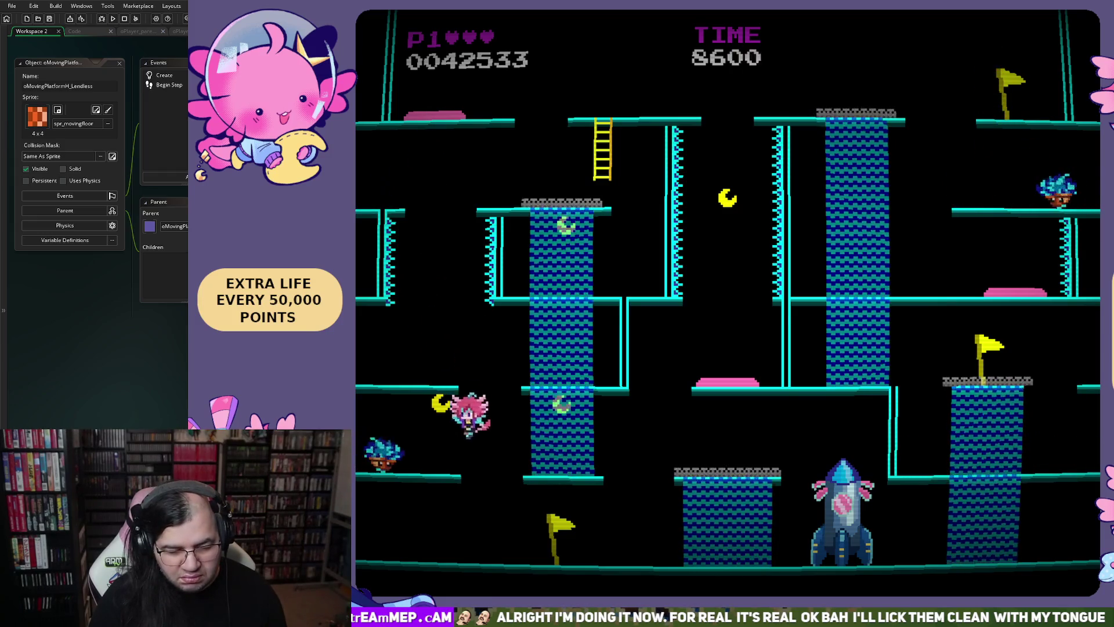
{"action": "key", "text": "Left"}
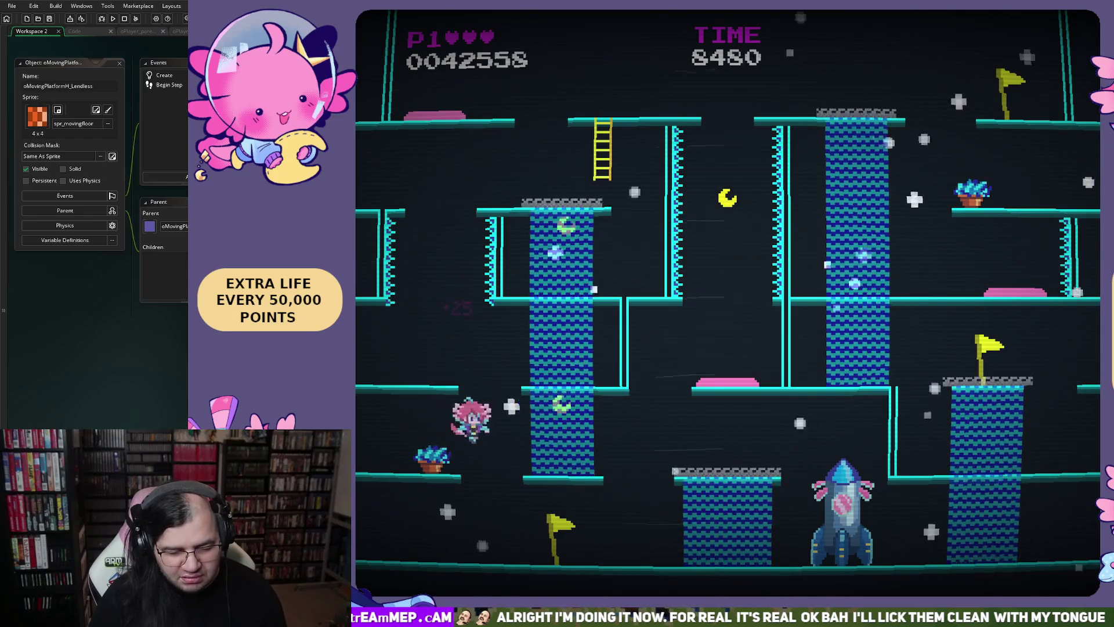
Ride the blue column to the top, collect the star, then quit with Escape.
{"action": "key", "text": "Right"}
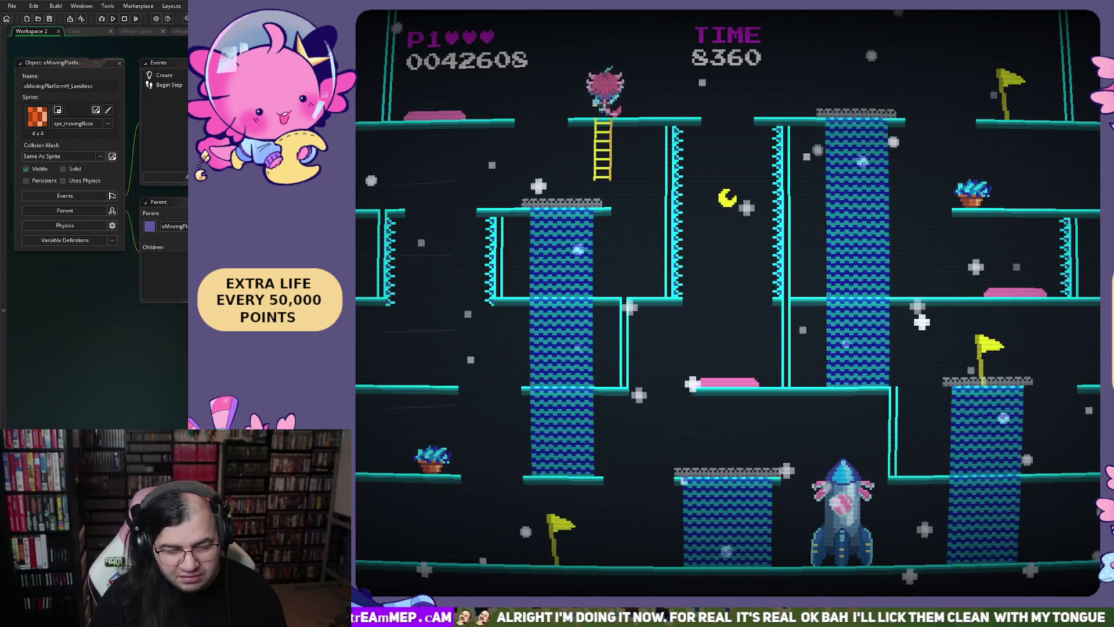
{"action": "key", "text": "Left"}
{"action": "key", "text": "Right"}
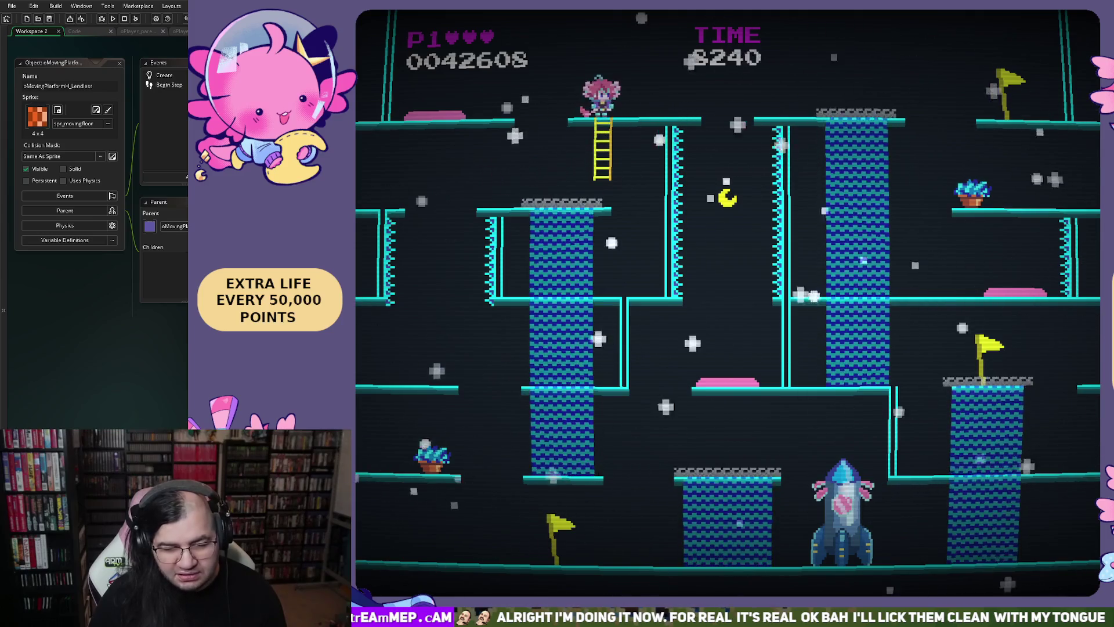
{"action": "key", "text": "Left"}
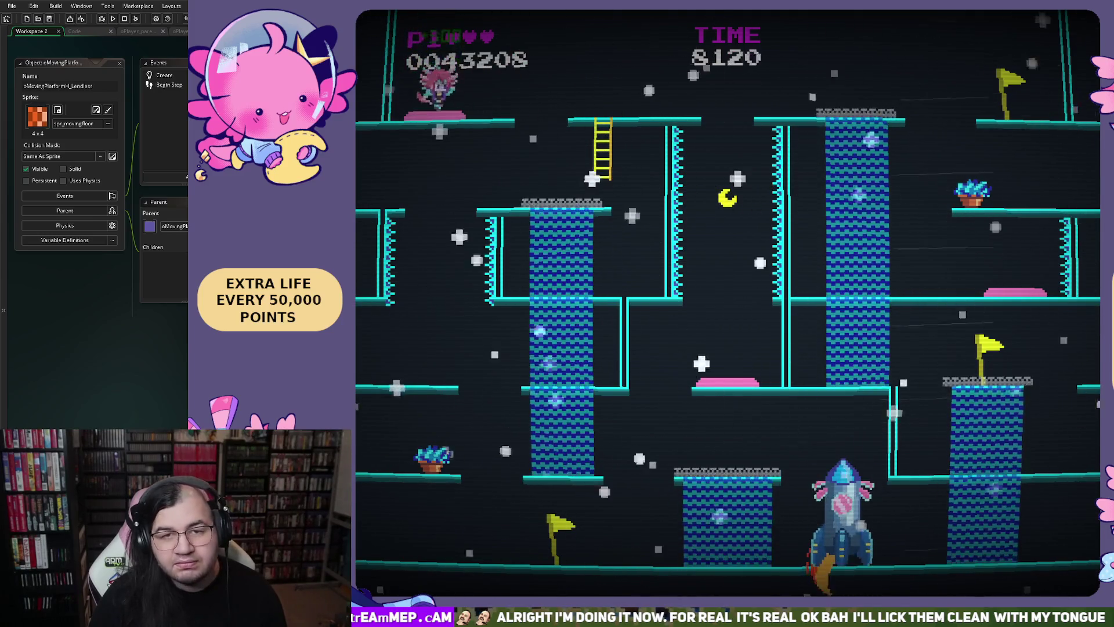
{"action": "key", "text": "Up"}
{"action": "key", "text": "Right"}
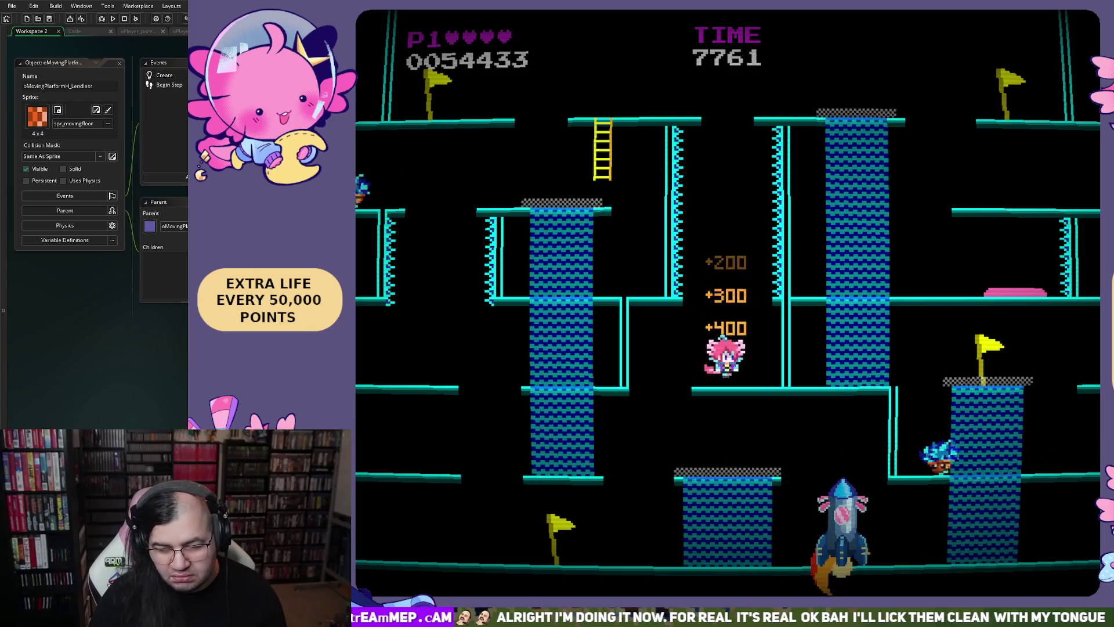
{"action": "key", "text": "Left"}
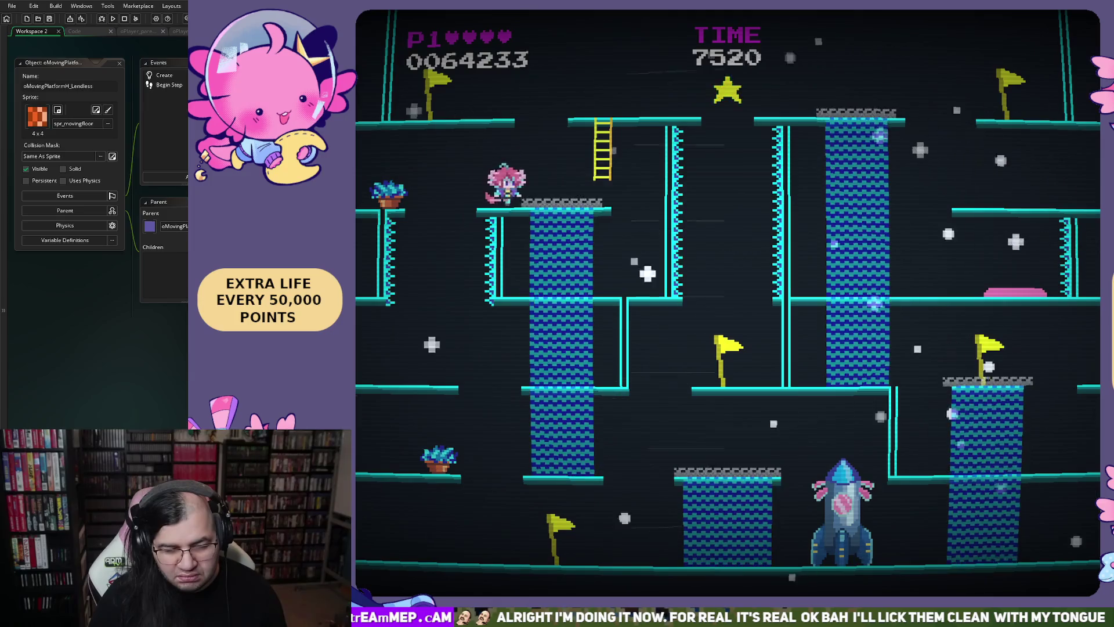
{"action": "key", "text": "Right"}
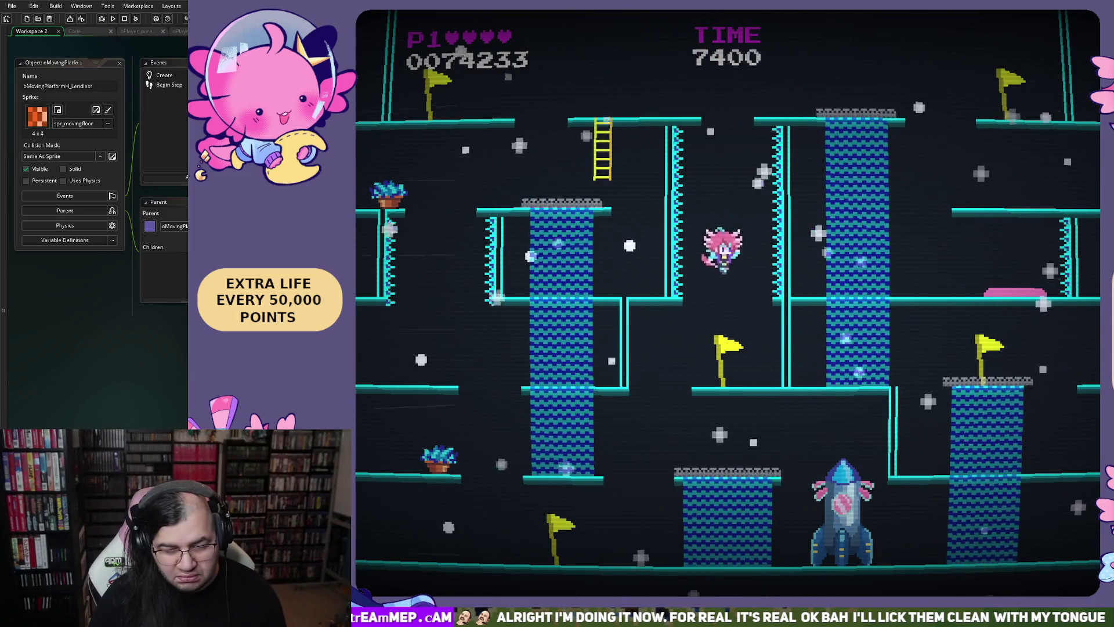
{"action": "key", "text": "Left"}
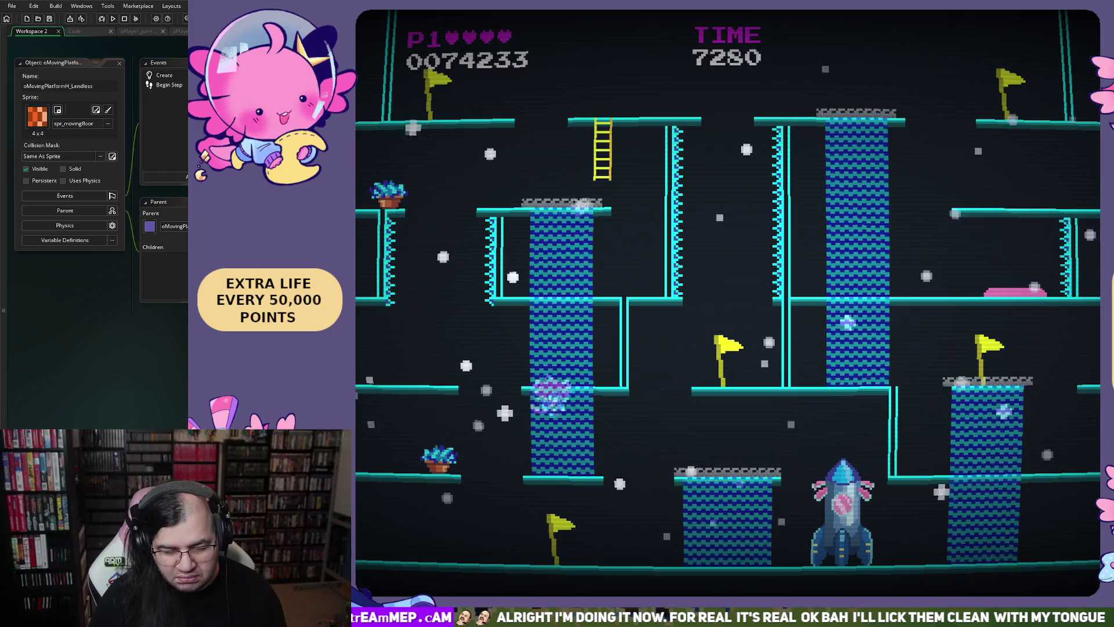
{"action": "key", "text": "space"}
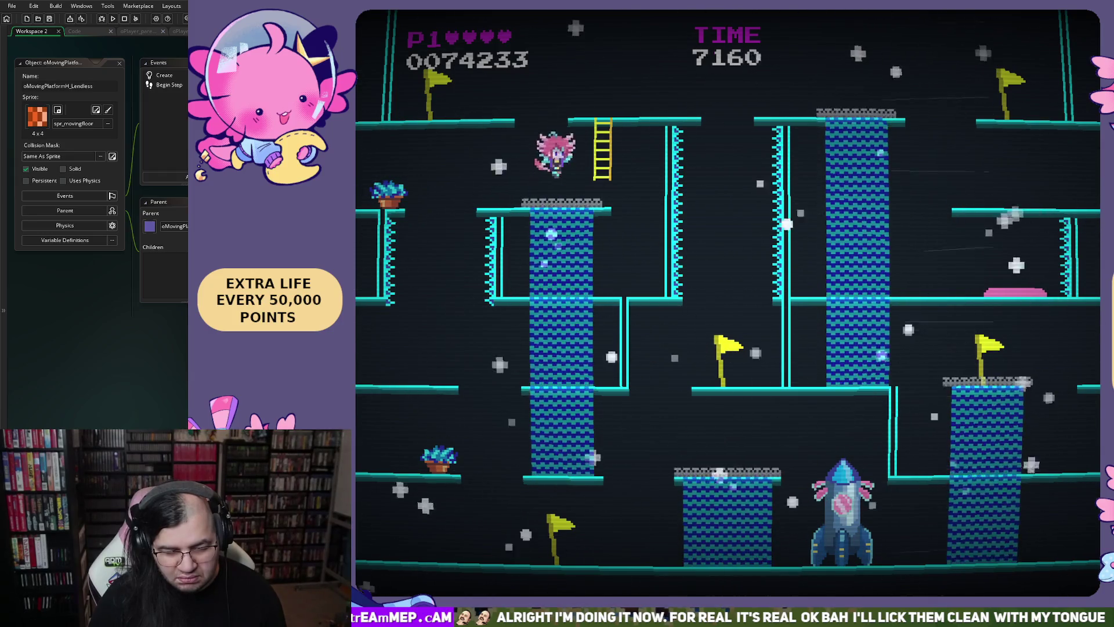
{"action": "key", "text": "Right"}
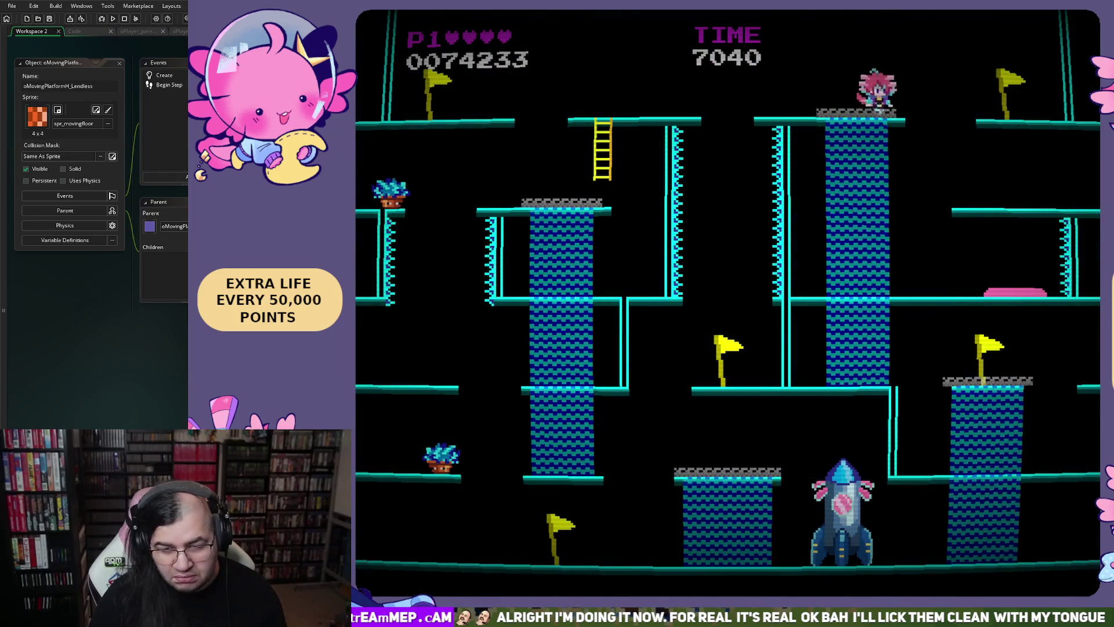
{"action": "key", "text": "Right"}
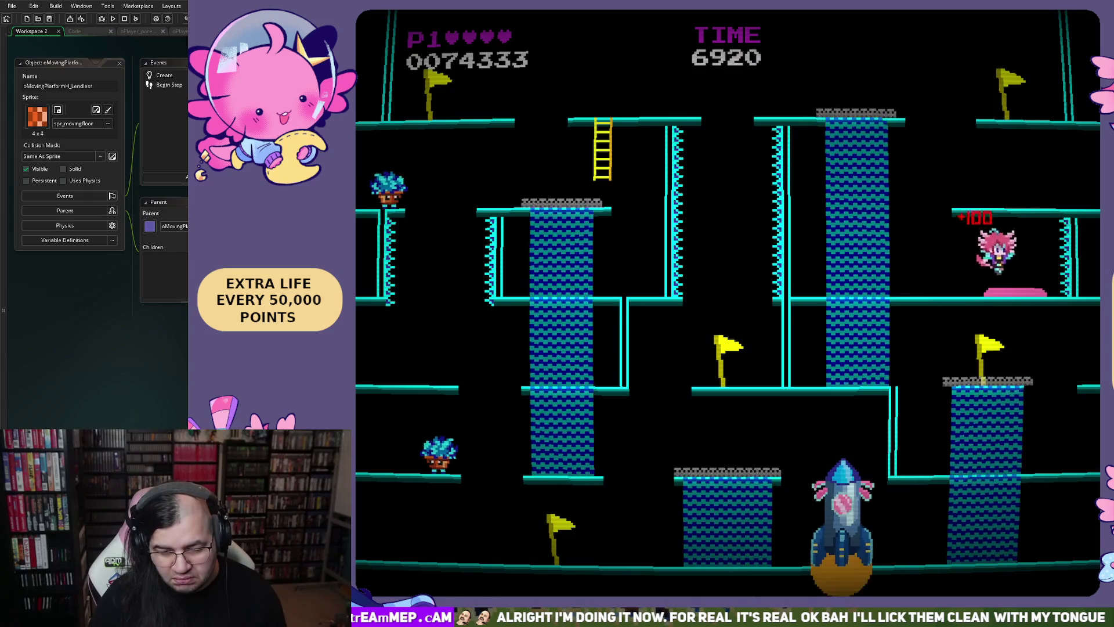
{"action": "key", "text": "Left"}
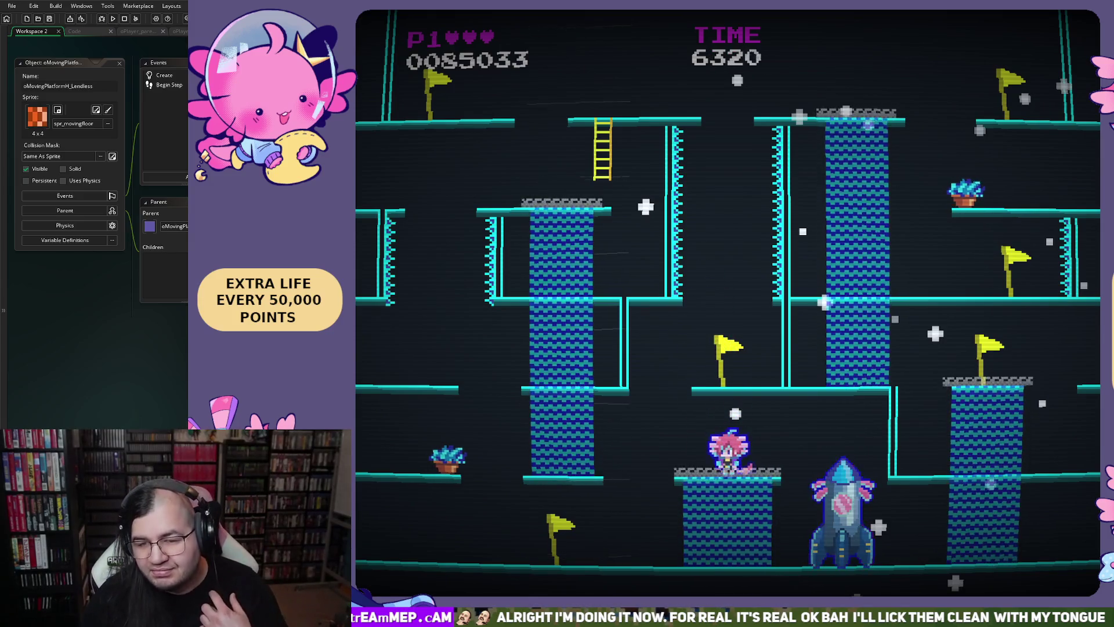
{"action": "key", "text": "Escape"}
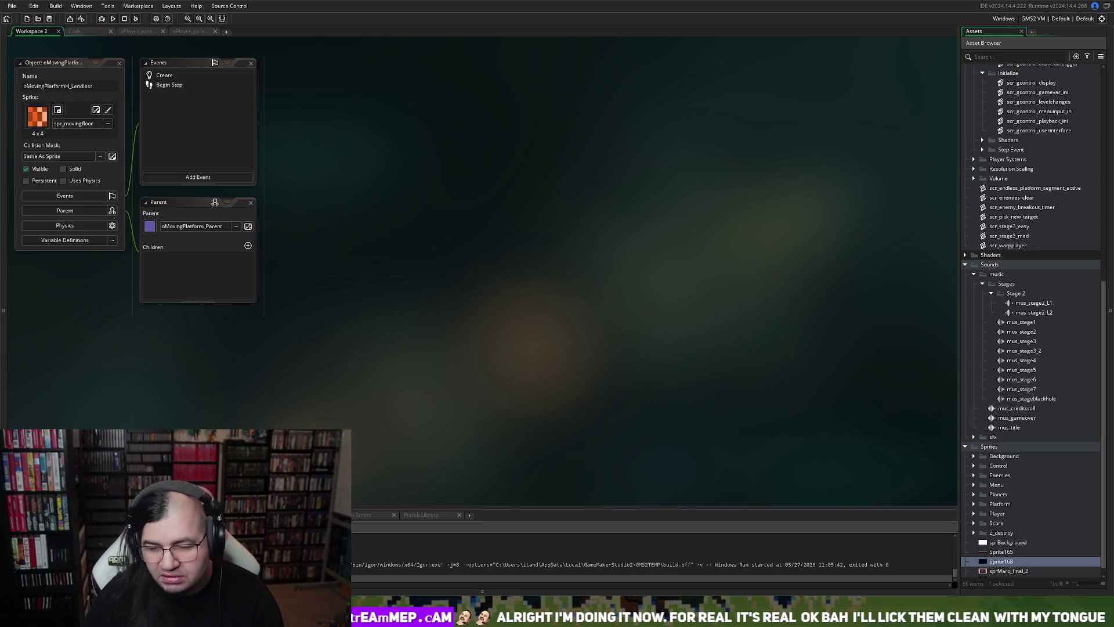
Open mus_stage1 from the Asset Browser's Sounds > music > Stages folder.
{"action": "scroll", "coordinate": [1030, 321], "scroll_direction": "down", "scroll_amount": 1}
{"action": "double_click", "coordinate": [1021, 312]}
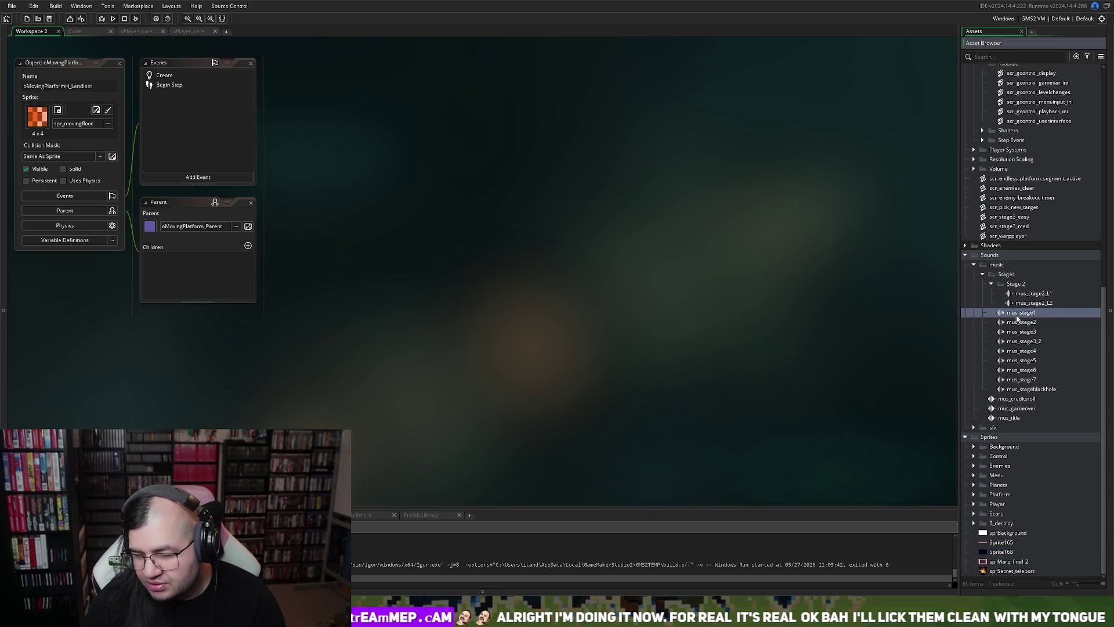
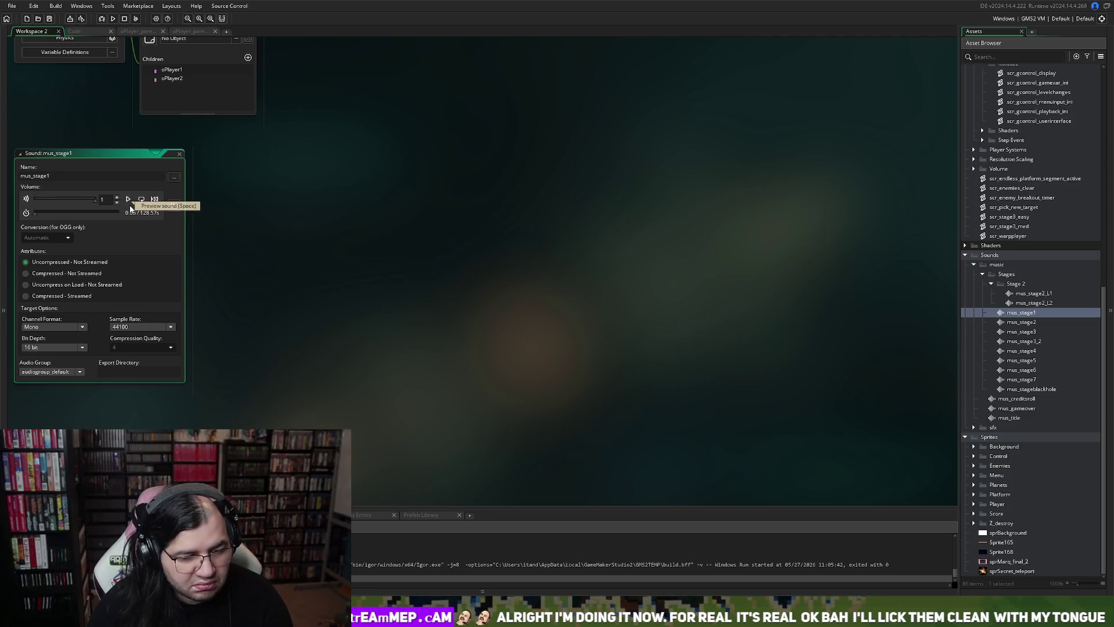
Close mus_stage1 and bring up the mus_stage2 sound properties.
{"action": "left_click", "coordinate": [179, 155]}
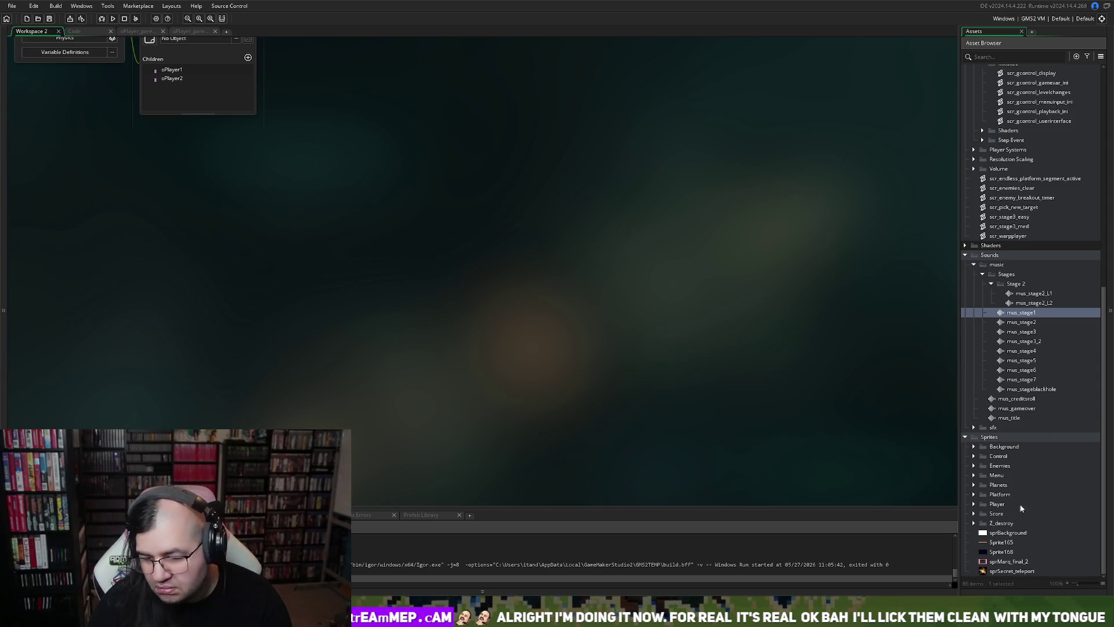
{"action": "double_click", "coordinate": [1020, 325]}
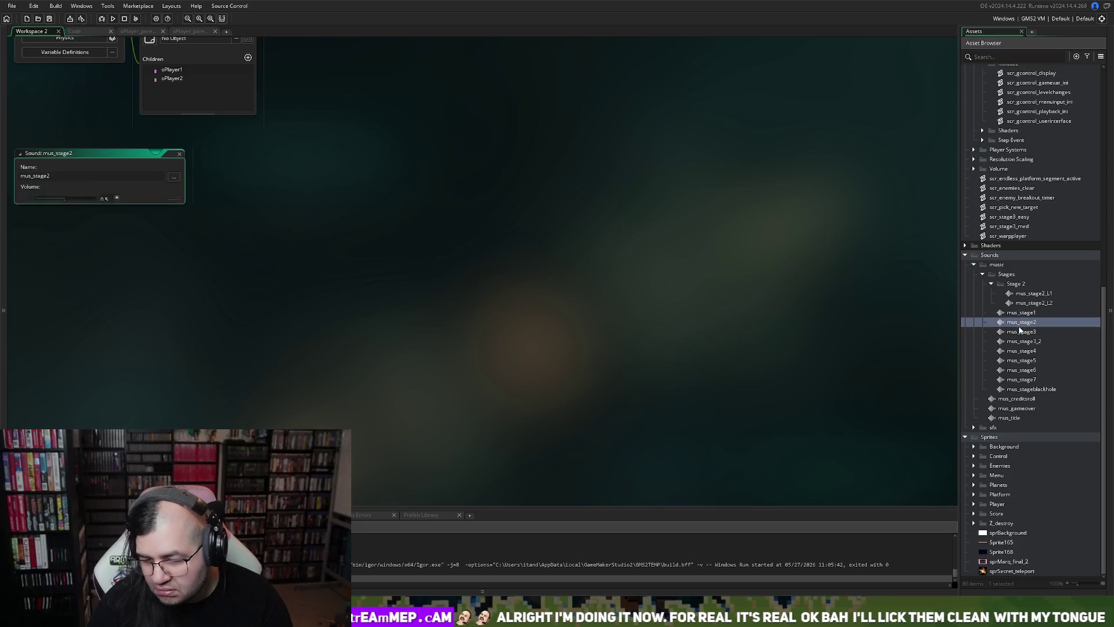
{"action": "left_click", "coordinate": [180, 182]}
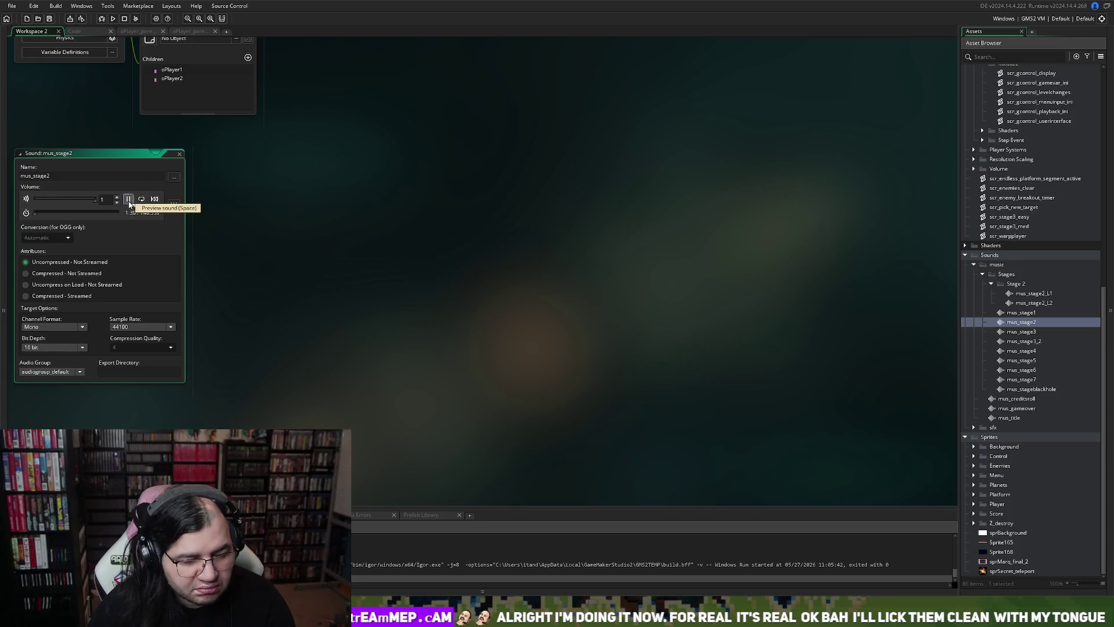
Inspect mus_stage3 at volume 0.5, then open mus_stage3_2 and mus_stage4 in turn.
{"action": "left_click", "coordinate": [179, 153]}
{"action": "double_click", "coordinate": [1021, 332]}
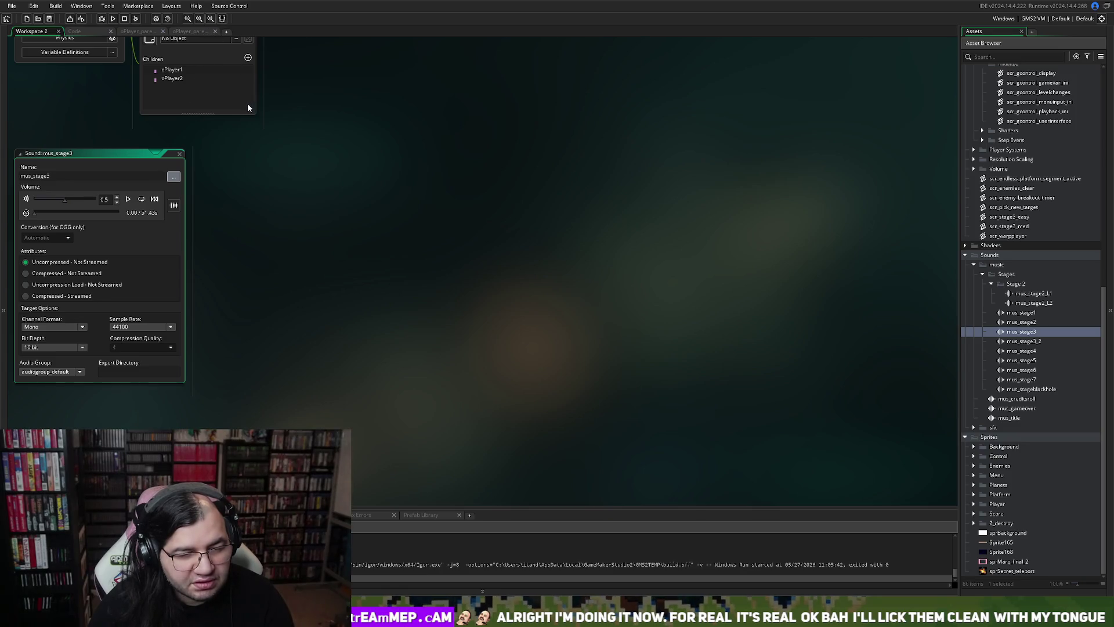
{"action": "double_click", "coordinate": [182, 154]}
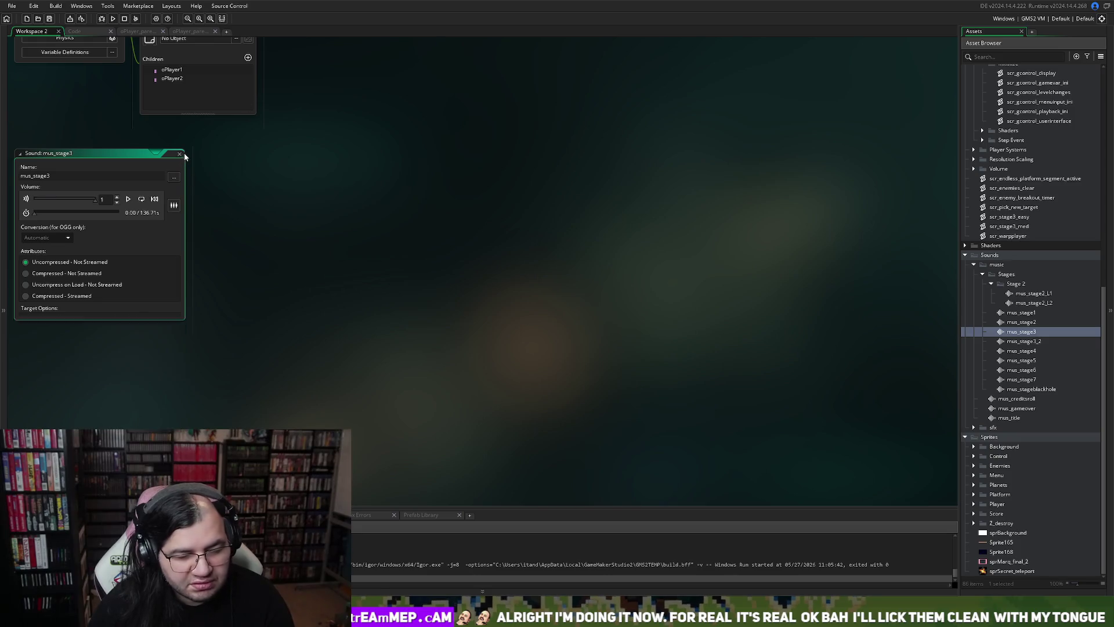
{"action": "double_click", "coordinate": [1023, 341]}
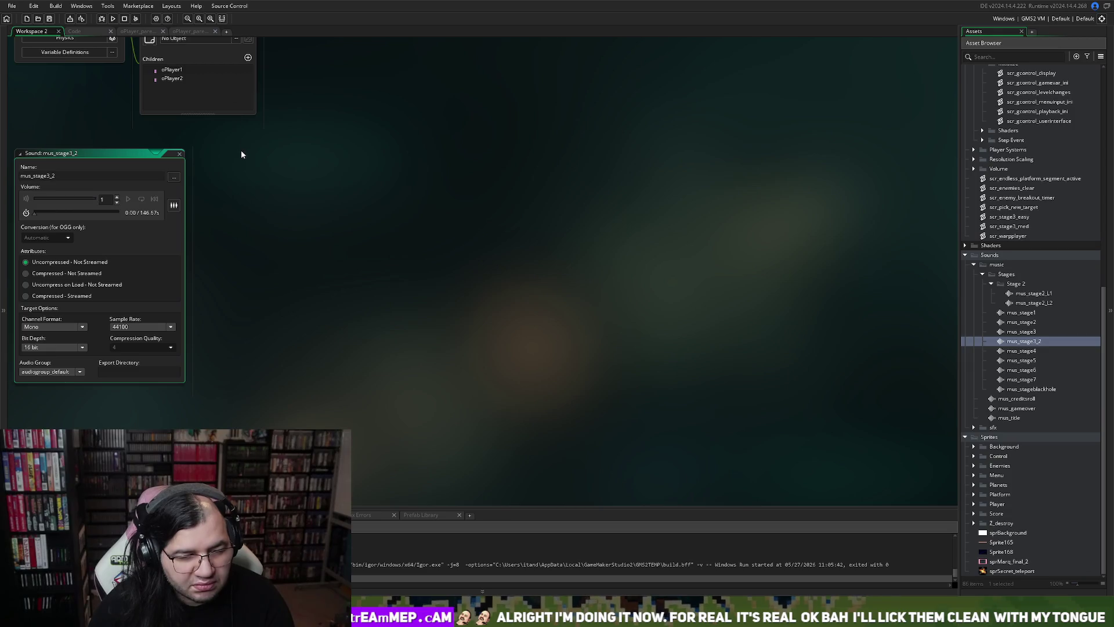
{"action": "double_click", "coordinate": [1021, 350]}
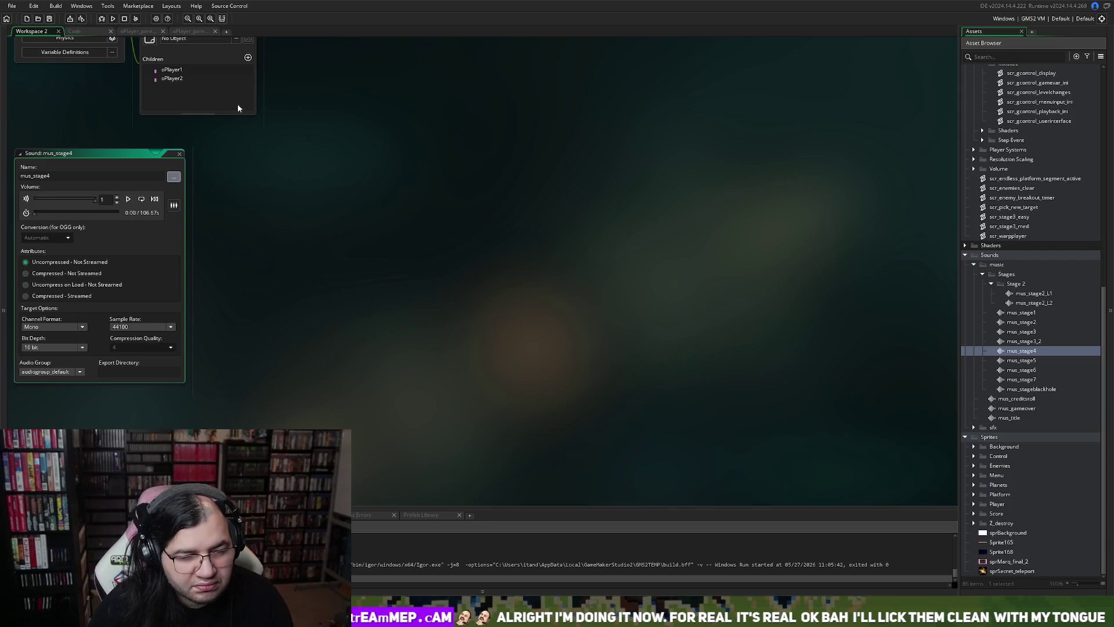
Preview the mus_stage4 track, then switch to the mus_stage5 sound properties.
{"action": "left_click", "coordinate": [127, 199]}
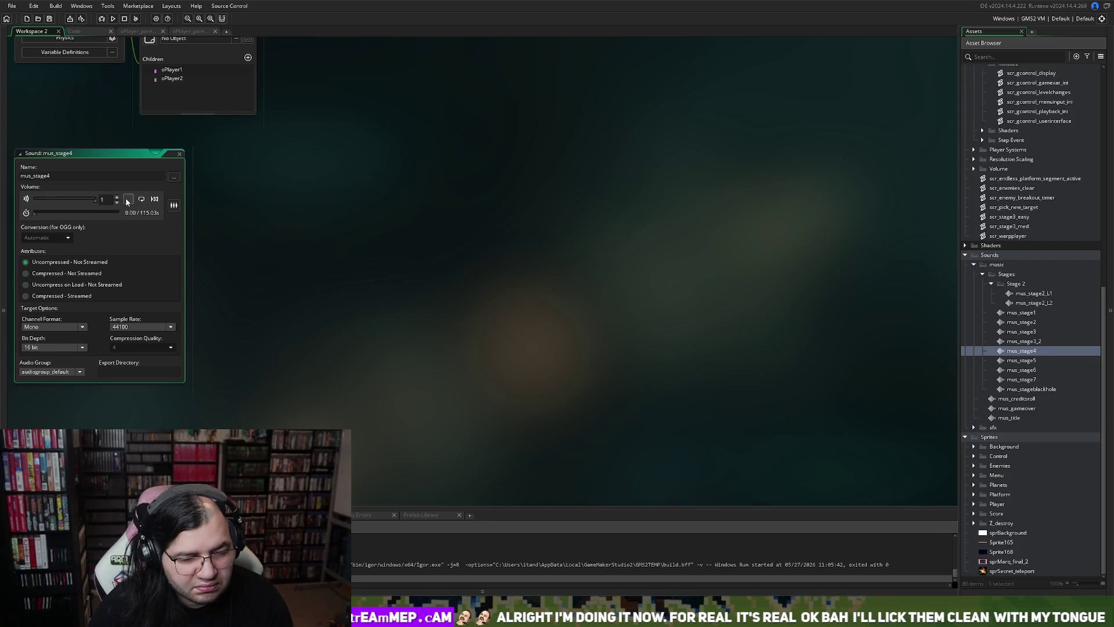
{"action": "left_click", "coordinate": [179, 154]}
{"action": "double_click", "coordinate": [1024, 361]}
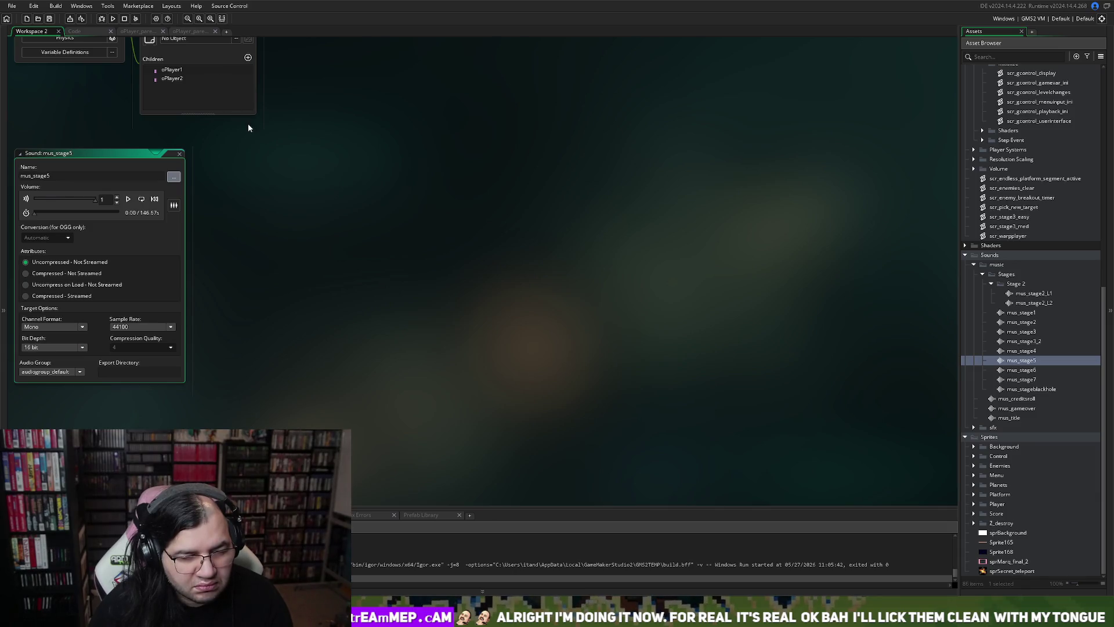
Play and pause mus_stage5 at volume 1 several times, then close its editor.
{"action": "left_click", "coordinate": [130, 201]}
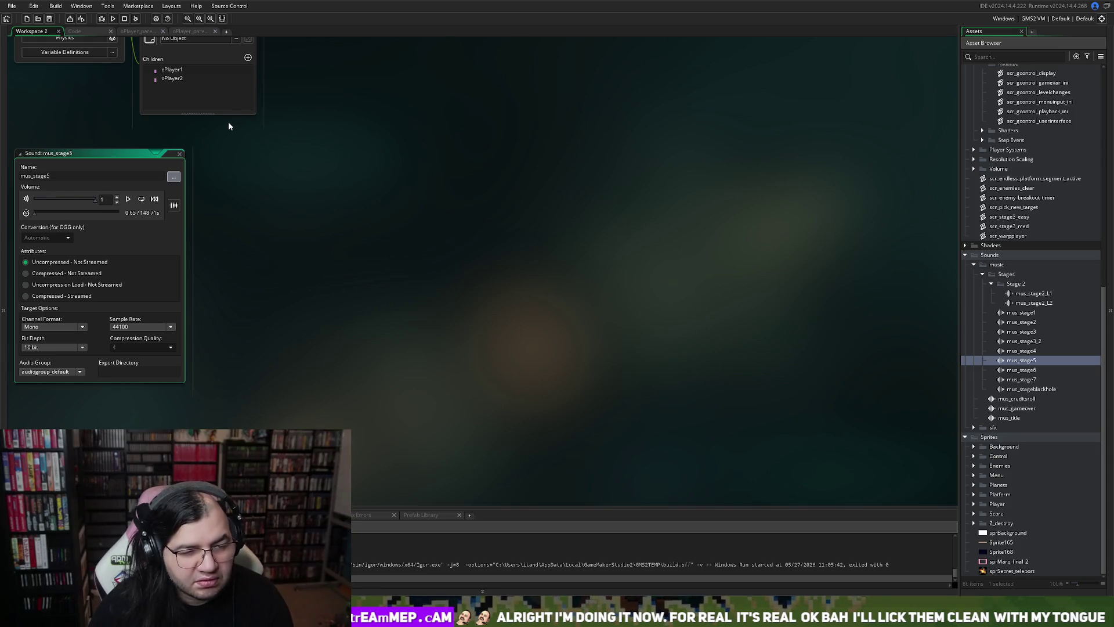
{"action": "left_click", "coordinate": [129, 199]}
{"action": "left_click", "coordinate": [130, 200]}
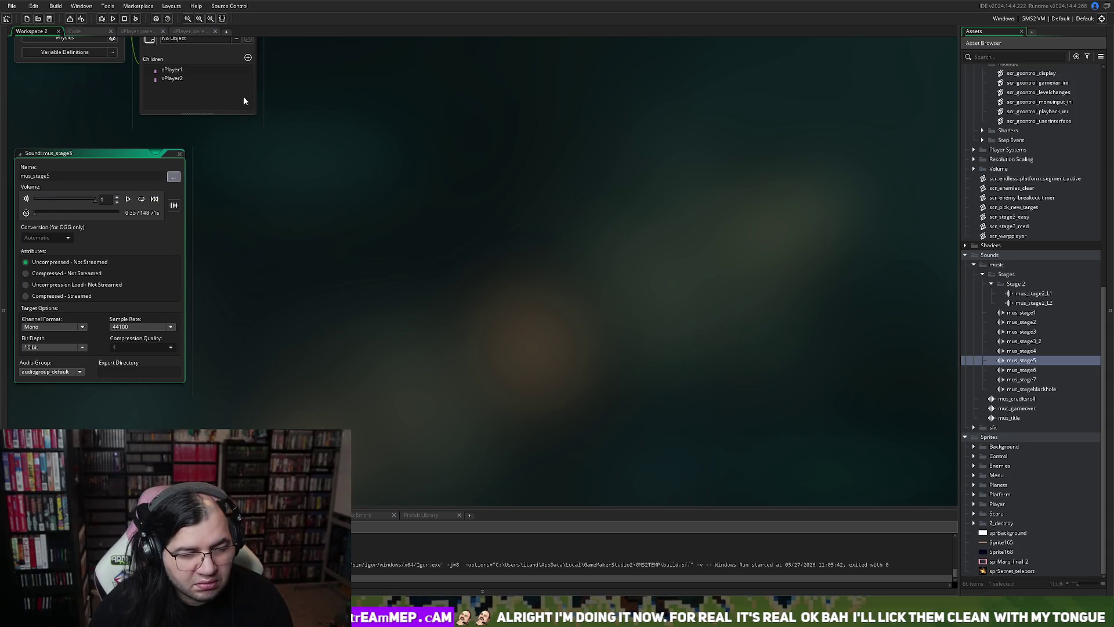
{"action": "left_click", "coordinate": [128, 200]}
{"action": "left_click", "coordinate": [129, 200]}
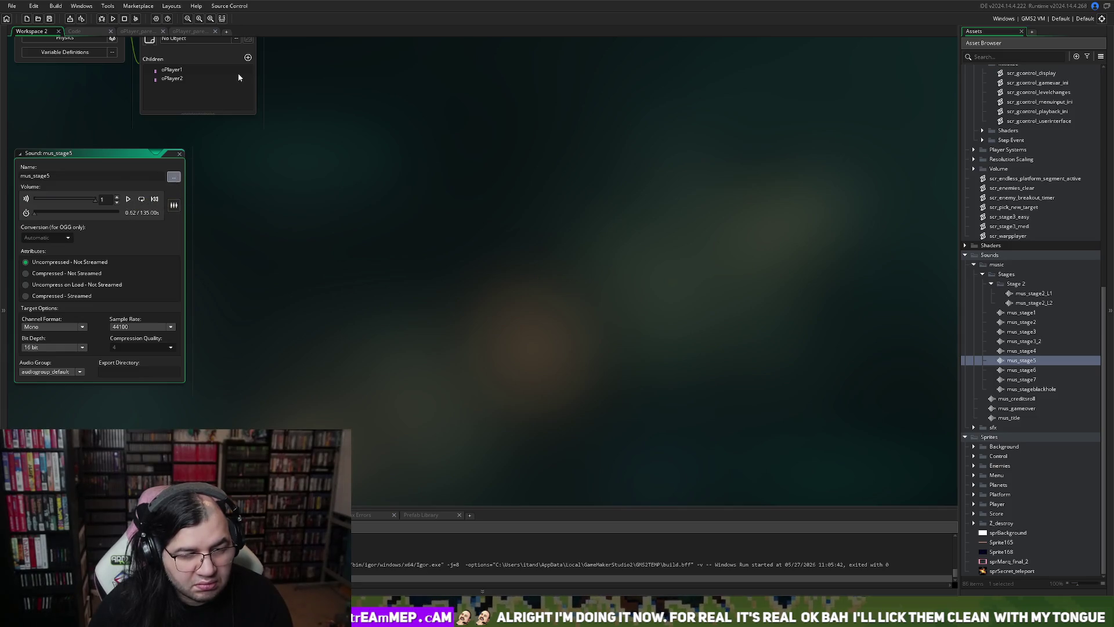
{"action": "left_click", "coordinate": [128, 200]}
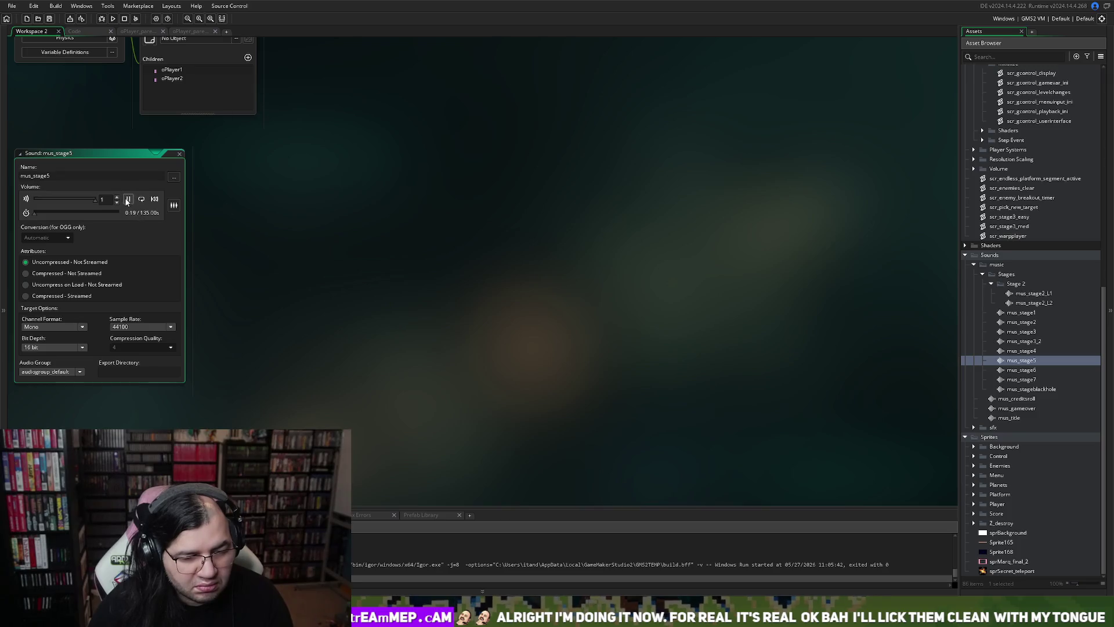
{"action": "left_click", "coordinate": [128, 199]}
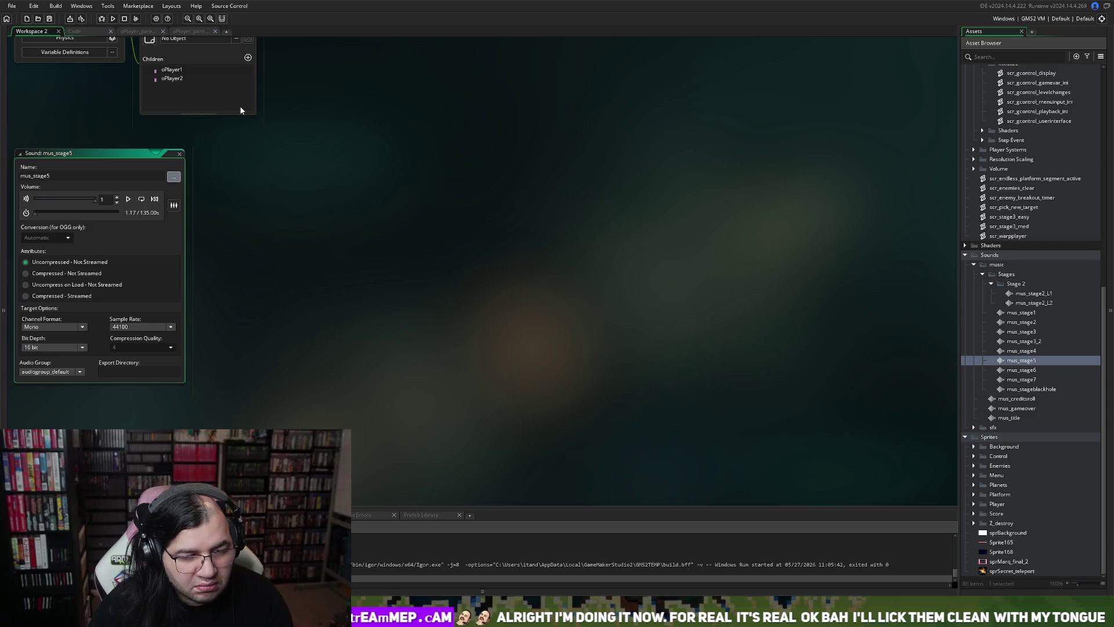
{"action": "left_click", "coordinate": [127, 200]}
{"action": "left_click", "coordinate": [128, 199]}
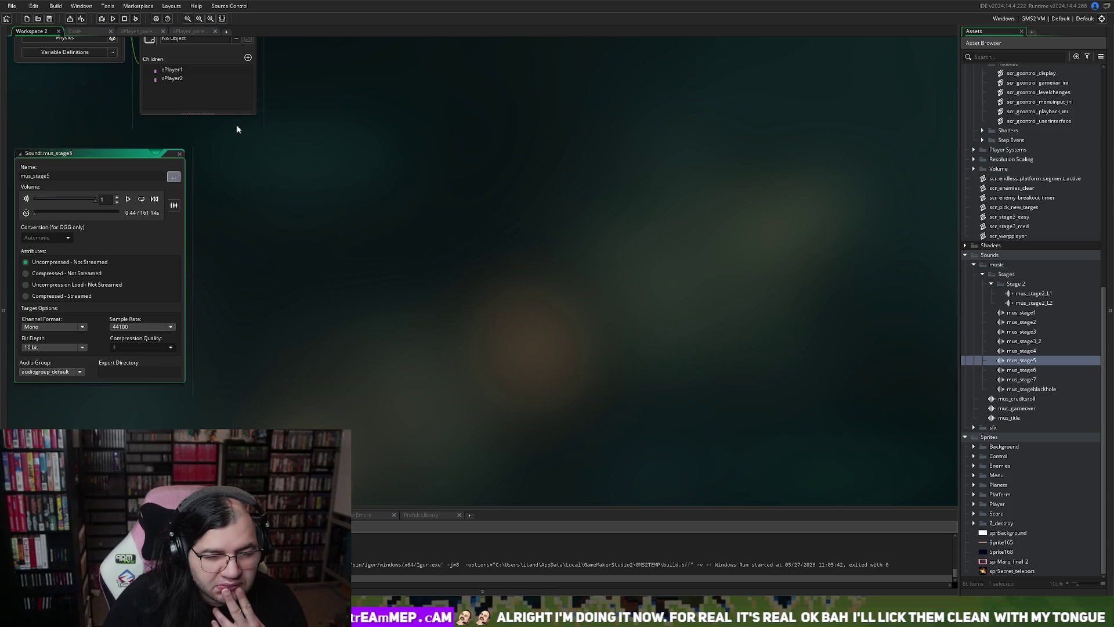
{"action": "left_click", "coordinate": [128, 199]}
{"action": "left_click", "coordinate": [128, 199]}
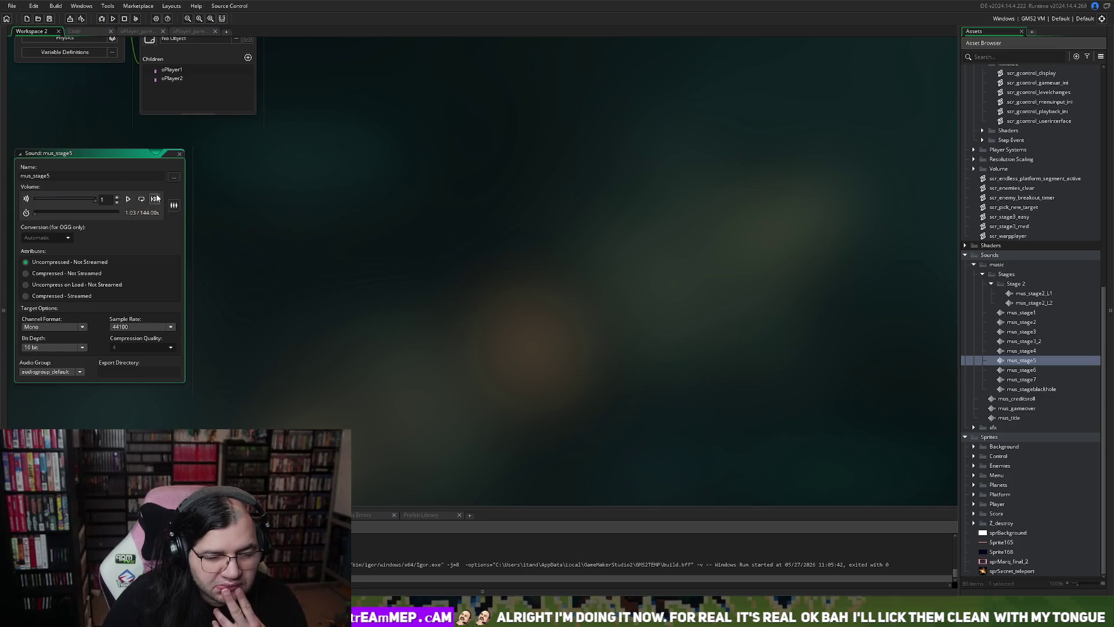
{"action": "left_click", "coordinate": [180, 154]}
{"action": "left_click", "coordinate": [180, 154]}
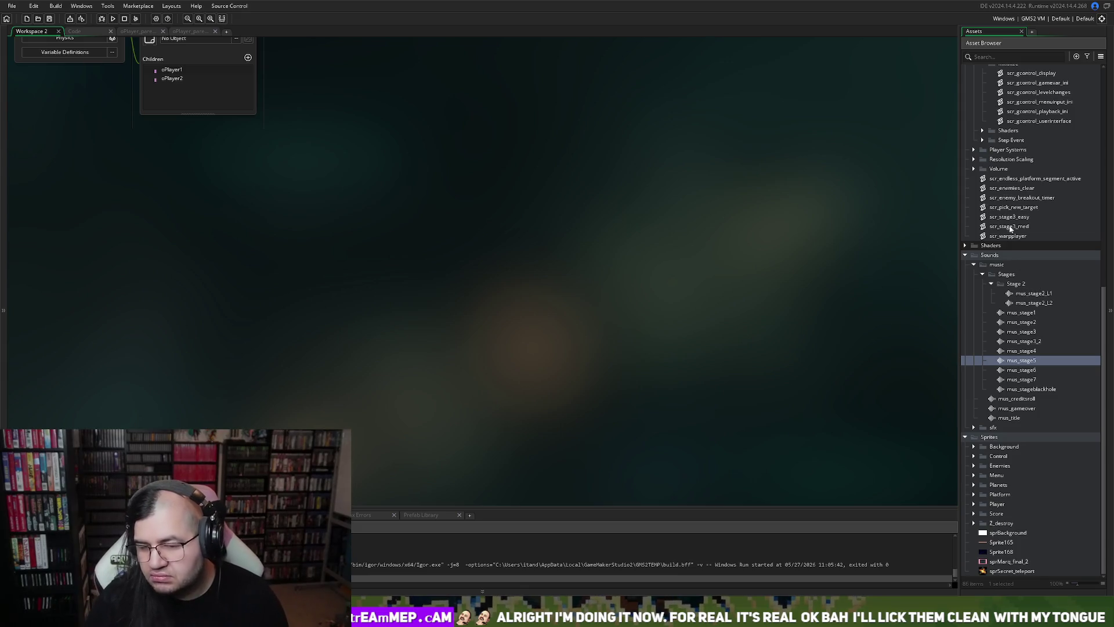
Open scr_gcontrol_ingame from Scripts > Game Control Systems > Step Event in a maximized tab.
{"action": "scroll", "coordinate": [1026, 290], "scroll_direction": "up", "scroll_amount": 1}
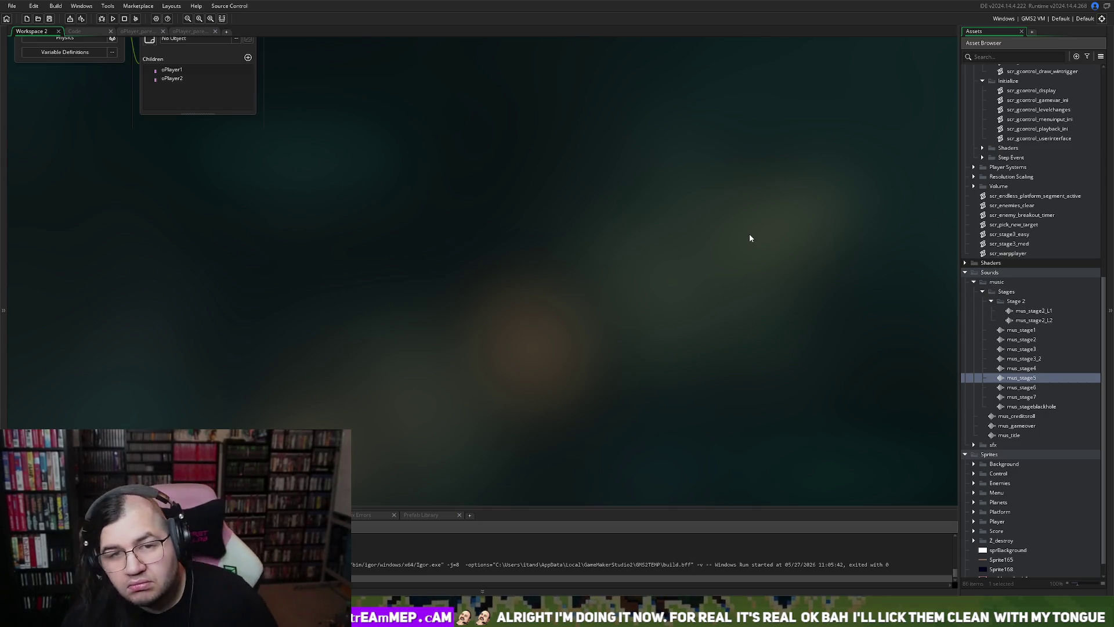
{"action": "scroll", "coordinate": [1026, 216], "scroll_direction": "up", "scroll_amount": 3}
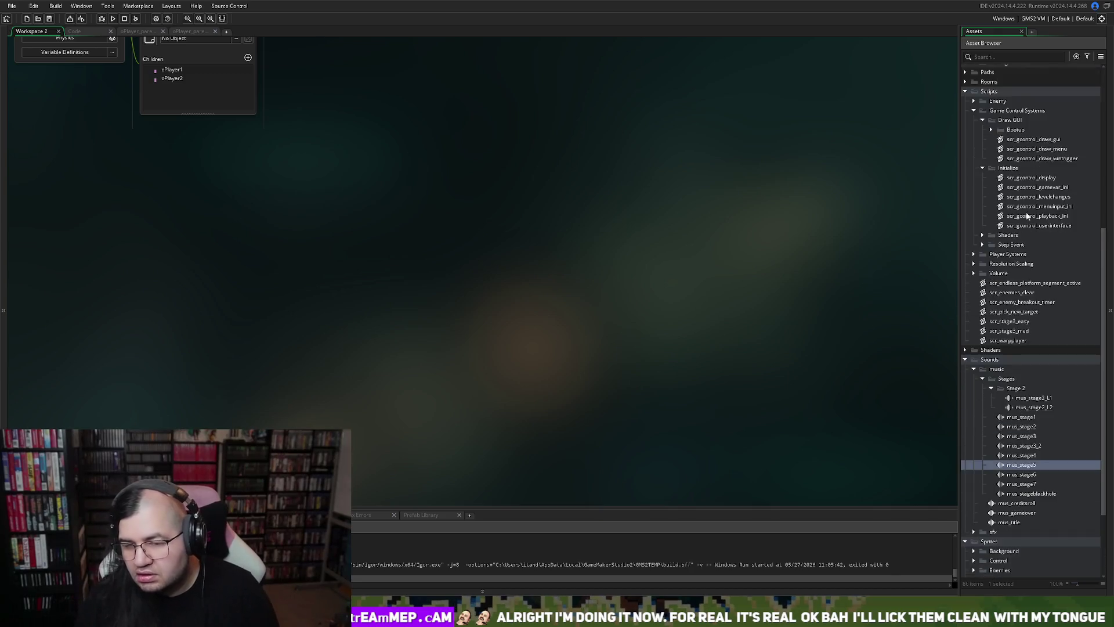
{"action": "scroll", "coordinate": [1025, 216], "scroll_direction": "up", "scroll_amount": 3}
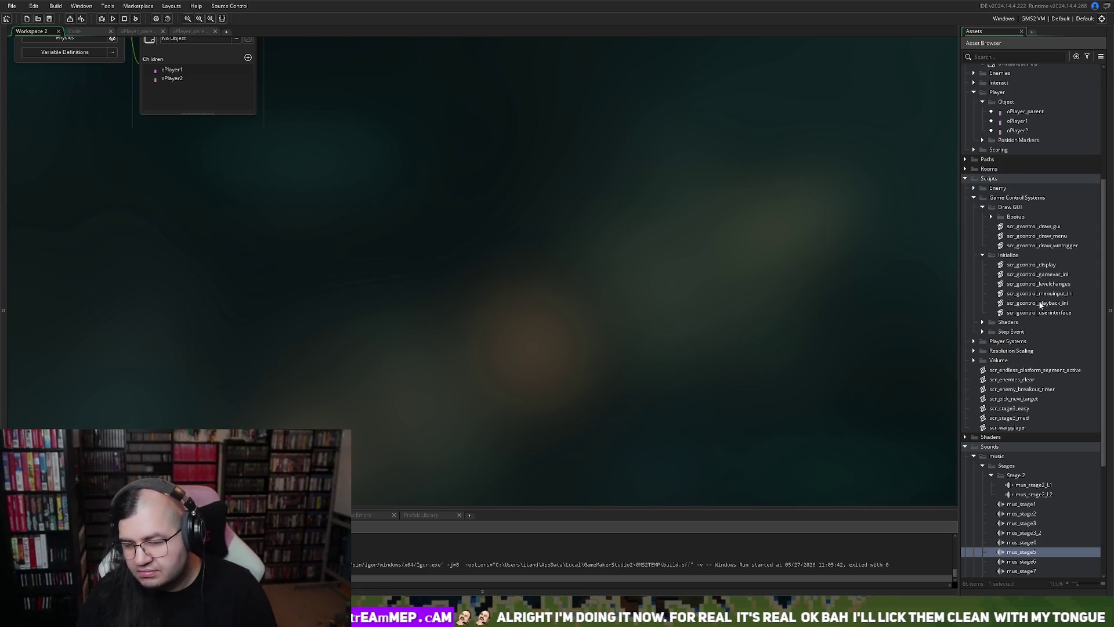
{"action": "left_click", "coordinate": [983, 332]}
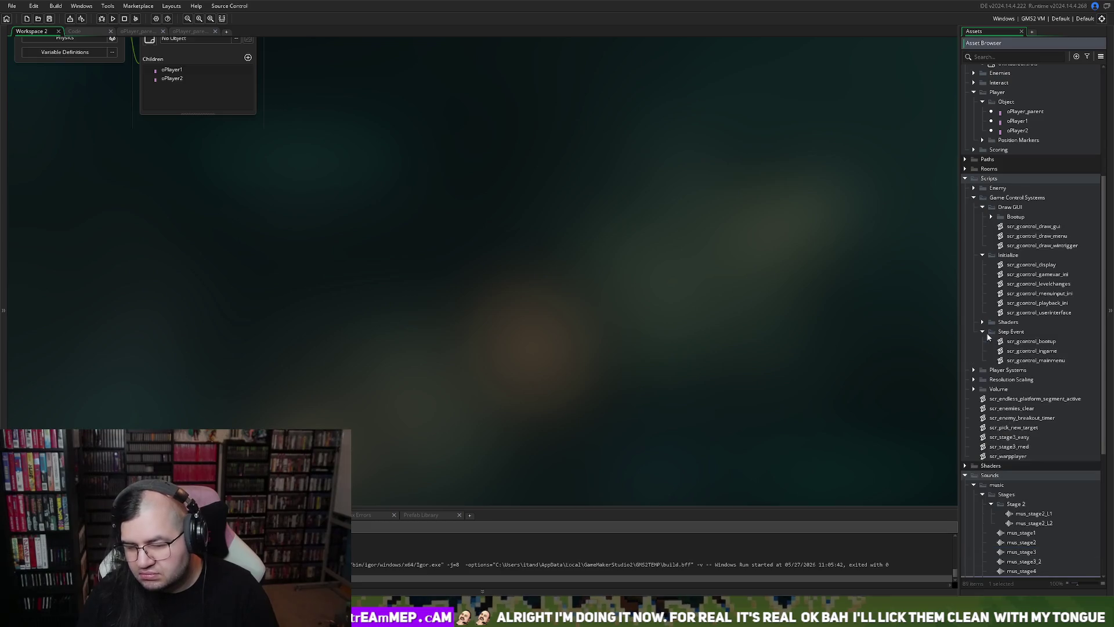
{"action": "left_click", "coordinate": [1046, 361]}
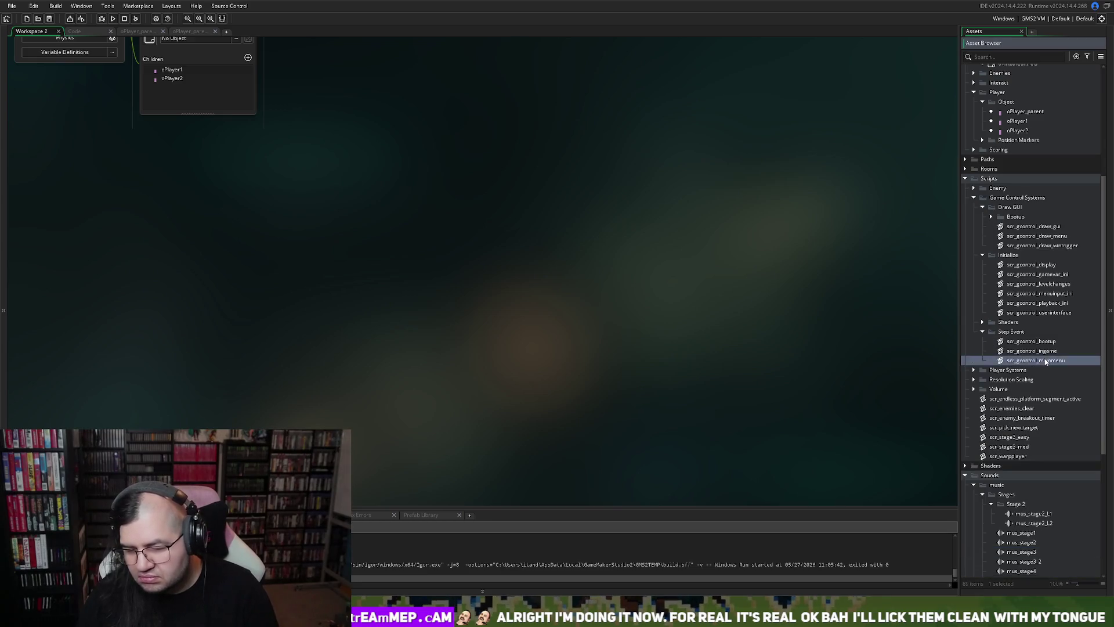
{"action": "double_click", "coordinate": [1039, 350]}
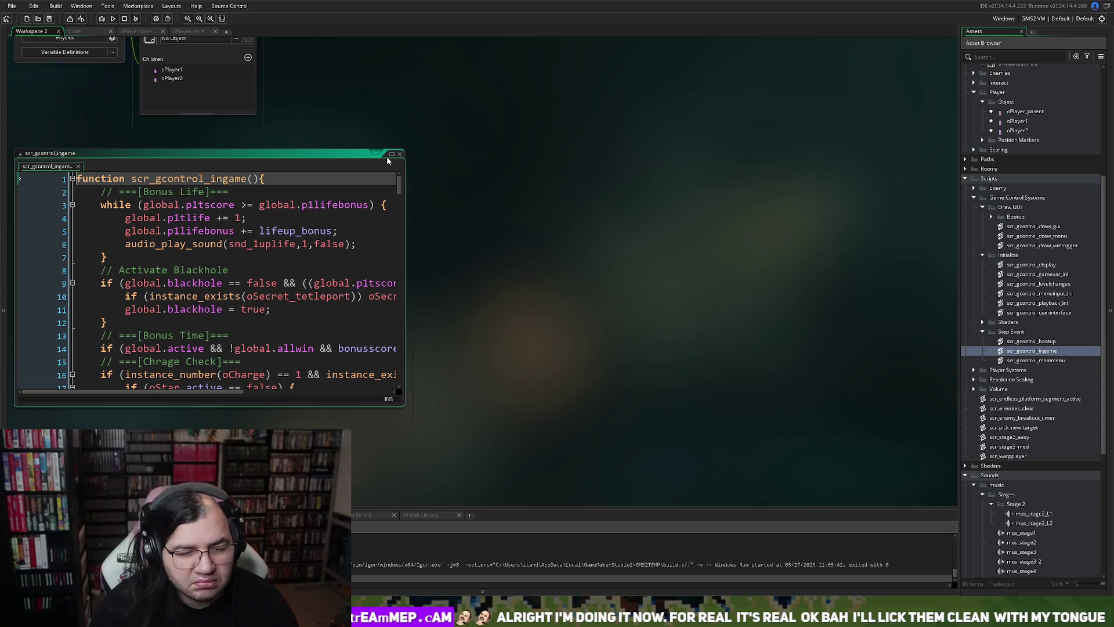
{"action": "left_click", "coordinate": [392, 153]}
{"action": "scroll", "coordinate": [375, 218], "scroll_direction": "down", "scroll_amount": 3}
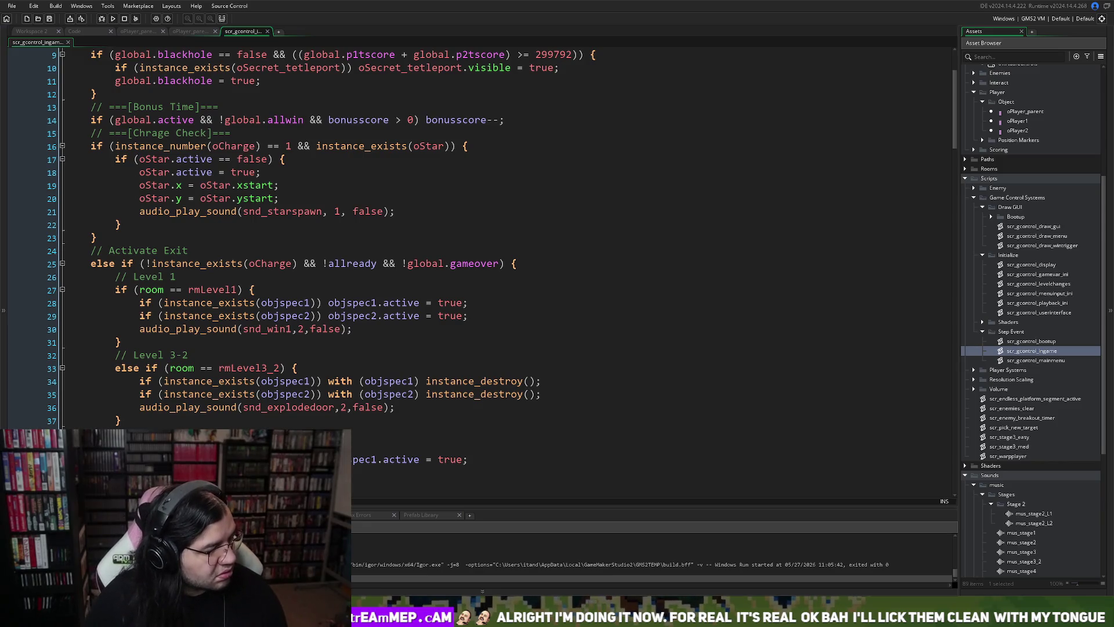
{"action": "scroll", "coordinate": [241, 315], "scroll_direction": "down", "scroll_amount": 3}
{"action": "left_click", "coordinate": [241, 315]}
{"action": "scroll", "coordinate": [235, 324], "scroll_direction": "down", "scroll_amount": 5}
{"action": "scroll", "coordinate": [224, 328], "scroll_direction": "down", "scroll_amount": 9}
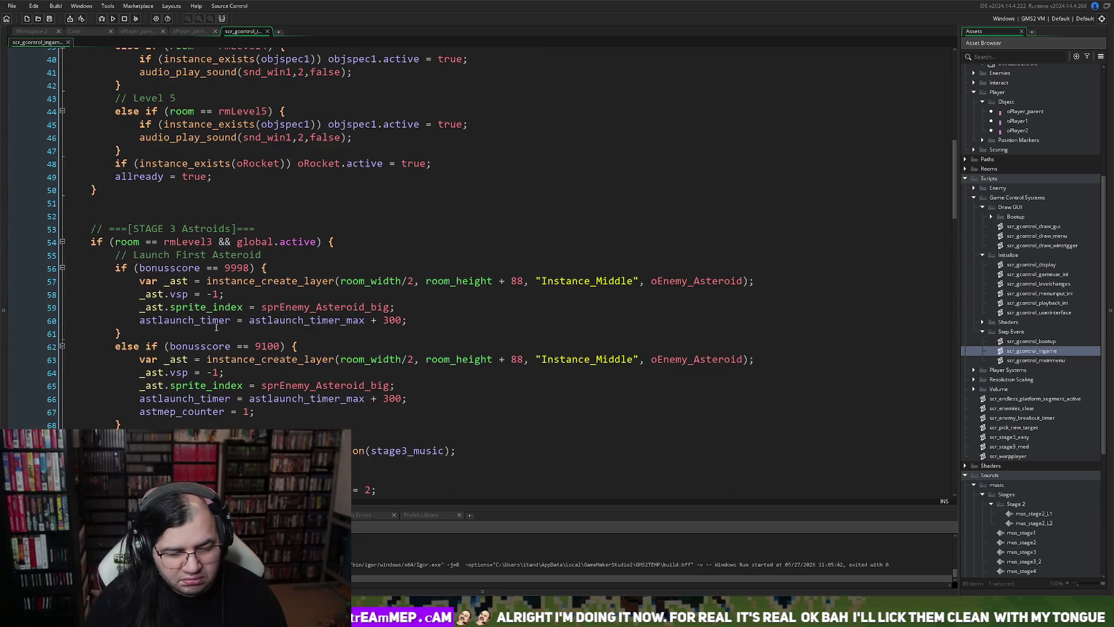
{"action": "scroll", "coordinate": [204, 327], "scroll_direction": "down", "scroll_amount": 3}
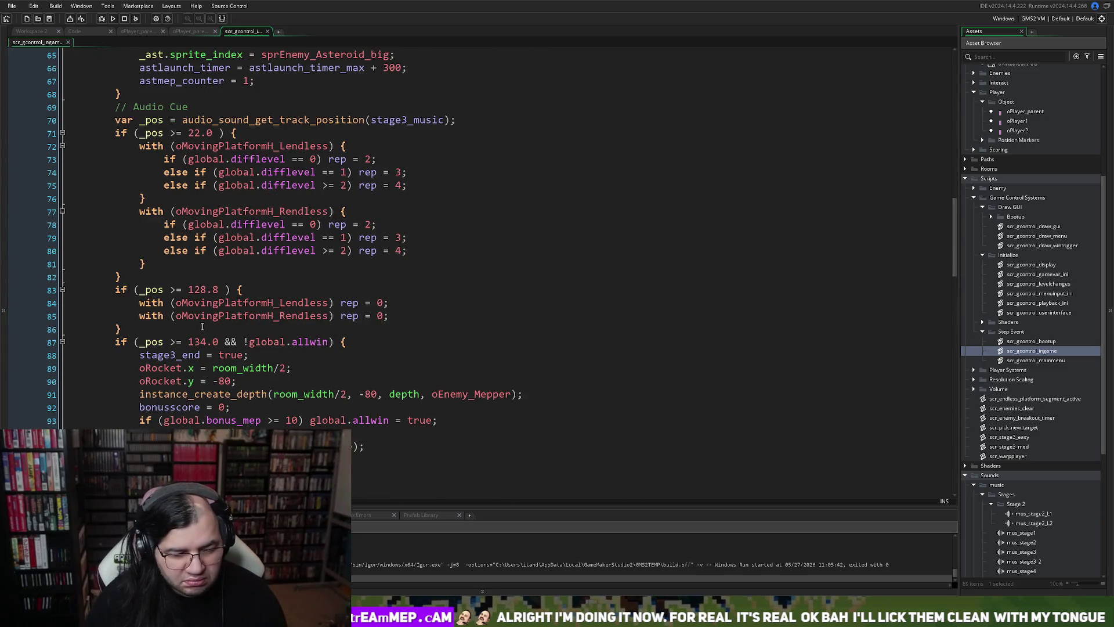
{"action": "scroll", "coordinate": [187, 314], "scroll_direction": "up", "scroll_amount": 3}
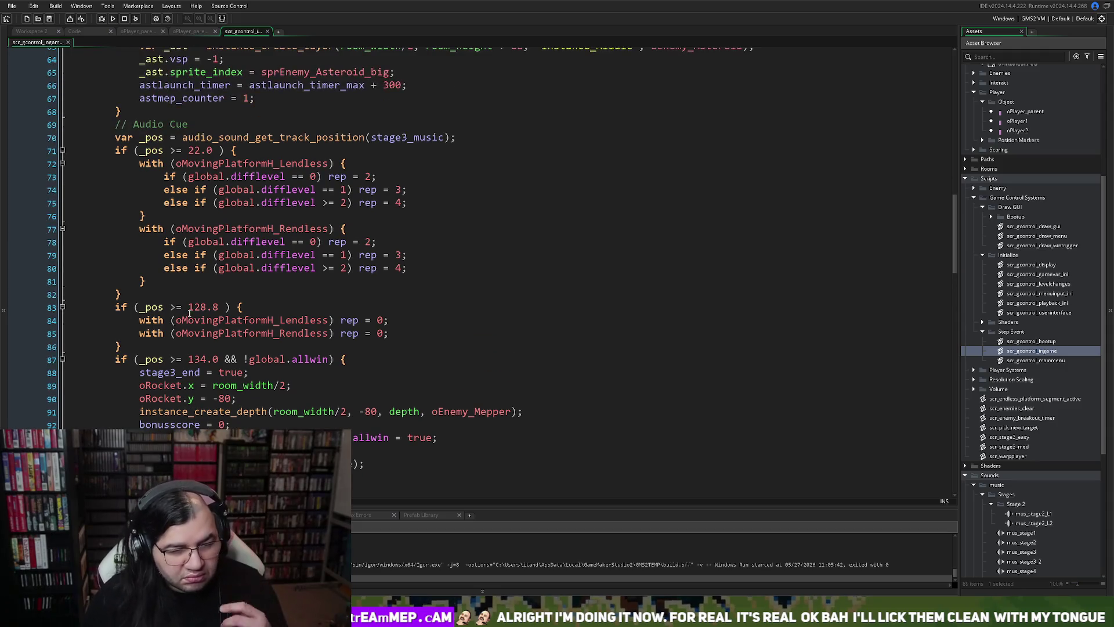
{"action": "left_click", "coordinate": [201, 204]}
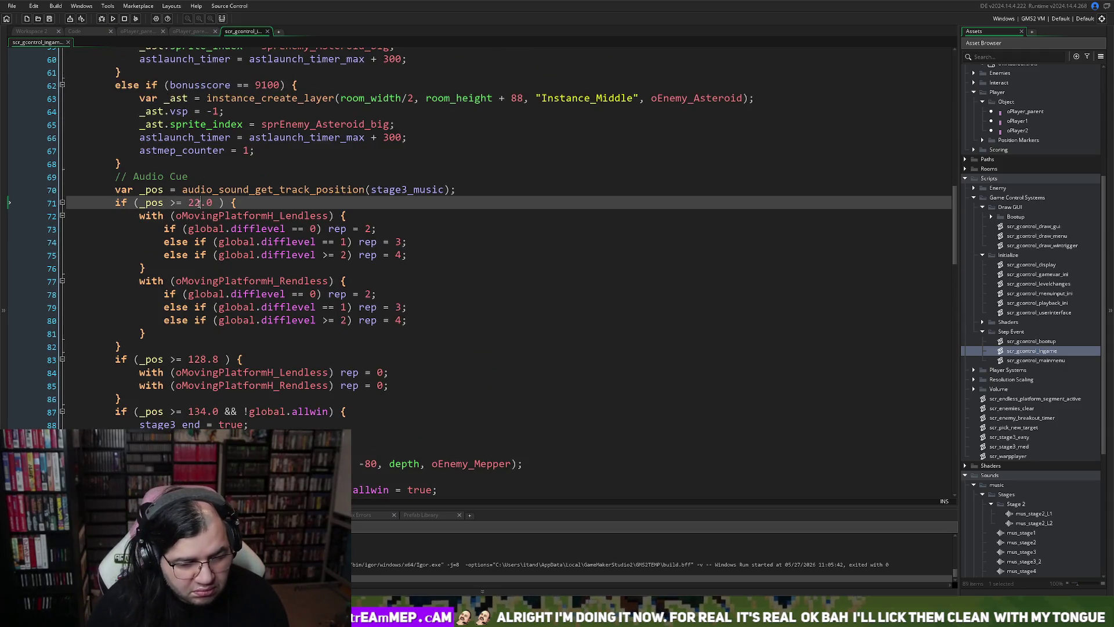
{"action": "type", "text": "8"}
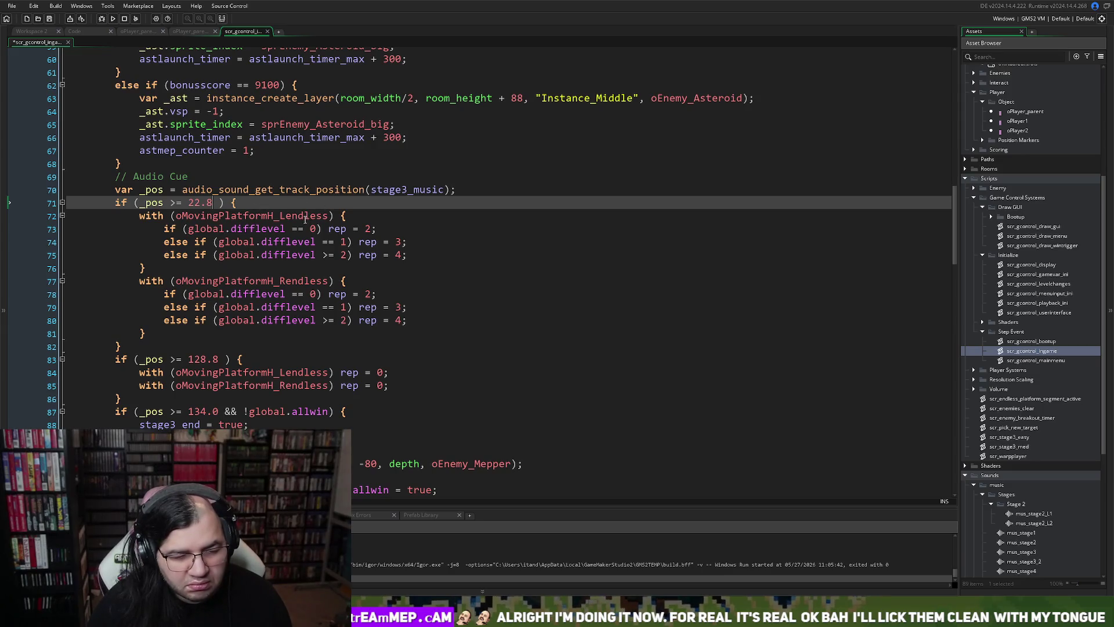
{"action": "scroll", "coordinate": [305, 220], "scroll_direction": "up", "scroll_amount": 1}
{"action": "left_click", "coordinate": [395, 207]}
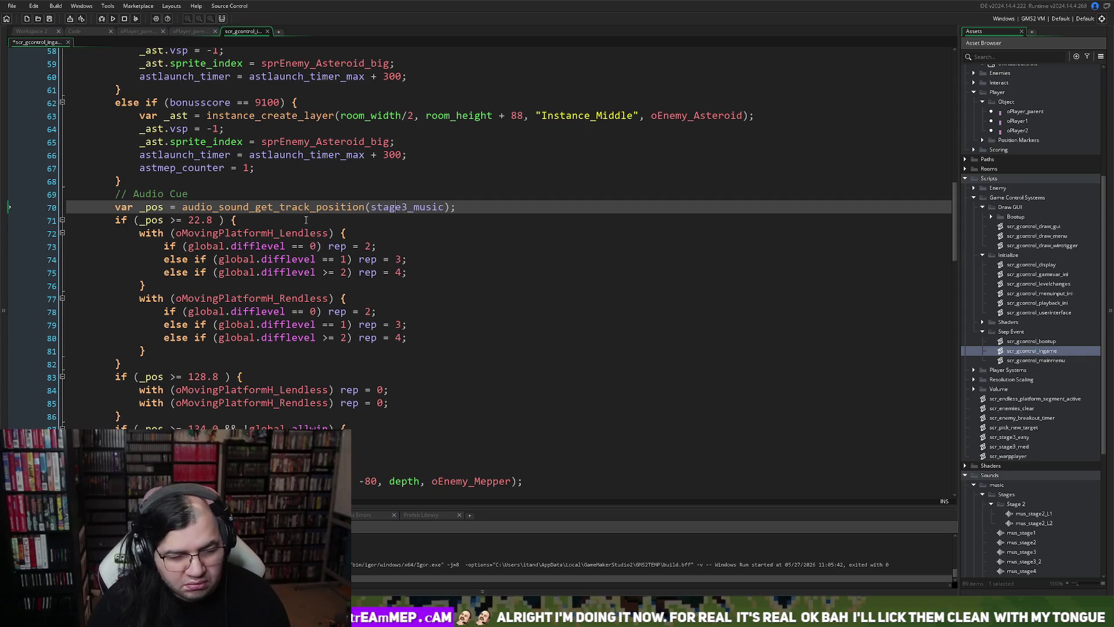
{"action": "scroll", "coordinate": [281, 246], "scroll_direction": "up", "scroll_amount": 3}
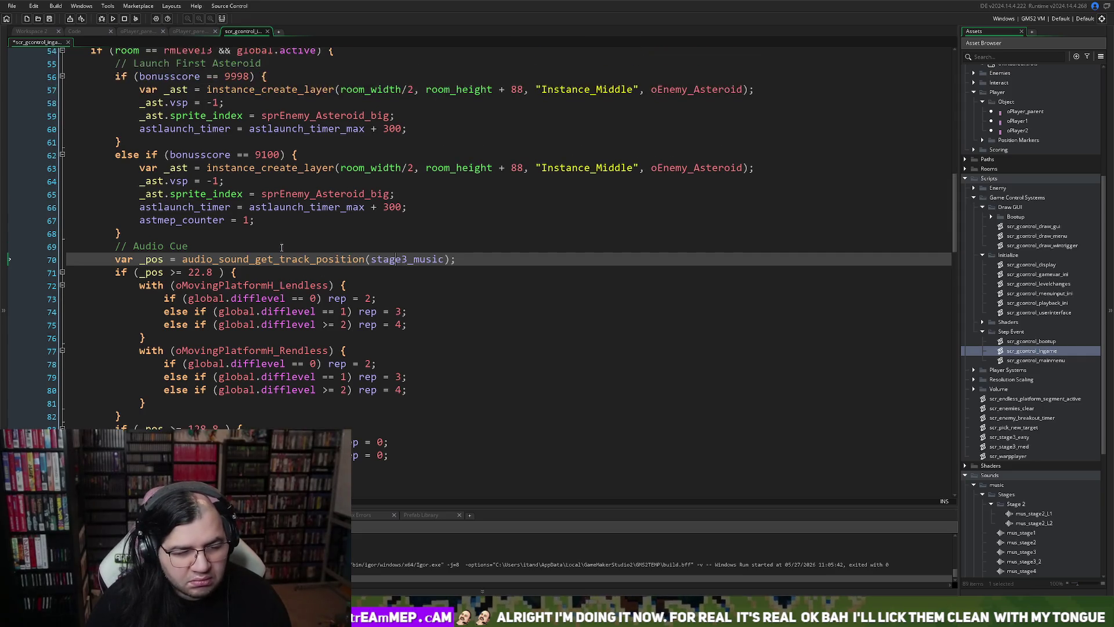
{"action": "scroll", "coordinate": [232, 183], "scroll_direction": "up", "scroll_amount": 9}
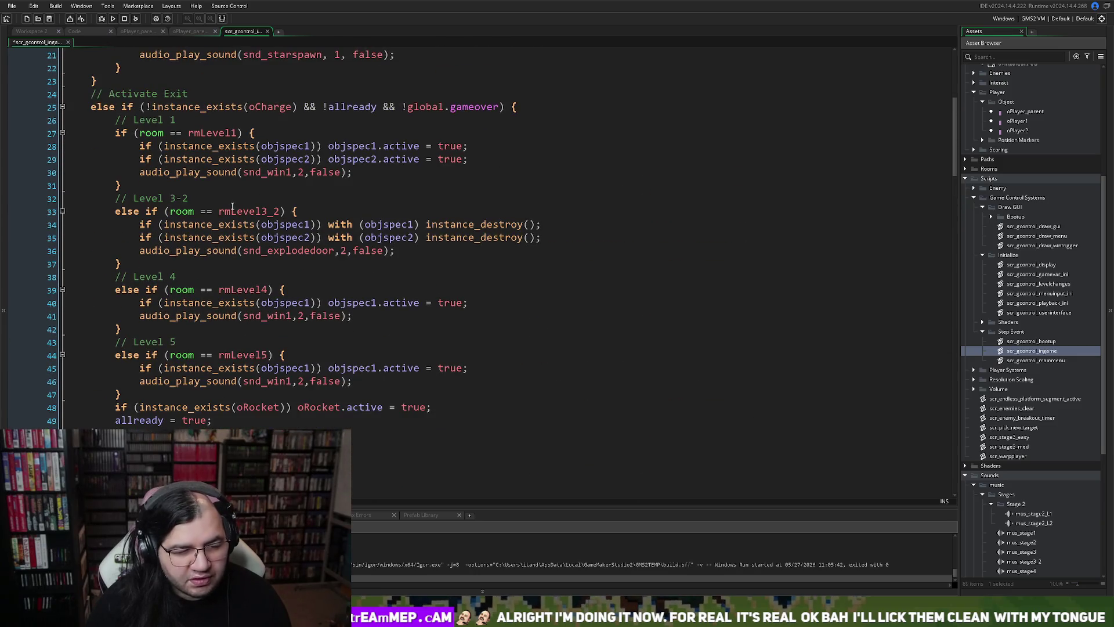
{"action": "scroll", "coordinate": [169, 290], "scroll_direction": "down", "scroll_amount": 1}
{"action": "scroll", "coordinate": [172, 312], "scroll_direction": "up", "scroll_amount": 8}
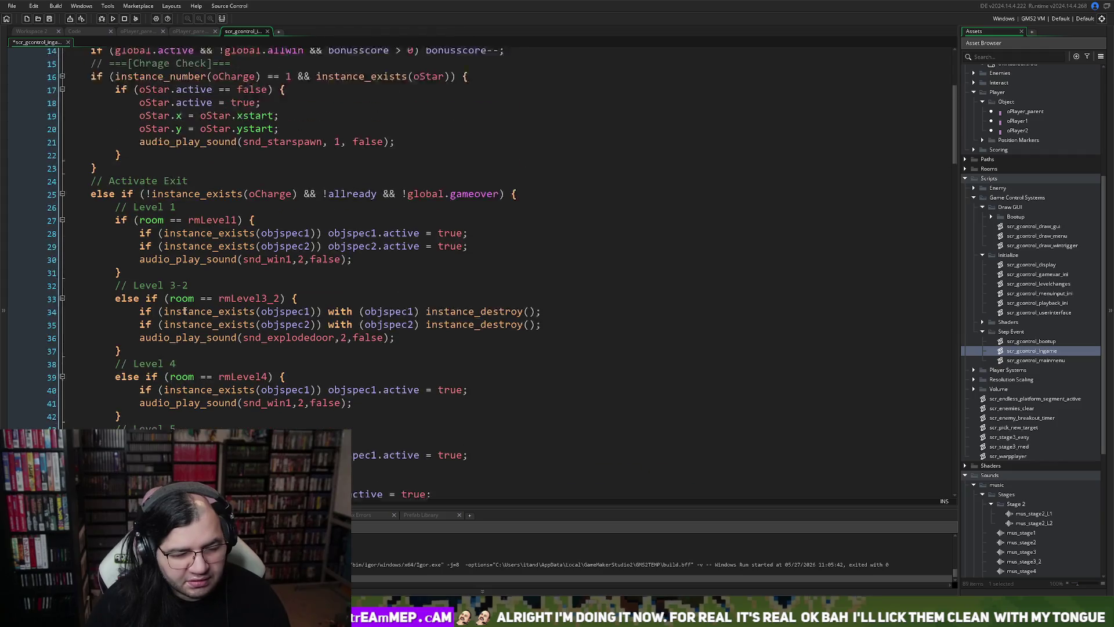
{"action": "scroll", "coordinate": [185, 309], "scroll_direction": "down", "scroll_amount": 20}
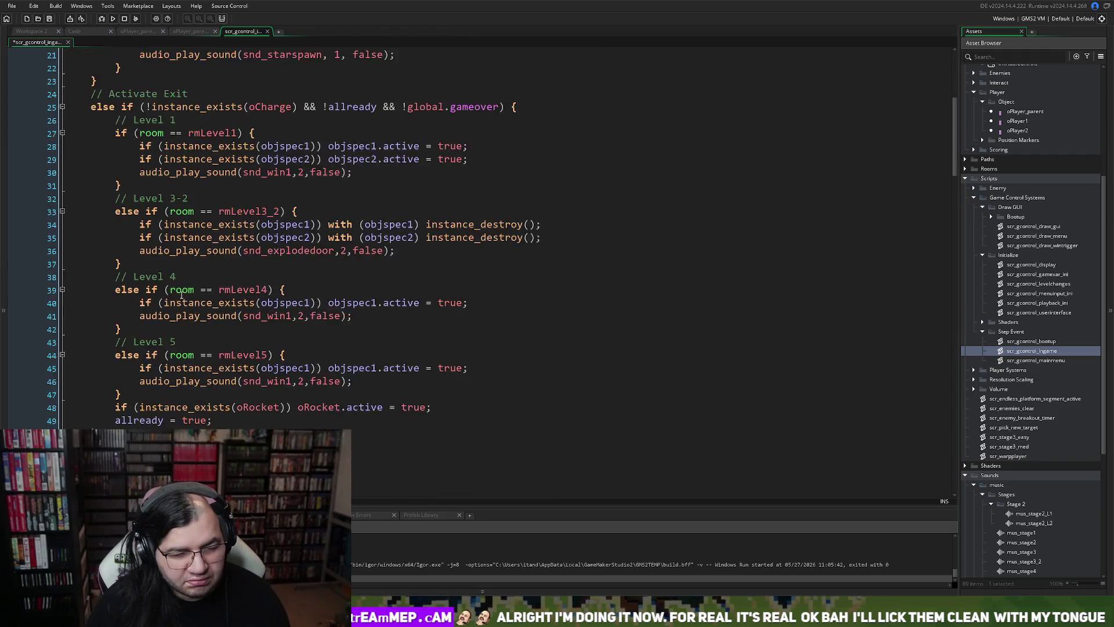
{"action": "scroll", "coordinate": [161, 286], "scroll_direction": "down", "scroll_amount": 10}
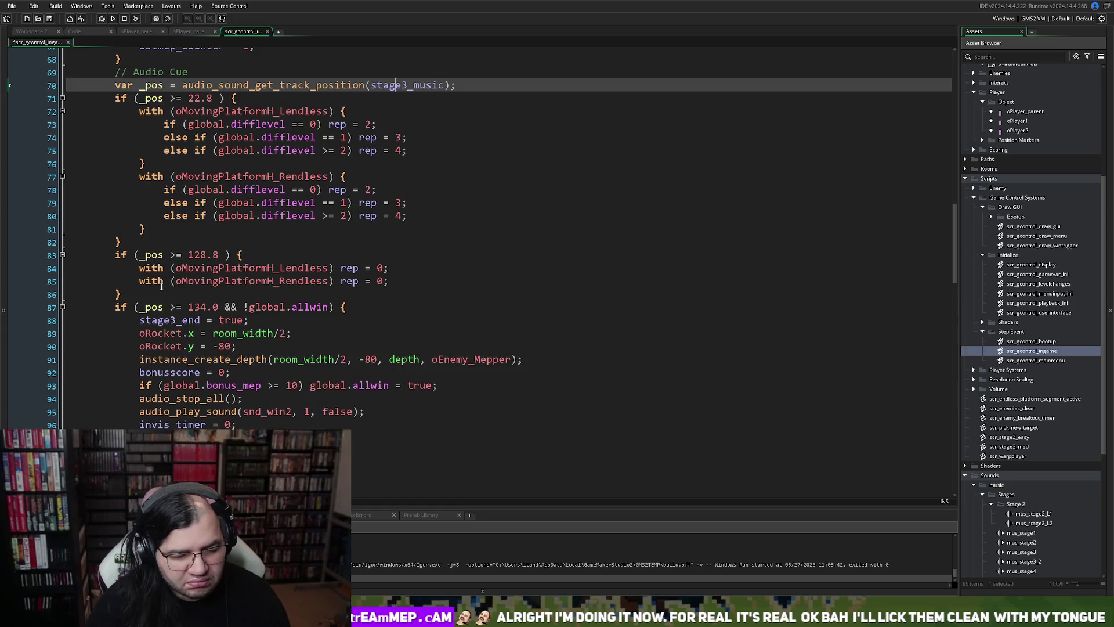
{"action": "scroll", "coordinate": [158, 290], "scroll_direction": "down", "scroll_amount": 5}
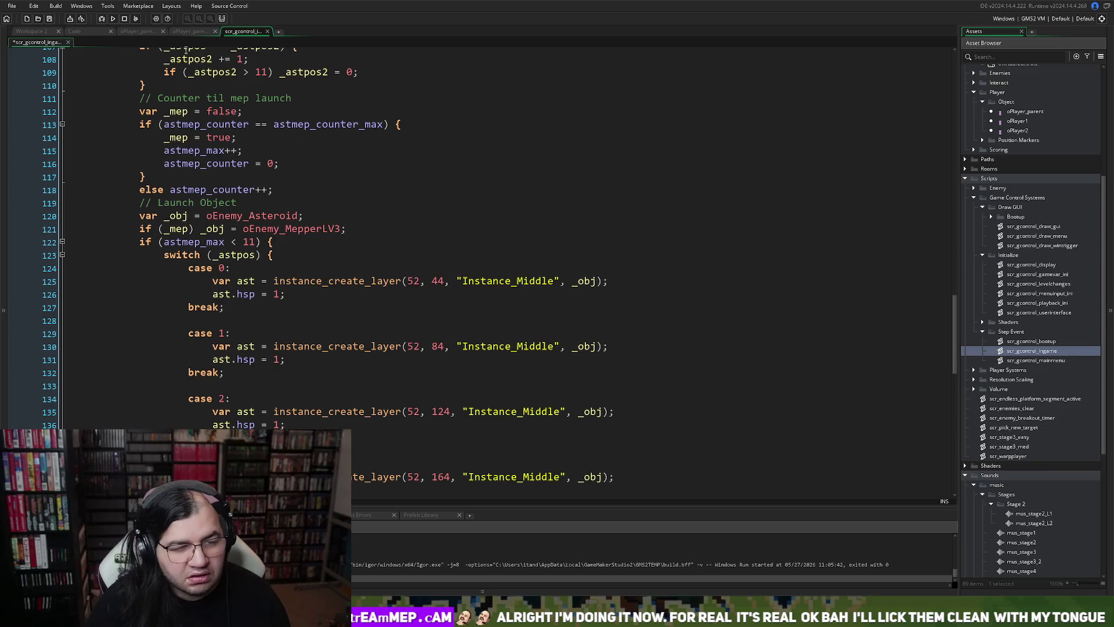
{"action": "left_click", "coordinate": [191, 33]}
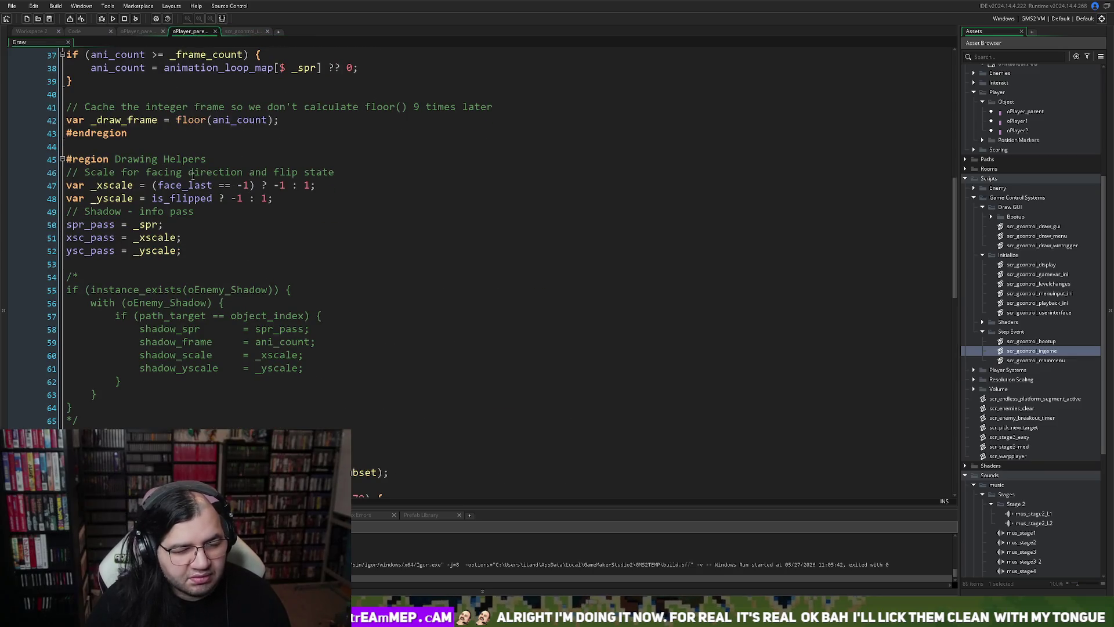
Close the oPlayer_parent Draw and scr_gcontrol code tabs, and toggle the Bootup folder.
{"action": "scroll", "coordinate": [182, 114], "scroll_direction": "up", "scroll_amount": 8}
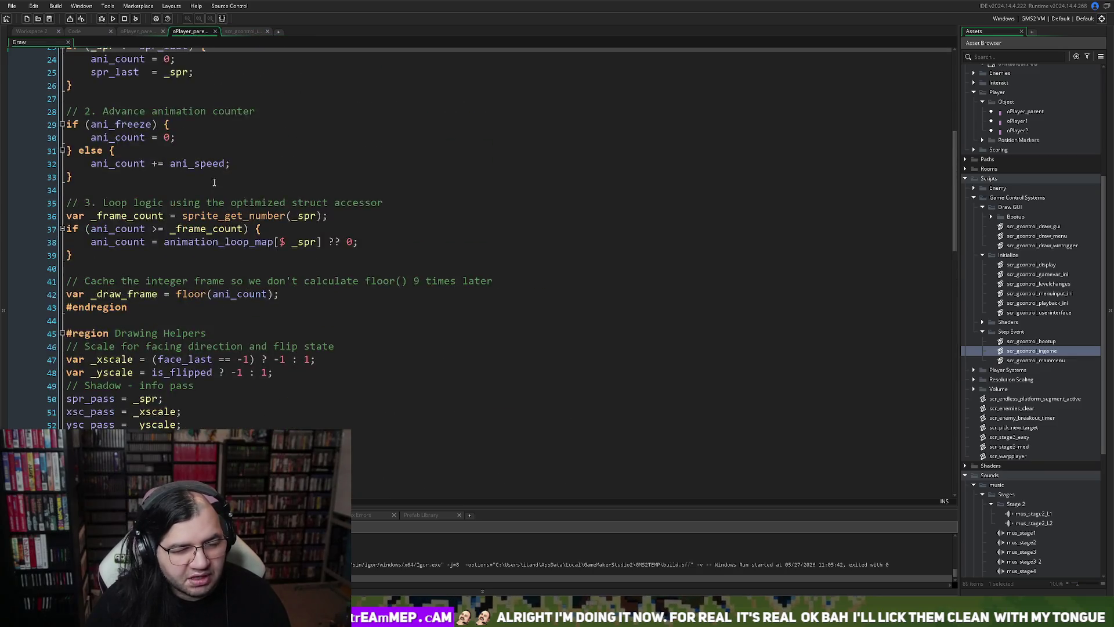
{"action": "left_click", "coordinate": [214, 31]}
{"action": "left_click", "coordinate": [214, 32]}
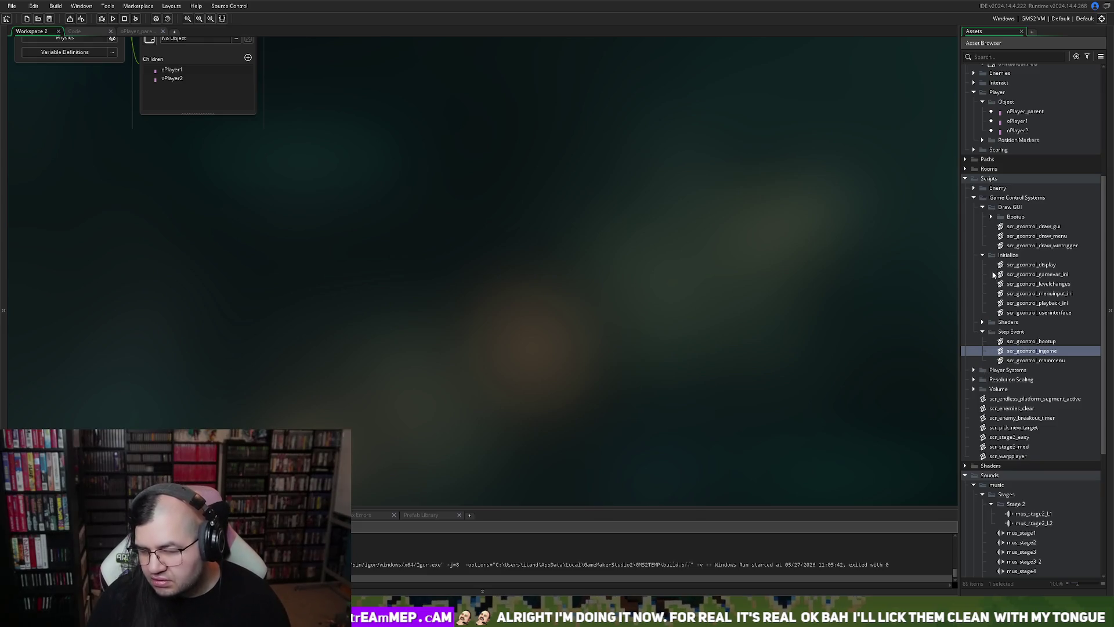
{"action": "left_click", "coordinate": [991, 217]}
{"action": "left_click", "coordinate": [992, 218]}
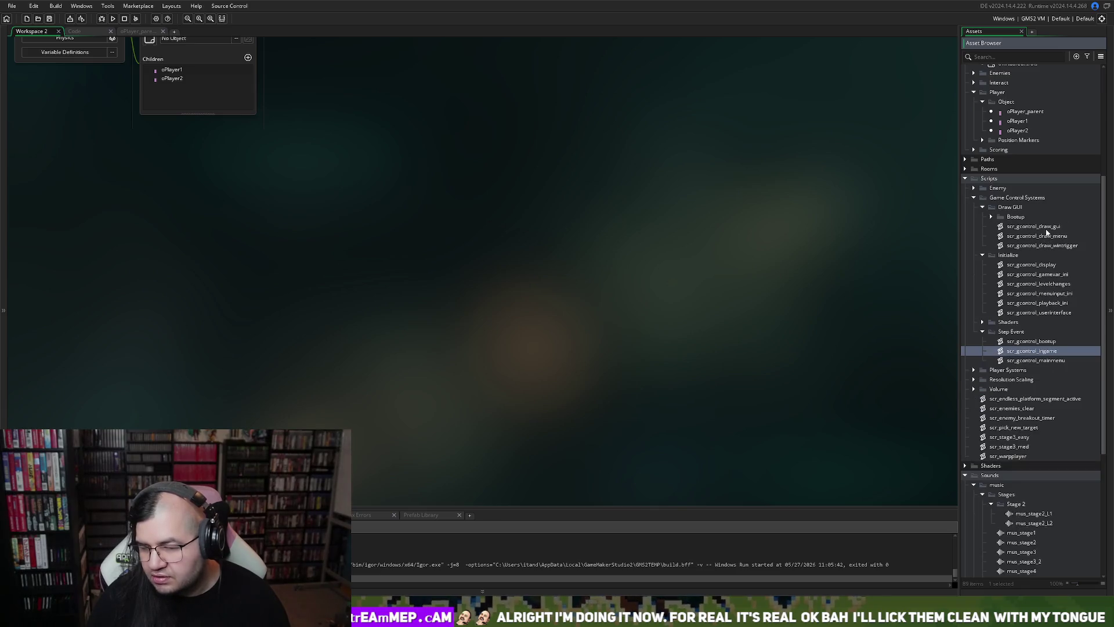
Open scr_gcontrol_draw_gui full-size and remove the extra space before draw_text on line 38.
{"action": "double_click", "coordinate": [1047, 228]}
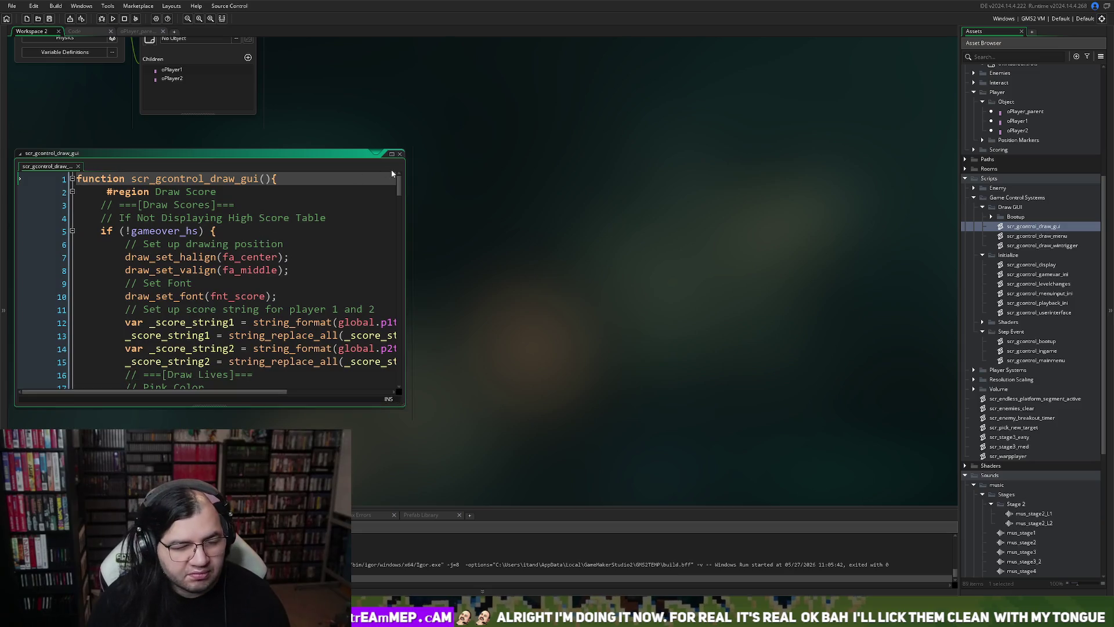
{"action": "left_click", "coordinate": [391, 154]}
{"action": "key", "text": "ctrl+f"}
{"action": "type", "text": "me"}
{"action": "left_click", "coordinate": [508, 81]}
{"action": "key", "text": "BackSpace"}
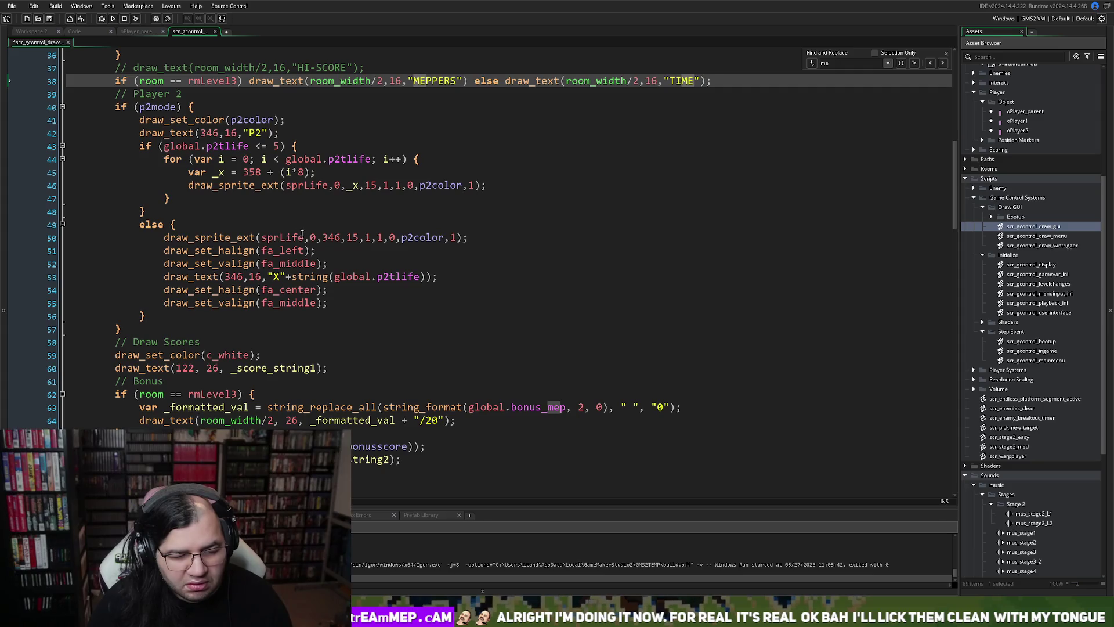
Change the Stage 3 bonus total on line 64 from /20 to /10 and run the game.
{"action": "scroll", "coordinate": [308, 380], "scroll_direction": "down", "scroll_amount": 1}
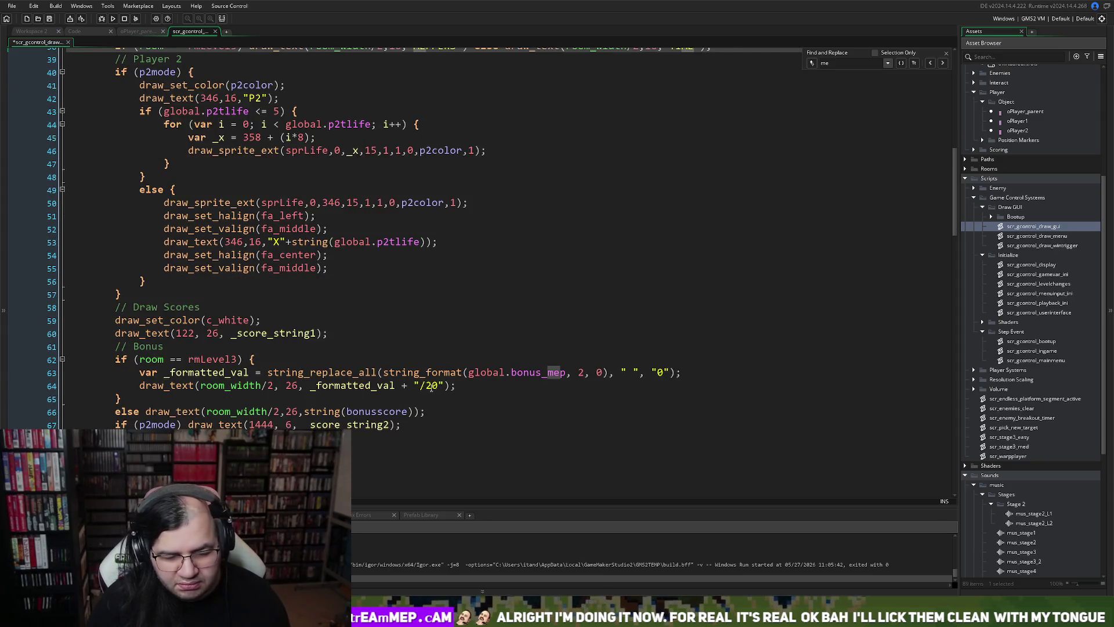
{"action": "left_click", "coordinate": [431, 387]}
{"action": "key", "text": "BackSpace"}
{"action": "type", "text": "1"}
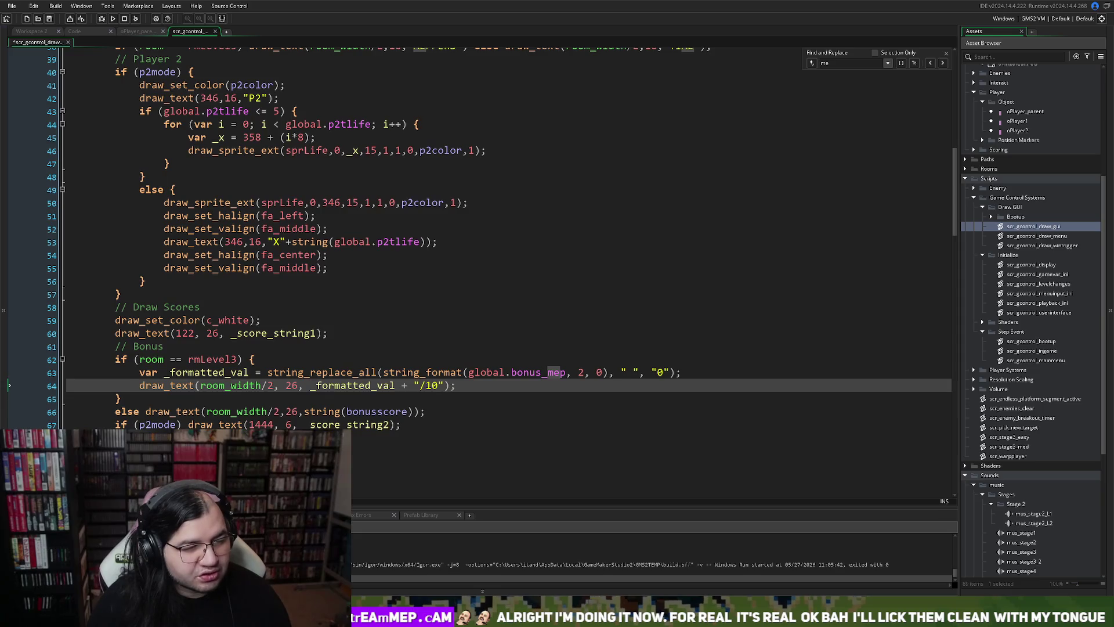
{"action": "left_click", "coordinate": [112, 18]}
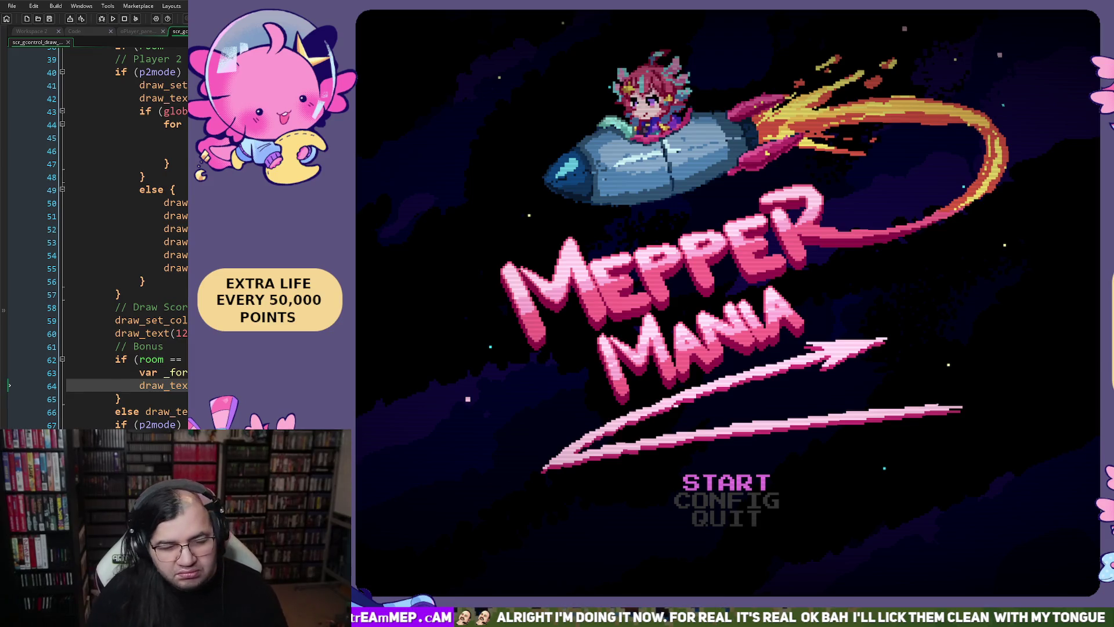
In the game's CONFIG menu set STAGE to 3 and begin.
{"action": "key", "text": "Down"}
{"action": "key", "text": "Up"}
{"action": "key", "text": "Return"}
{"action": "key", "text": "Down"}
{"action": "key", "text": "Right"}
{"action": "key", "text": "Right"}
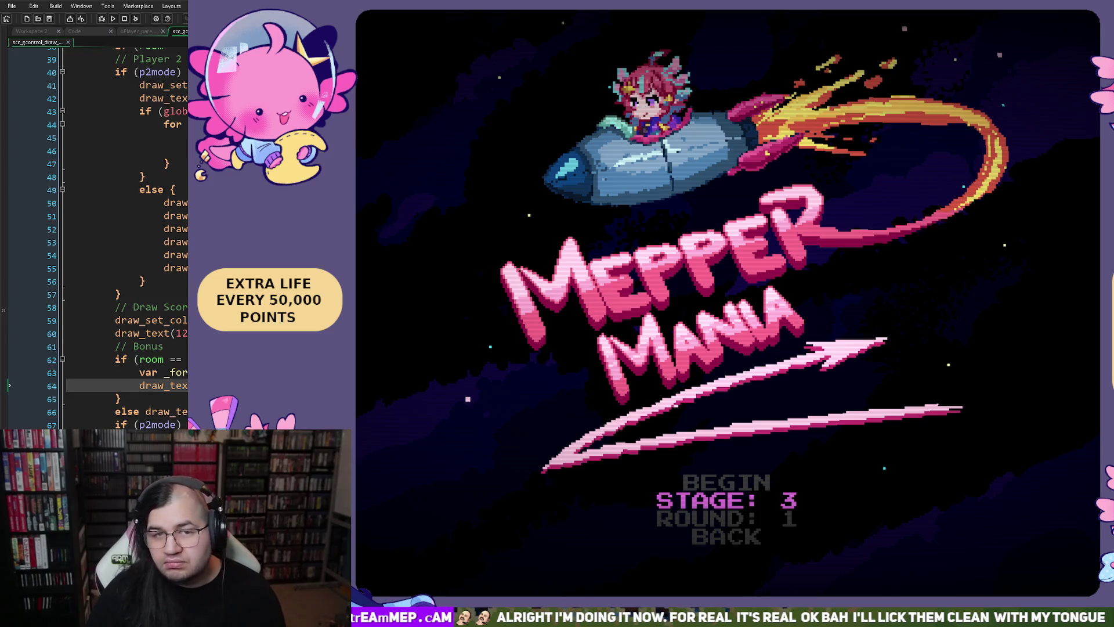
{"action": "key", "text": "Up"}
{"action": "key", "text": "Return"}
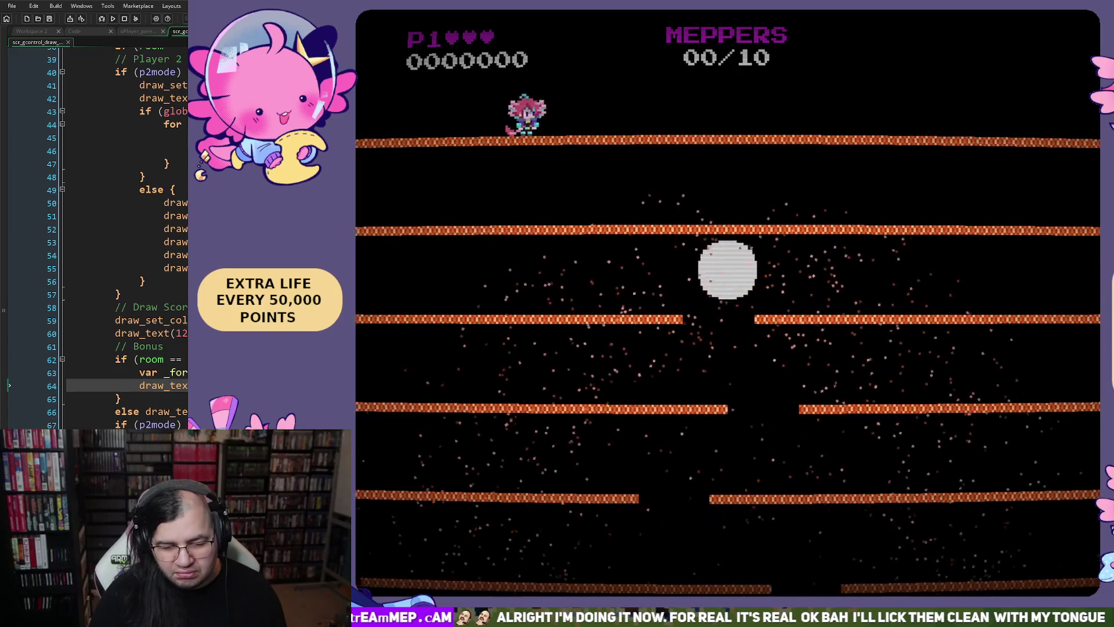
Play Stage 3 until one Mepper is caught (01/10, 1000 points), then quit the game.
{"action": "key", "text": "Right"}
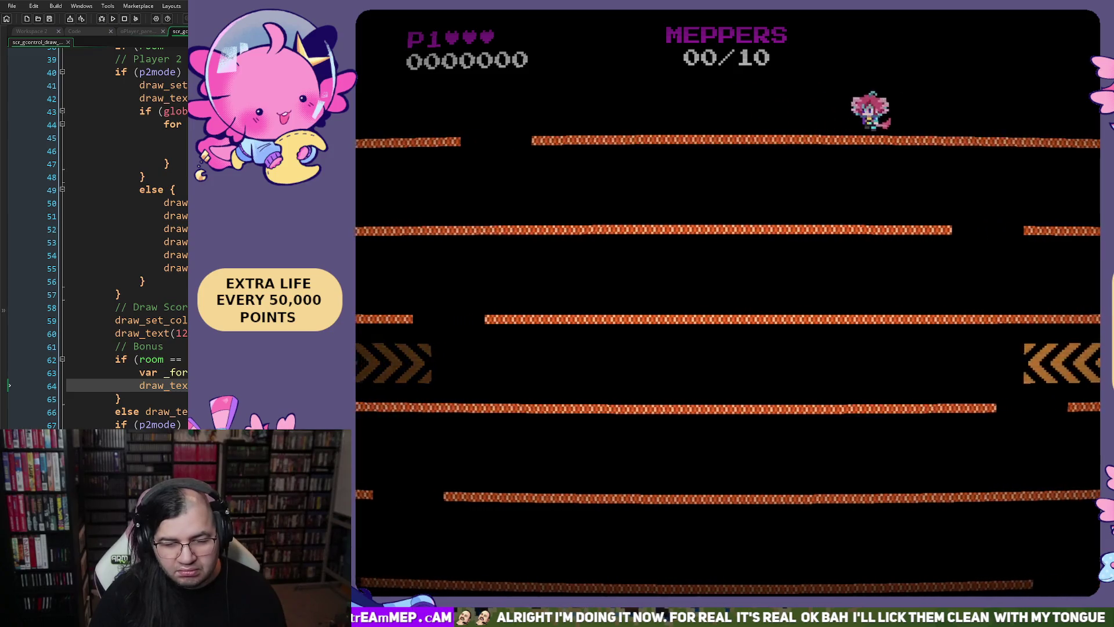
{"action": "key", "text": "Left"}
{"action": "key", "text": "space"}
{"action": "key", "text": "Right"}
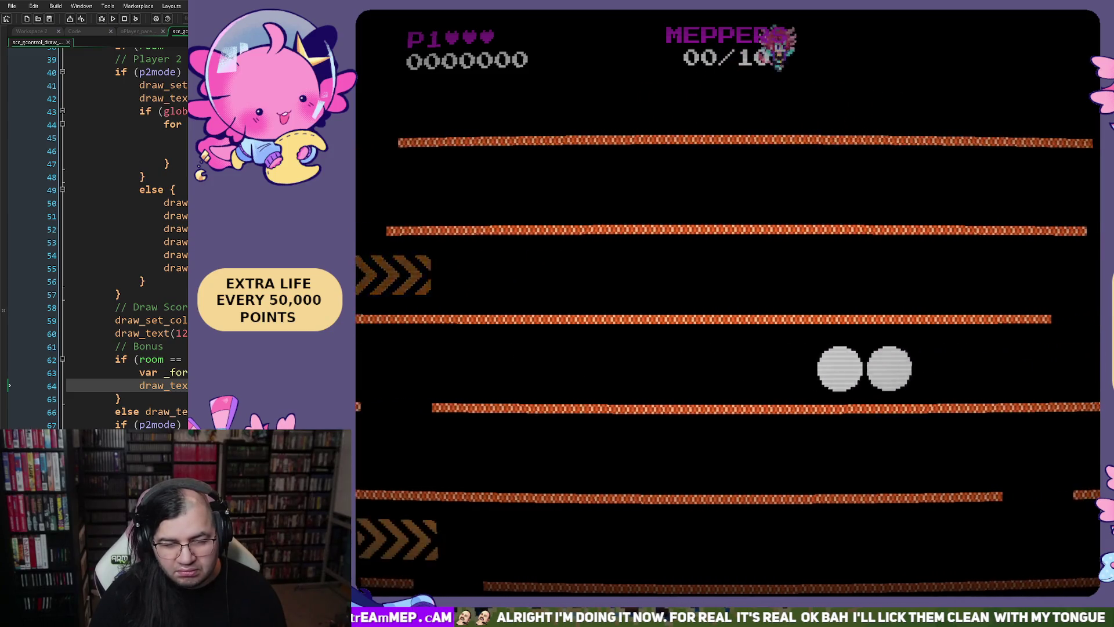
{"action": "key", "text": "space"}
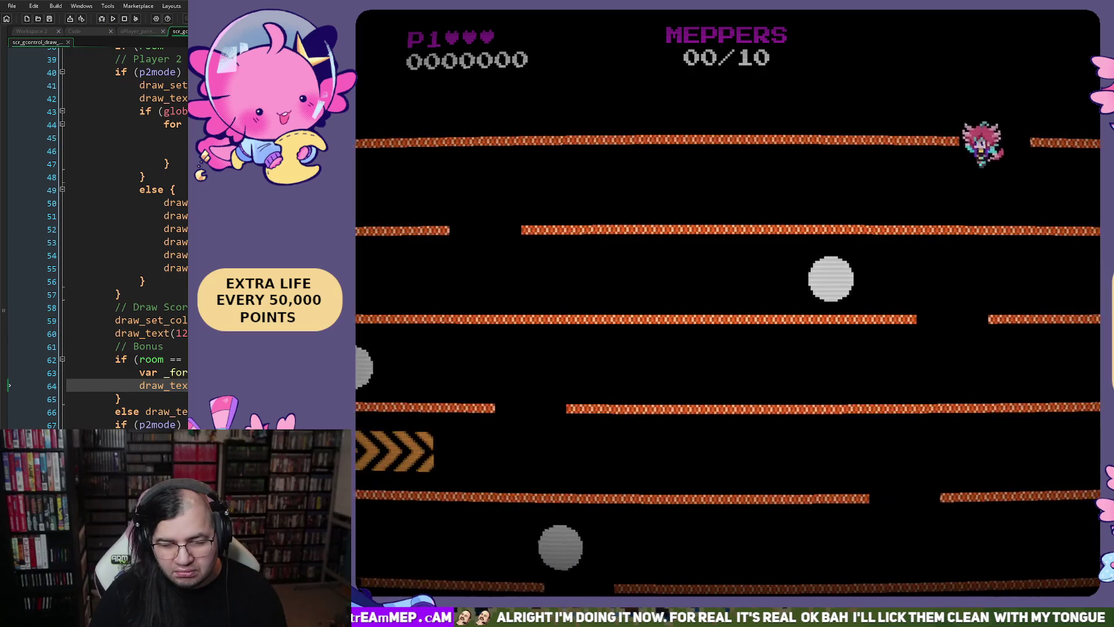
{"action": "key", "text": "Left"}
{"action": "key", "text": "Right"}
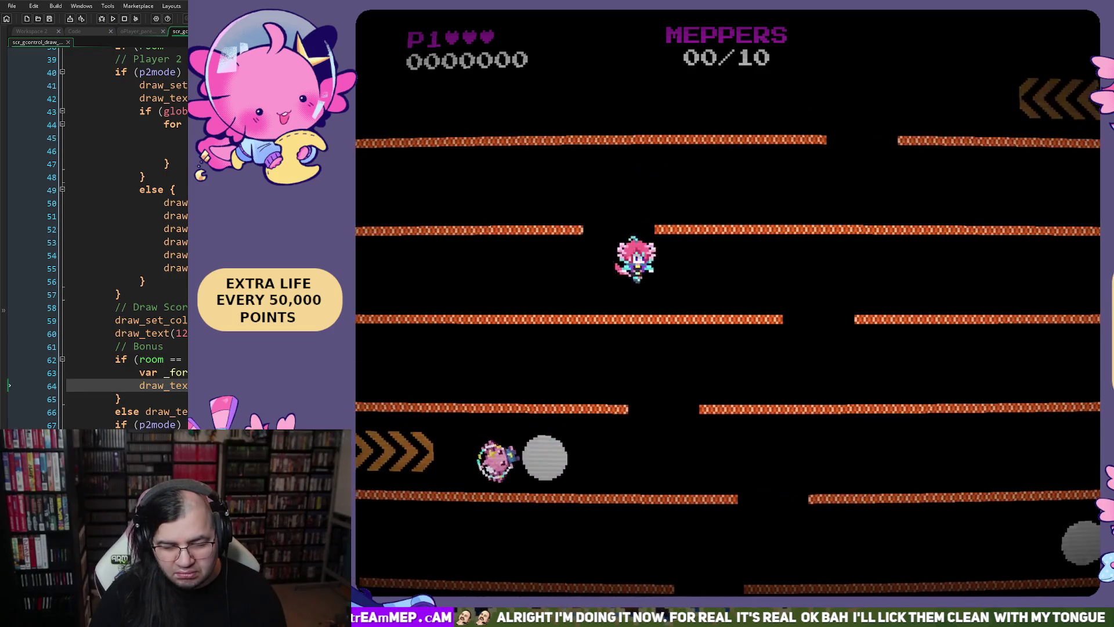
{"action": "key", "text": "Right"}
{"action": "key", "text": "space"}
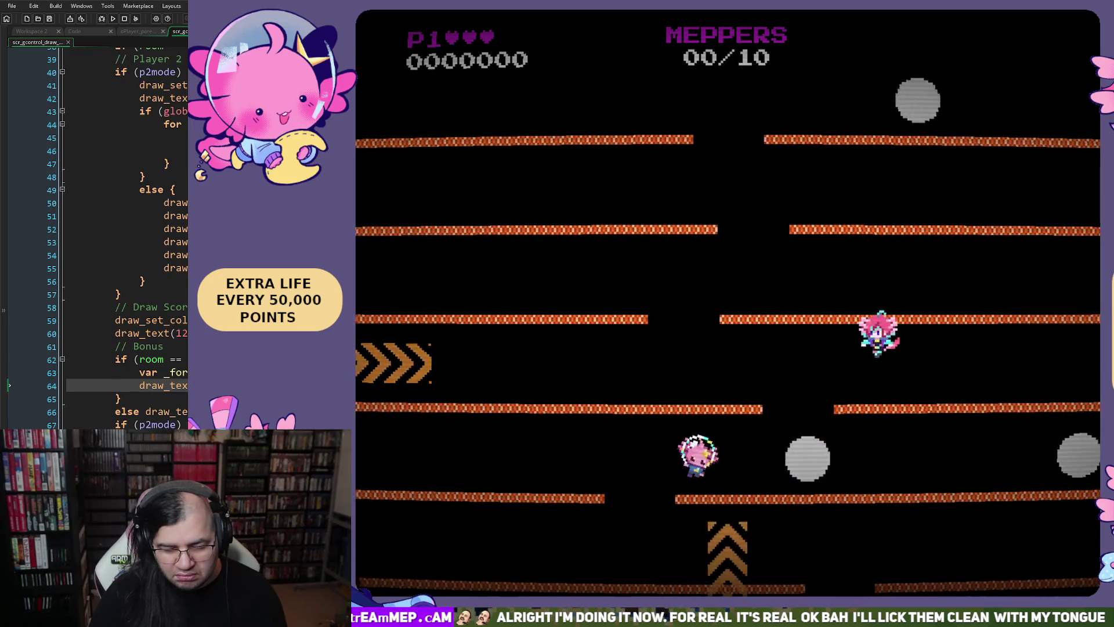
{"action": "key", "text": "Left"}
{"action": "key", "text": "Left"}
{"action": "key", "text": "Left"}
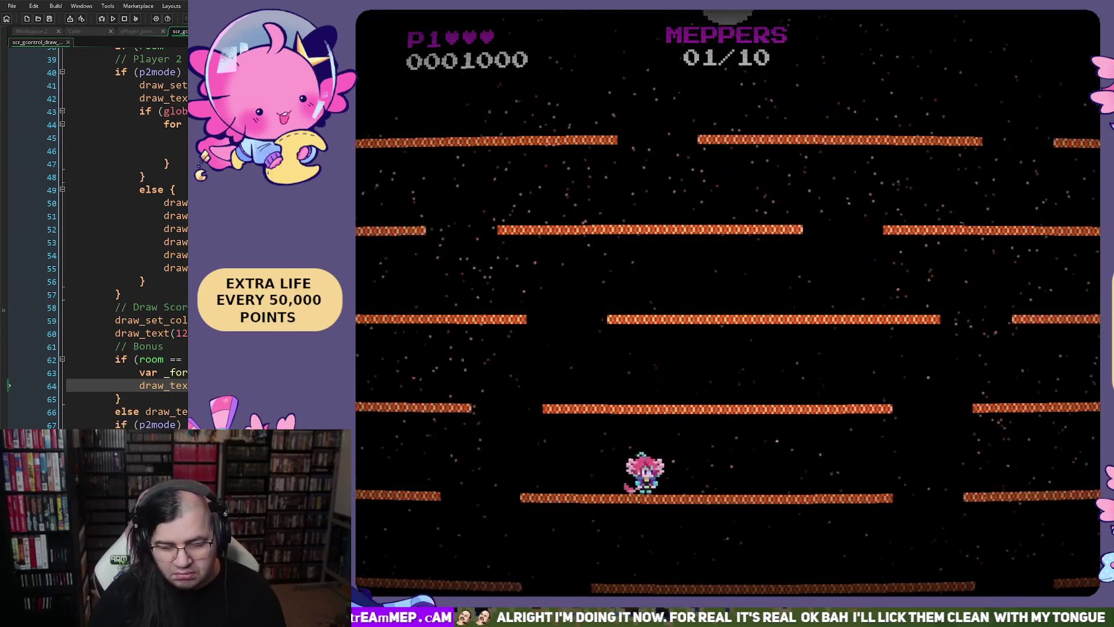
{"action": "key", "text": "Escape"}
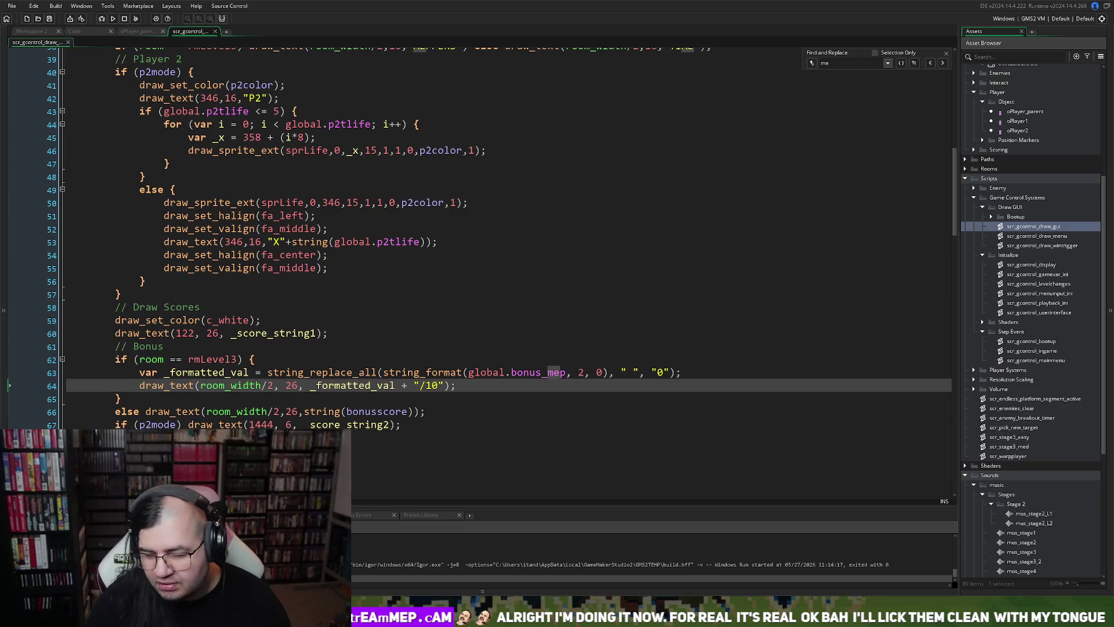
Preview mus_stage3 from about 17 s to 26 s, then close its sound editor.
{"action": "scroll", "coordinate": [973, 162], "scroll_direction": "down", "scroll_amount": 5}
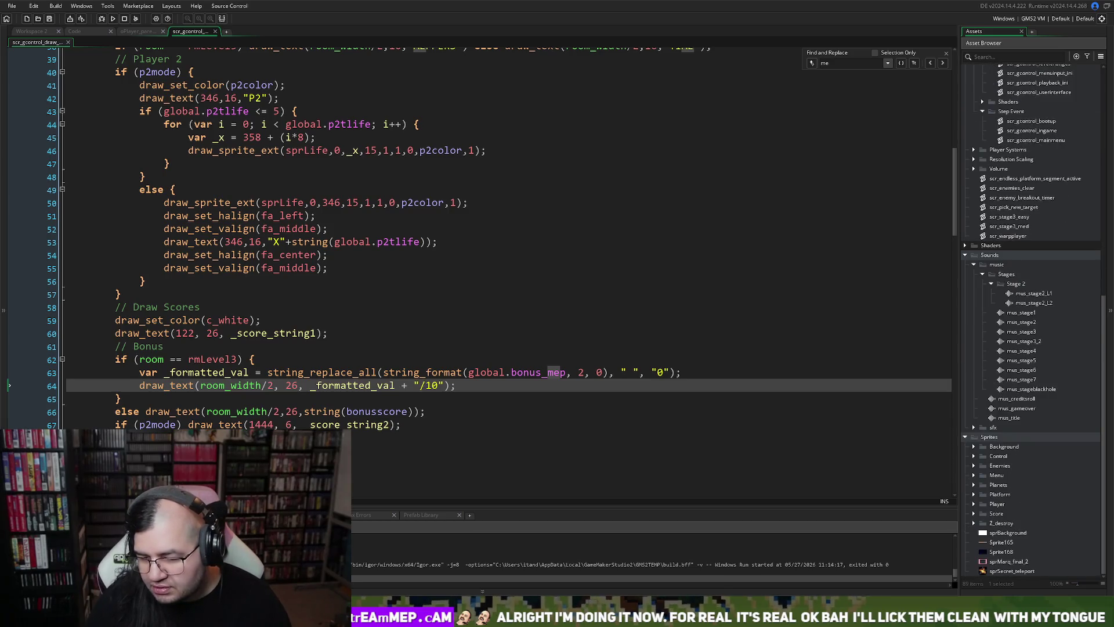
{"action": "double_click", "coordinate": [1021, 332]}
{"action": "left_click", "coordinate": [127, 221]}
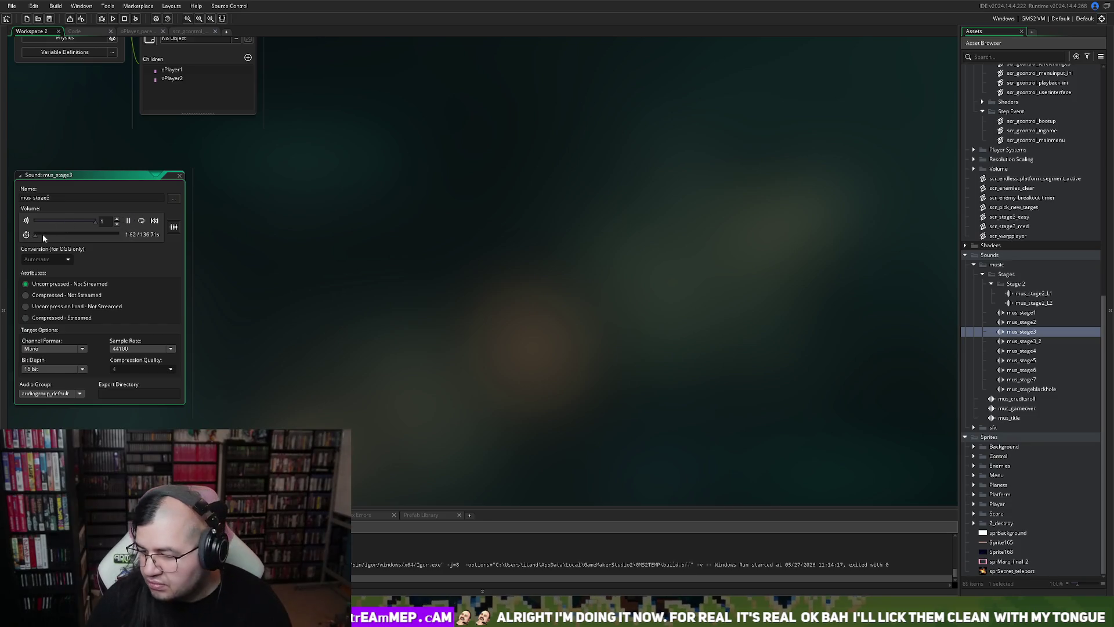
{"action": "left_click", "coordinate": [44, 234]}
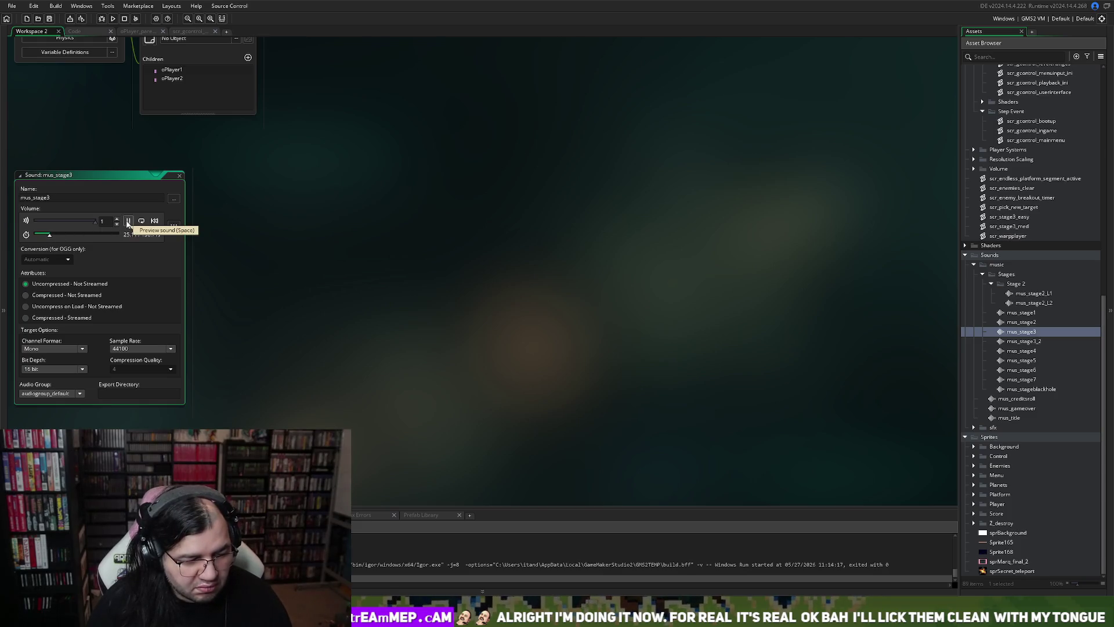
{"action": "left_click", "coordinate": [129, 221]}
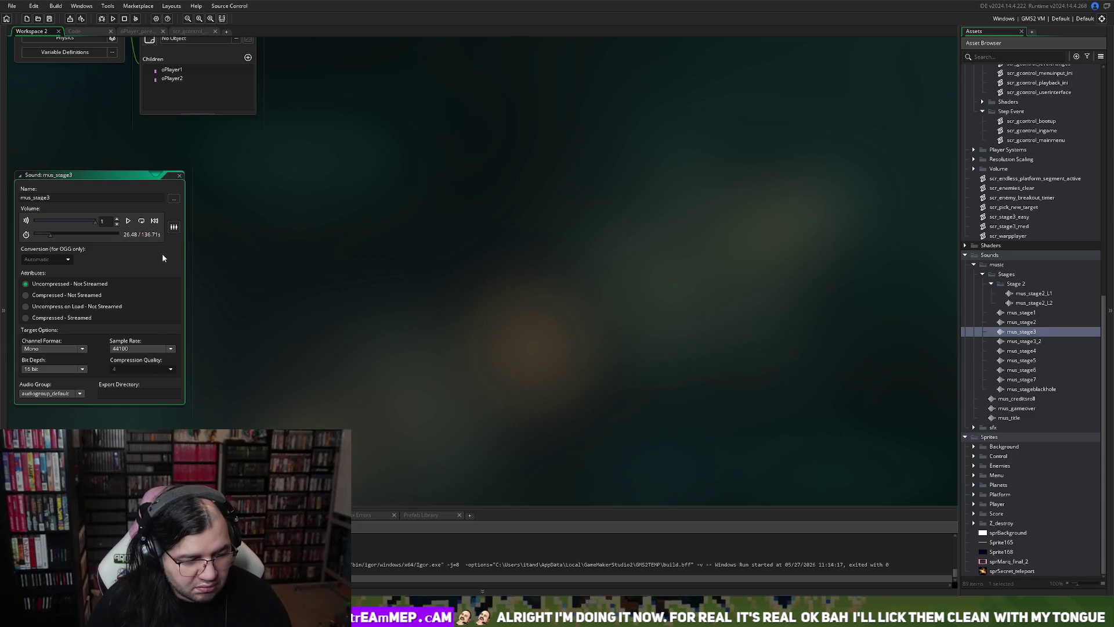
{"action": "left_click", "coordinate": [179, 177]}
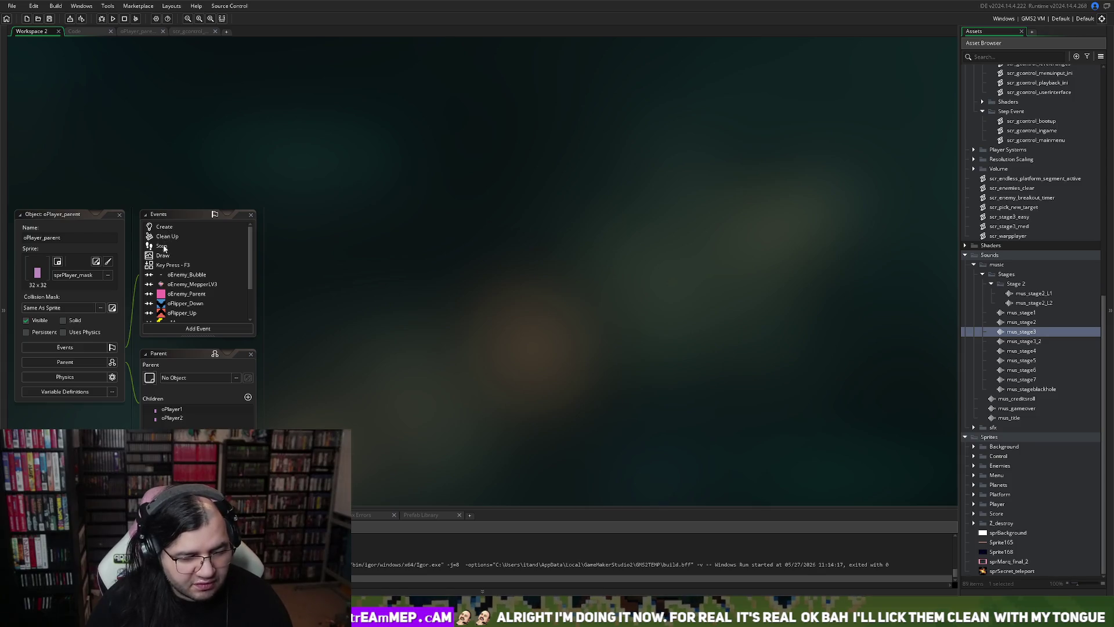
Browse the oPlayer_parent Create, pull and draw GUI code tabs, then return to the object workspace.
{"action": "left_click", "coordinate": [137, 32]}
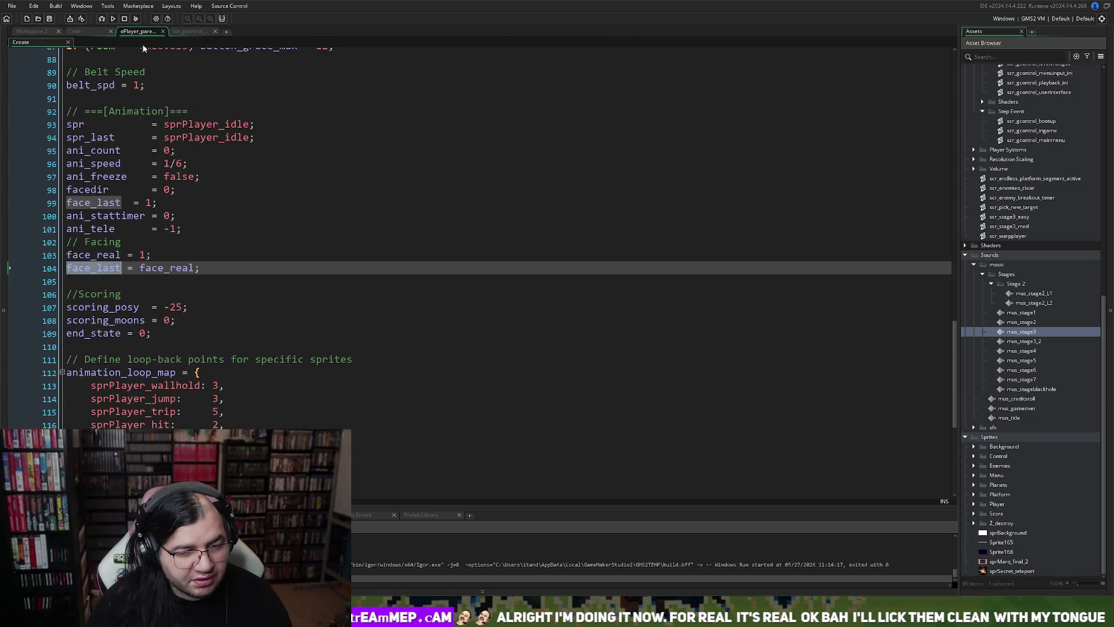
{"action": "left_click", "coordinate": [189, 31]}
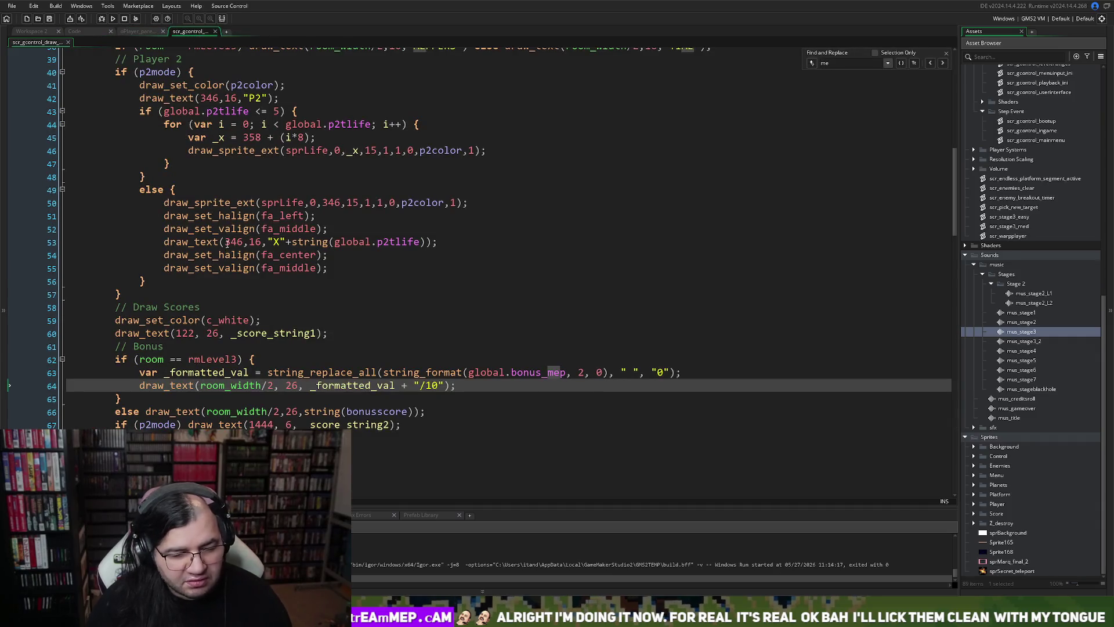
{"action": "left_click", "coordinate": [99, 34]}
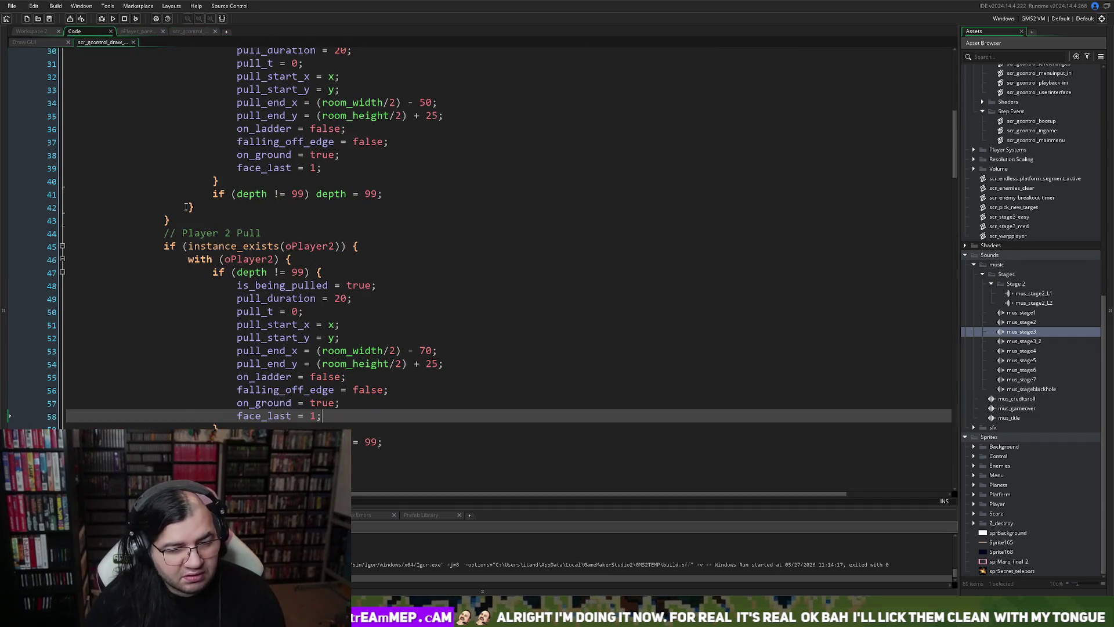
{"action": "scroll", "coordinate": [185, 207], "scroll_direction": "up", "scroll_amount": 3}
{"action": "left_click", "coordinate": [180, 33]}
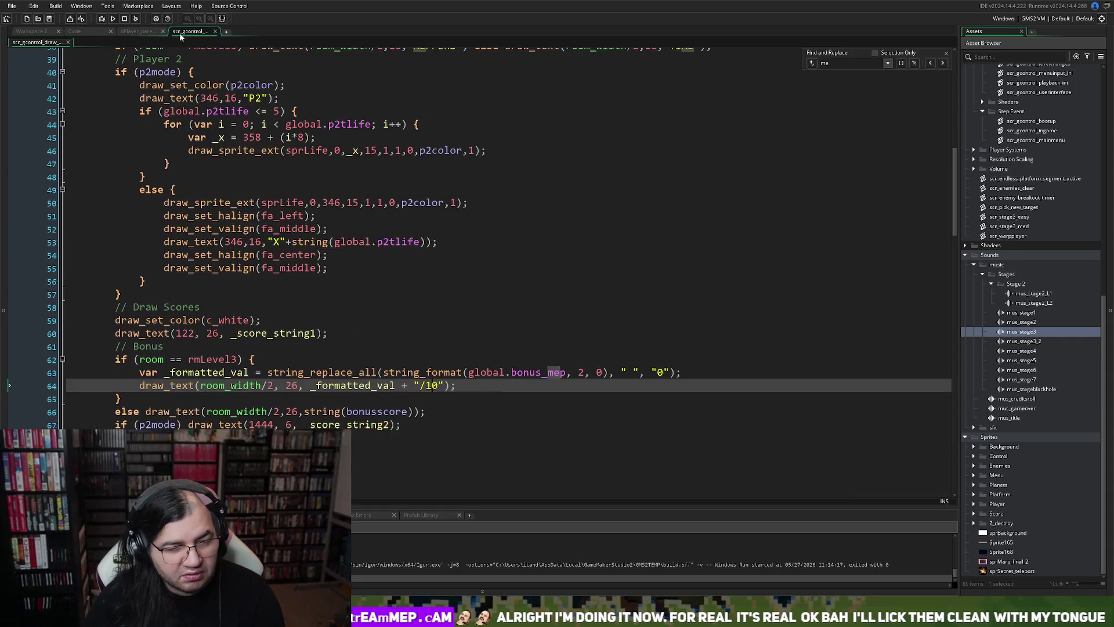
{"action": "left_click", "coordinate": [137, 32]}
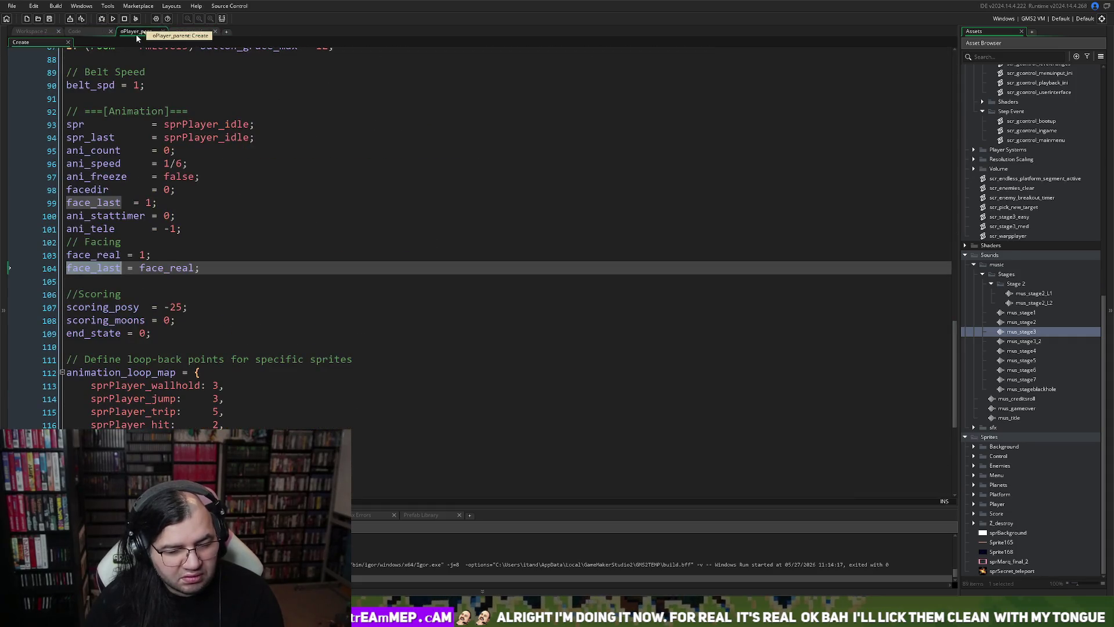
{"action": "left_click", "coordinate": [37, 33]}
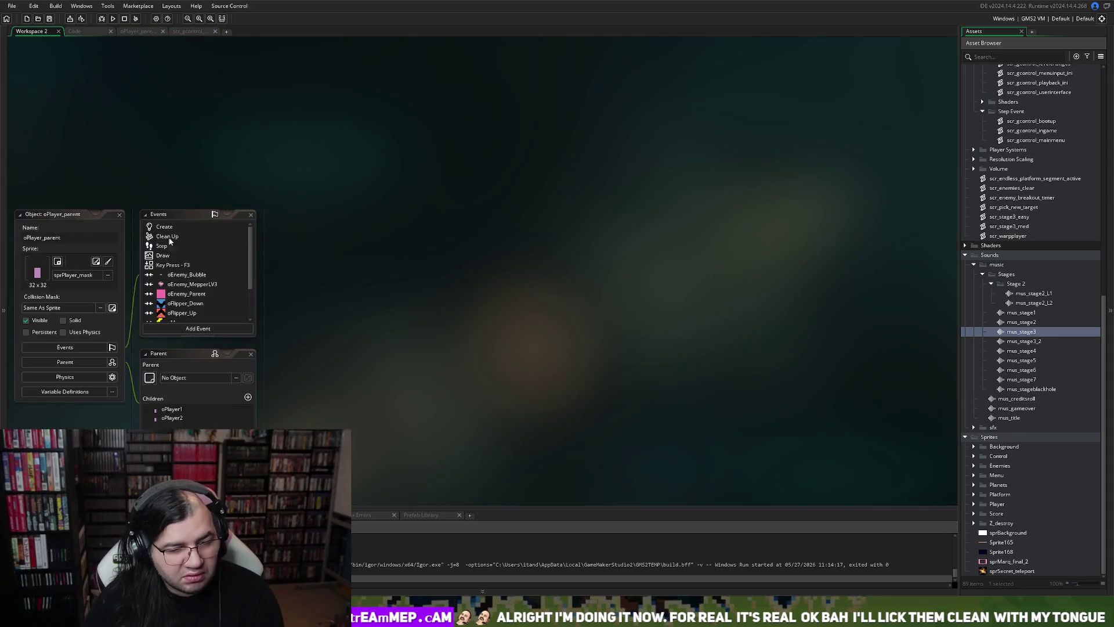
Open scr_gcontrol_ingame full-size from oGame_Control's Step event code.
{"action": "scroll", "coordinate": [1023, 253], "scroll_direction": "up", "scroll_amount": 13}
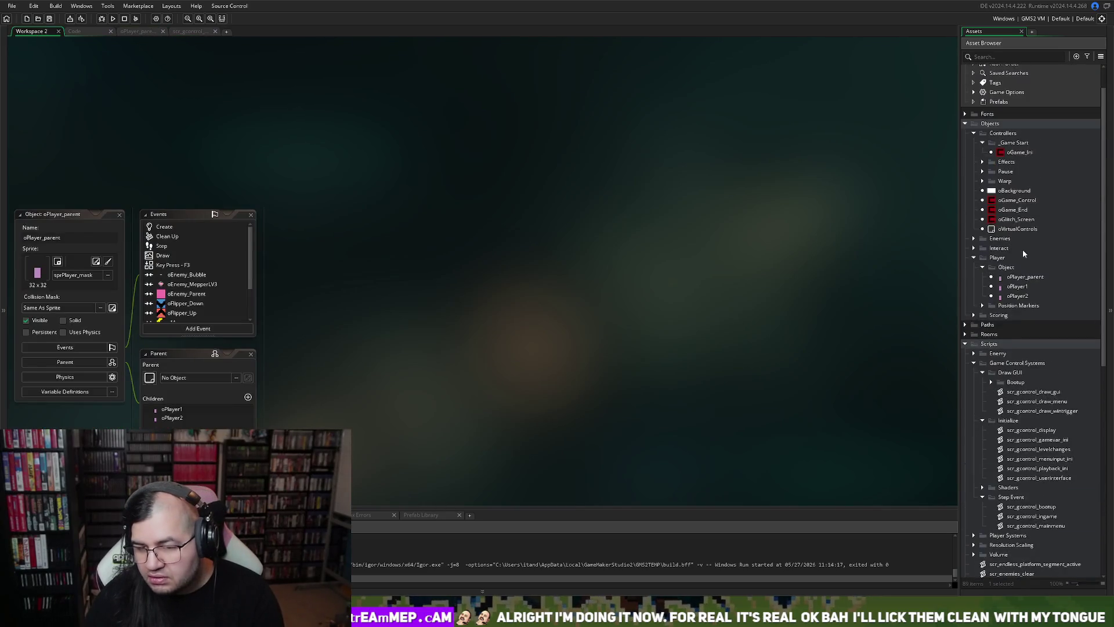
{"action": "double_click", "coordinate": [1007, 200]}
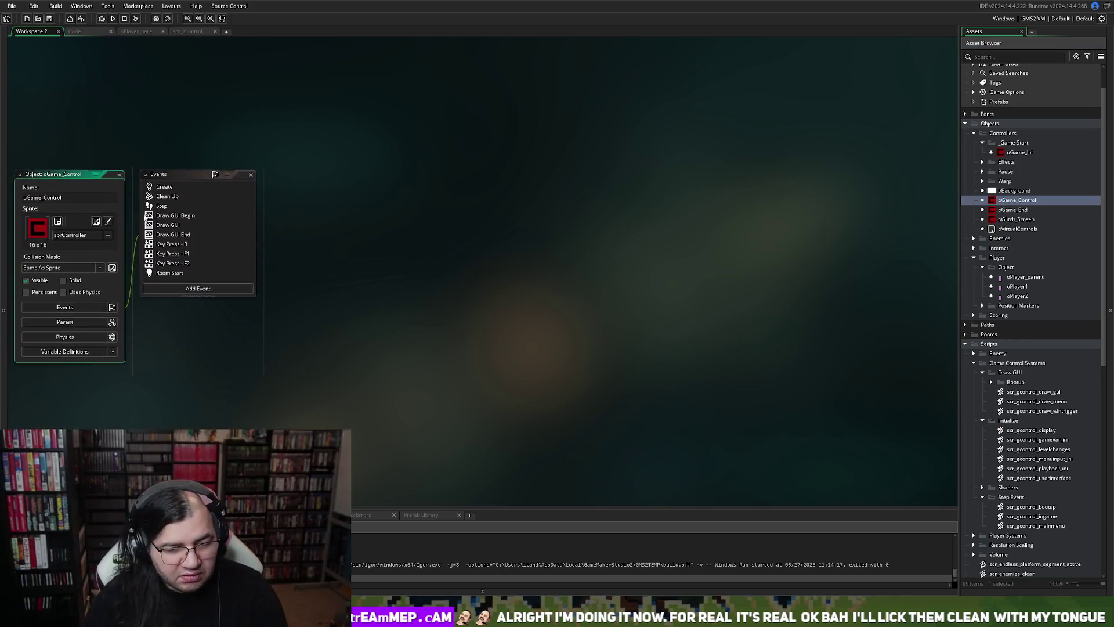
{"action": "left_click", "coordinate": [162, 206]}
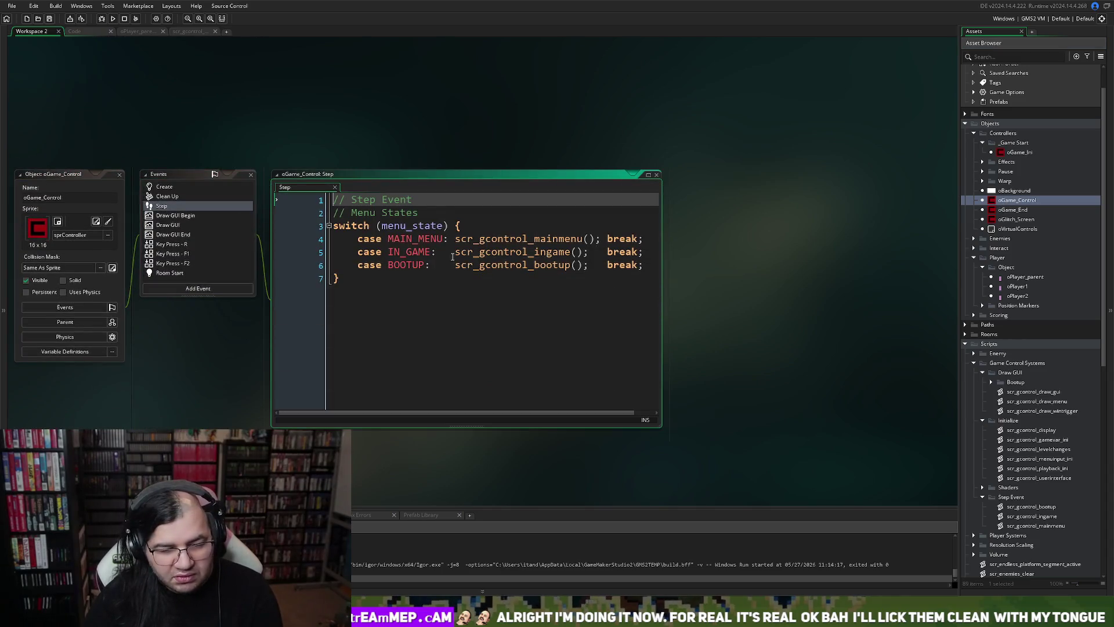
{"action": "middle_click", "coordinate": [506, 252]}
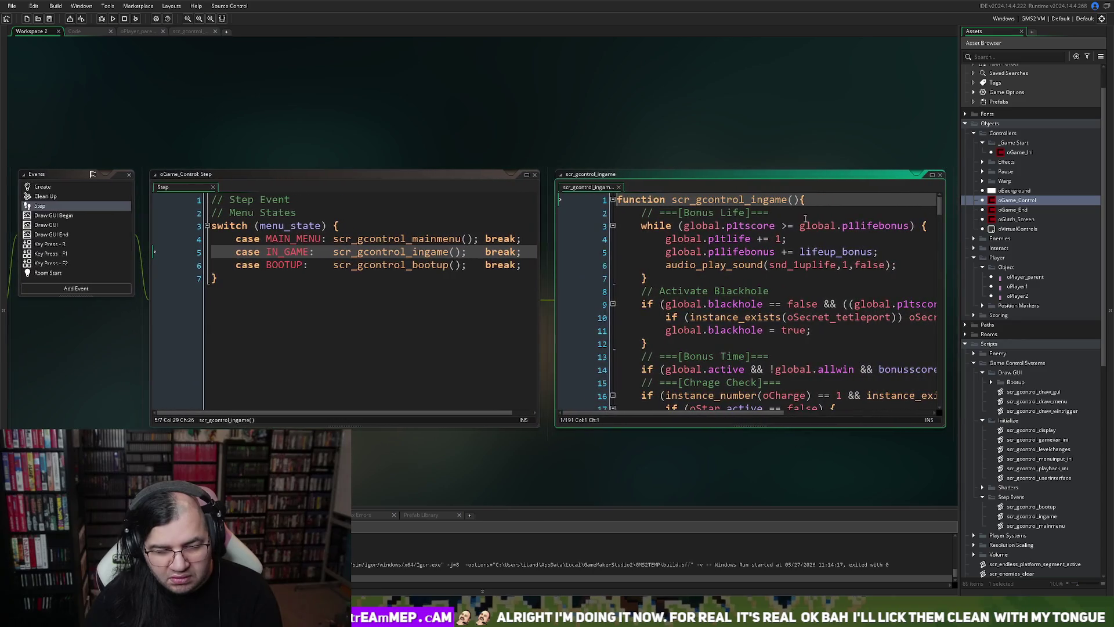
{"action": "left_click", "coordinate": [931, 174]}
{"action": "scroll", "coordinate": [526, 282], "scroll_direction": "down", "scroll_amount": 15}
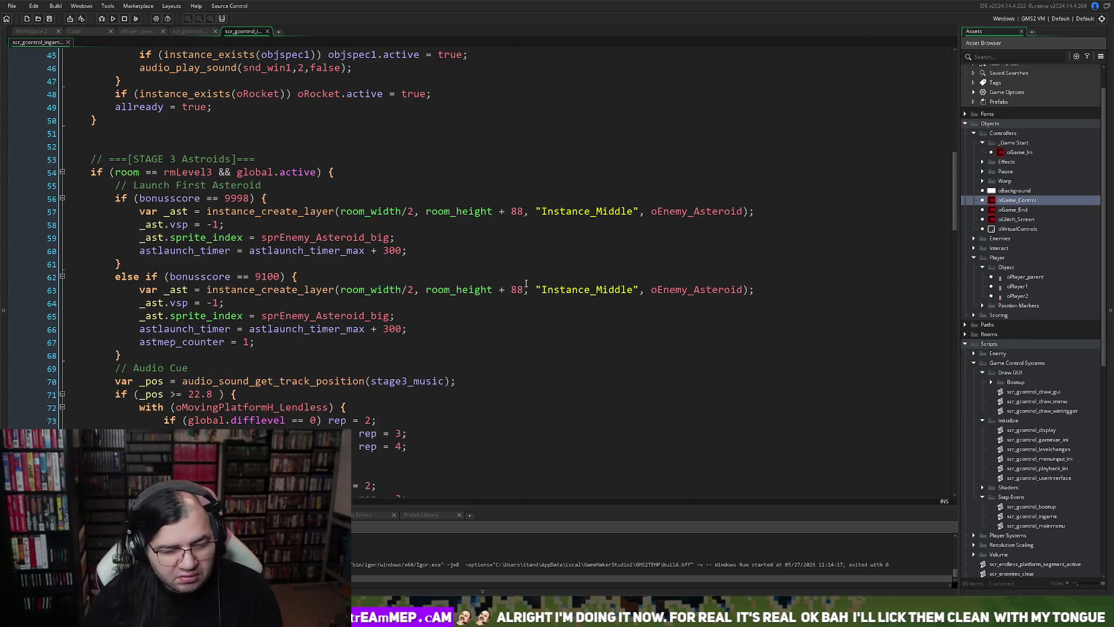
Change the Stage 3 audio cue on line 71 from 22.8 to 26.4 and run the game.
{"action": "scroll", "coordinate": [505, 282], "scroll_direction": "down", "scroll_amount": 3}
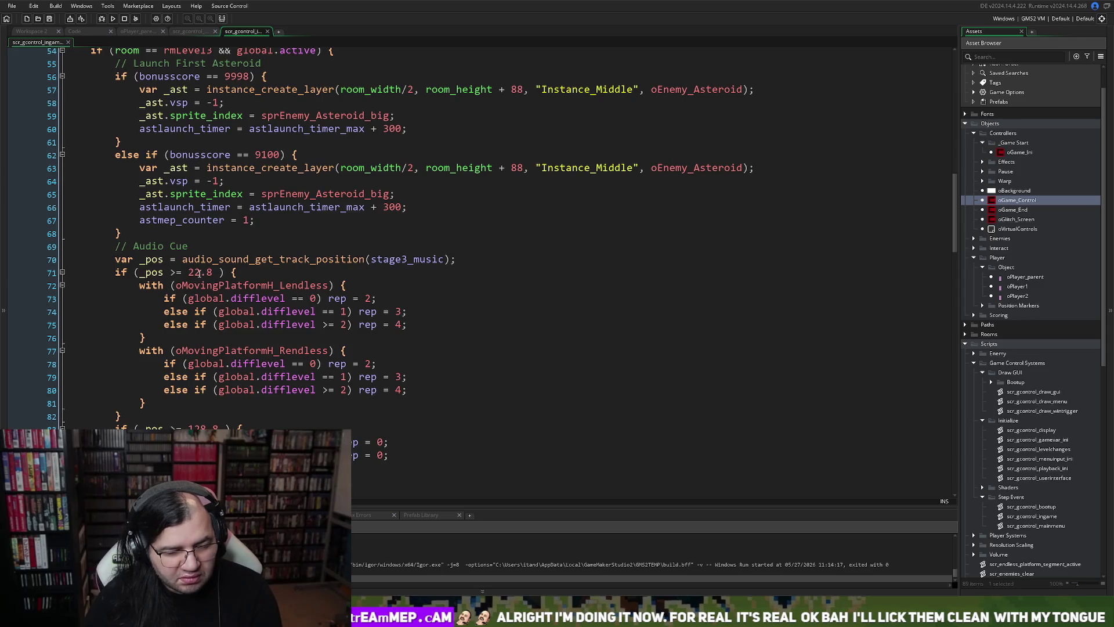
{"action": "left_click", "coordinate": [198, 272]}
{"action": "key", "text": "BackSpace"}
{"action": "type", "text": "6"}
{"action": "key", "text": "Right"}
{"action": "key", "text": "Right"}
{"action": "key", "text": "BackSpace"}
{"action": "type", "text": "4"}
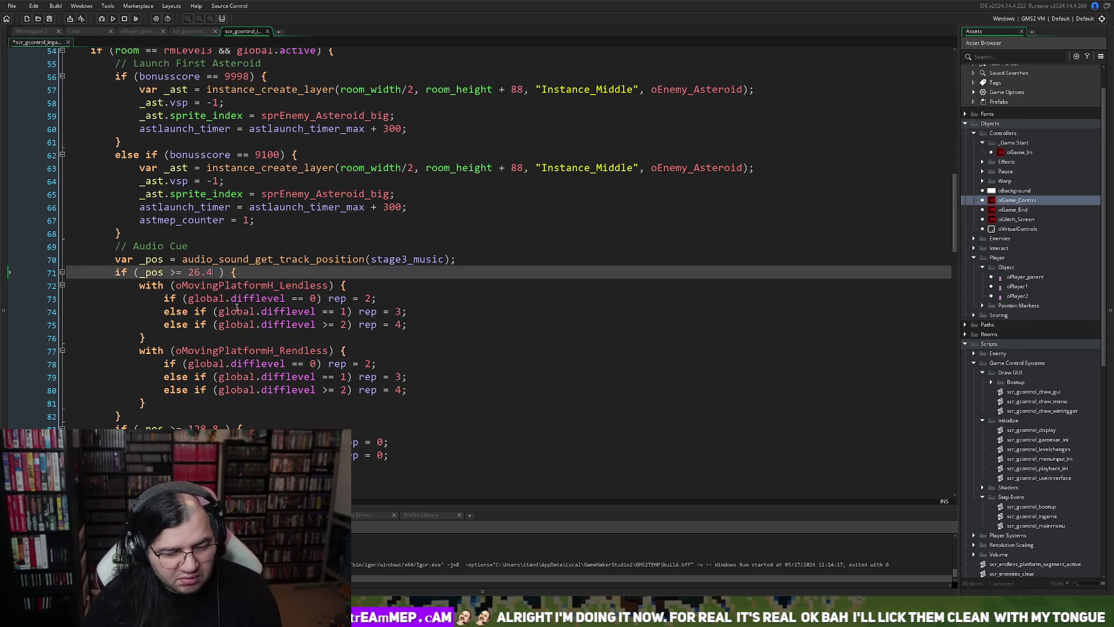
{"action": "left_click", "coordinate": [112, 19]}
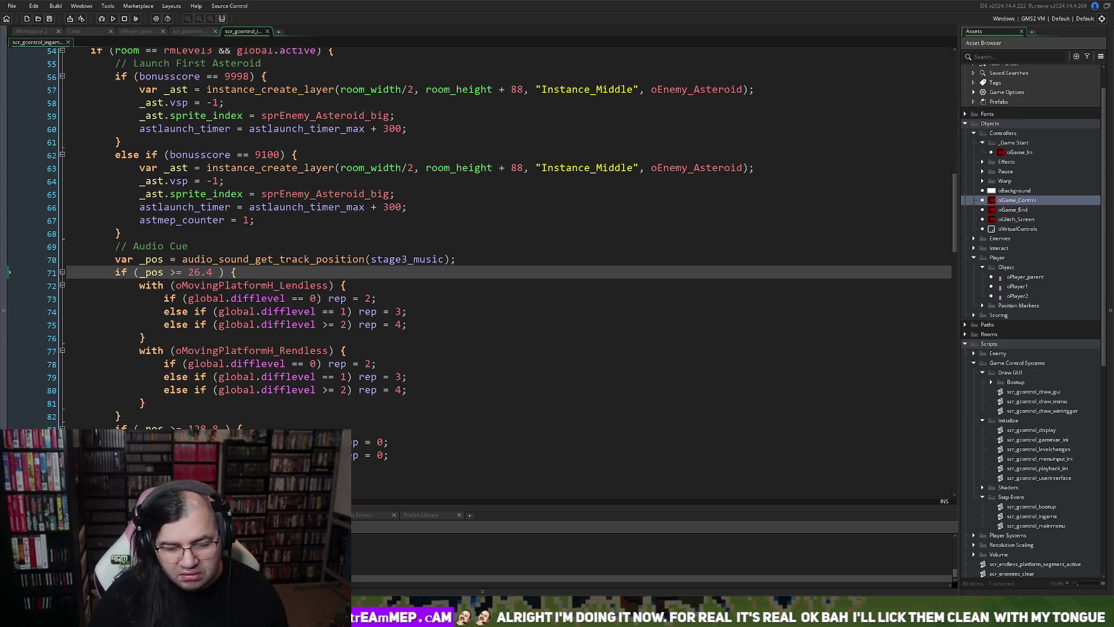
{"action": "key", "text": "Down"}
From the START menu set STAGE to 2 and begin, entering the Rotating Rings bonus round.
{"action": "key", "text": "Up"}
{"action": "key", "text": "Return"}
{"action": "key", "text": "Down"}
{"action": "key", "text": "Right"}
{"action": "key", "text": "Right"}
{"action": "key", "text": "Right"}
{"action": "key", "text": "Up"}
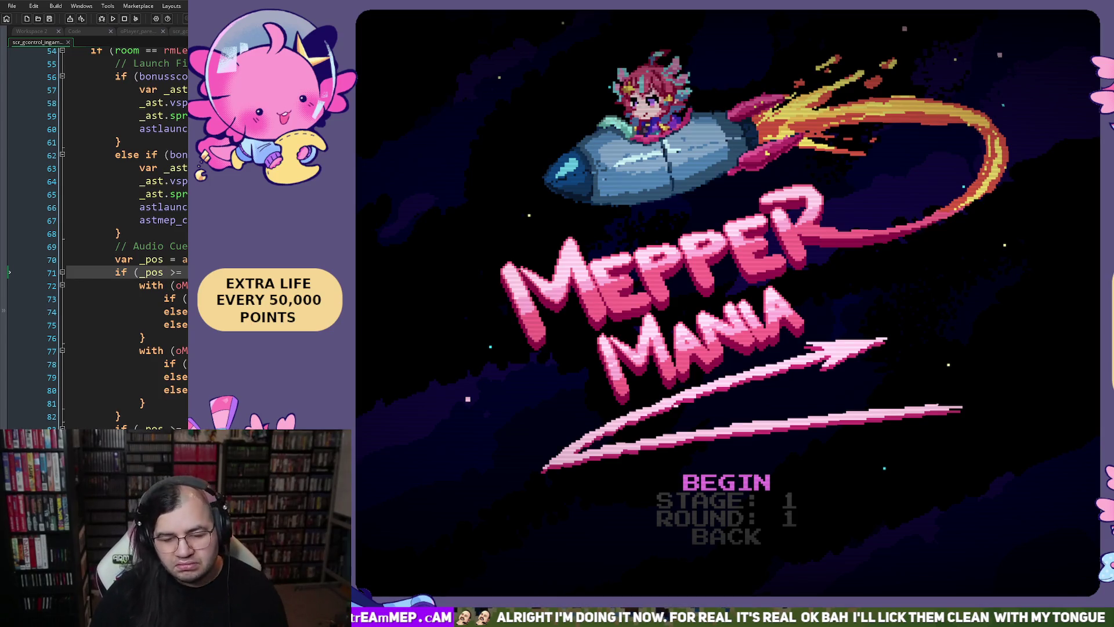
{"action": "key", "text": "Down"}
{"action": "key", "text": "Right"}
{"action": "key", "text": "Return"}
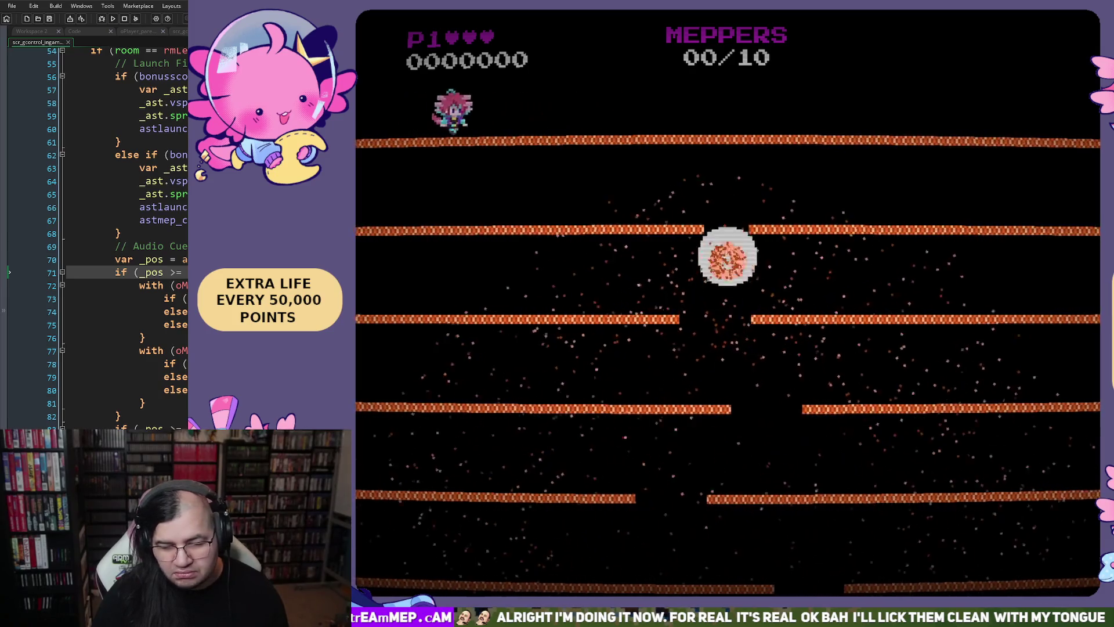
Run and drop through the bonus-round platforms with the arrow keys, collecting the first Mepper.
{"action": "key", "text": "Right"}
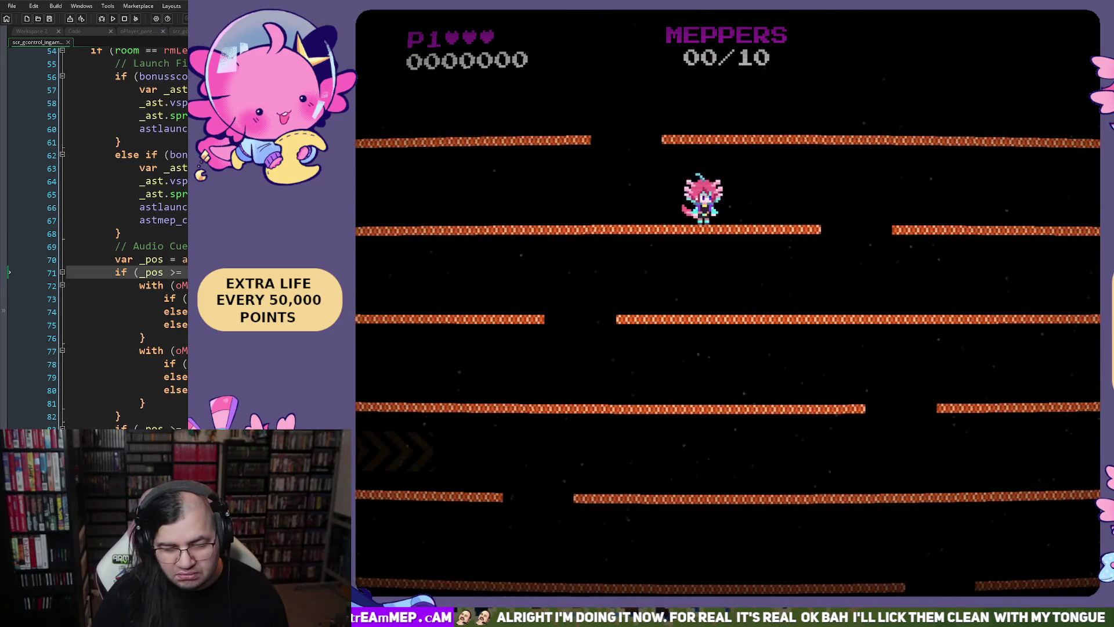
{"action": "key", "text": "Left"}
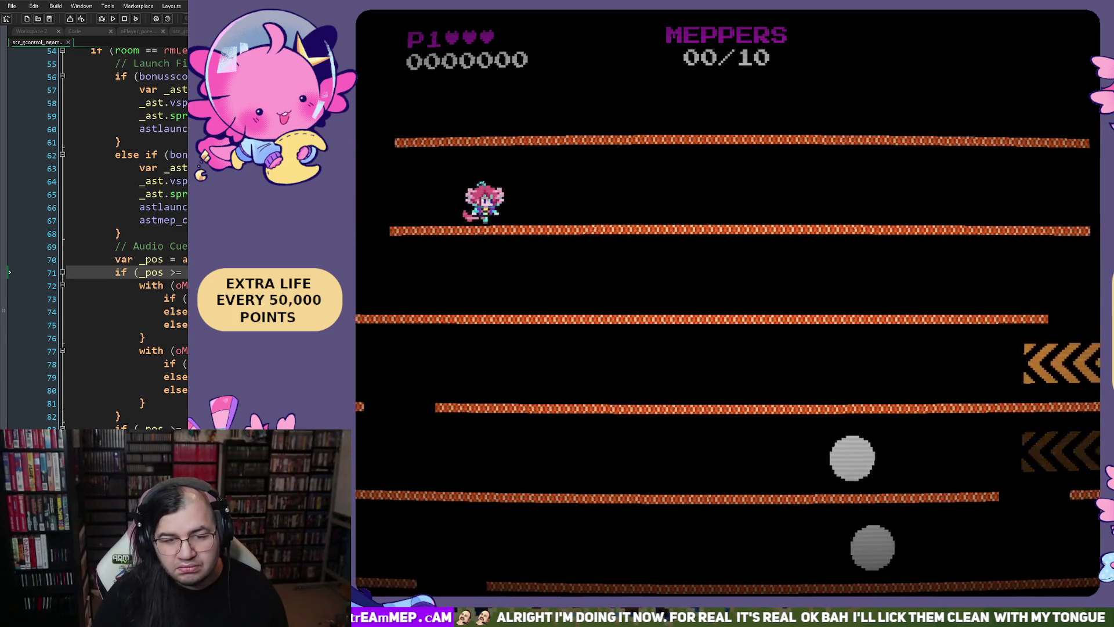
{"action": "key", "text": "Right"}
{"action": "key", "text": "Left"}
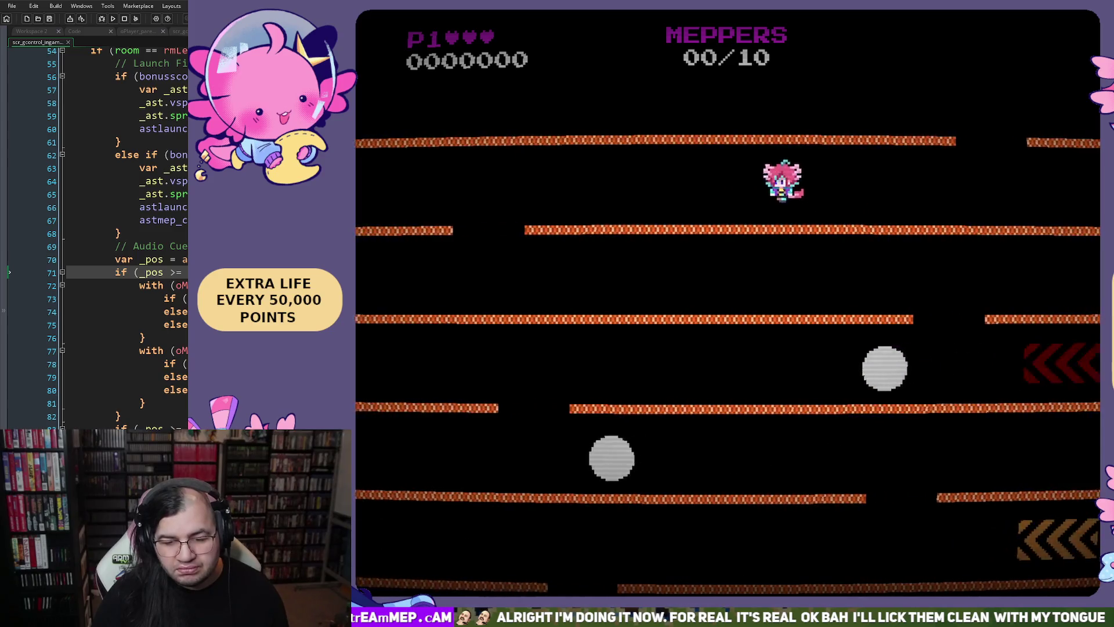
{"action": "key", "text": "Right"}
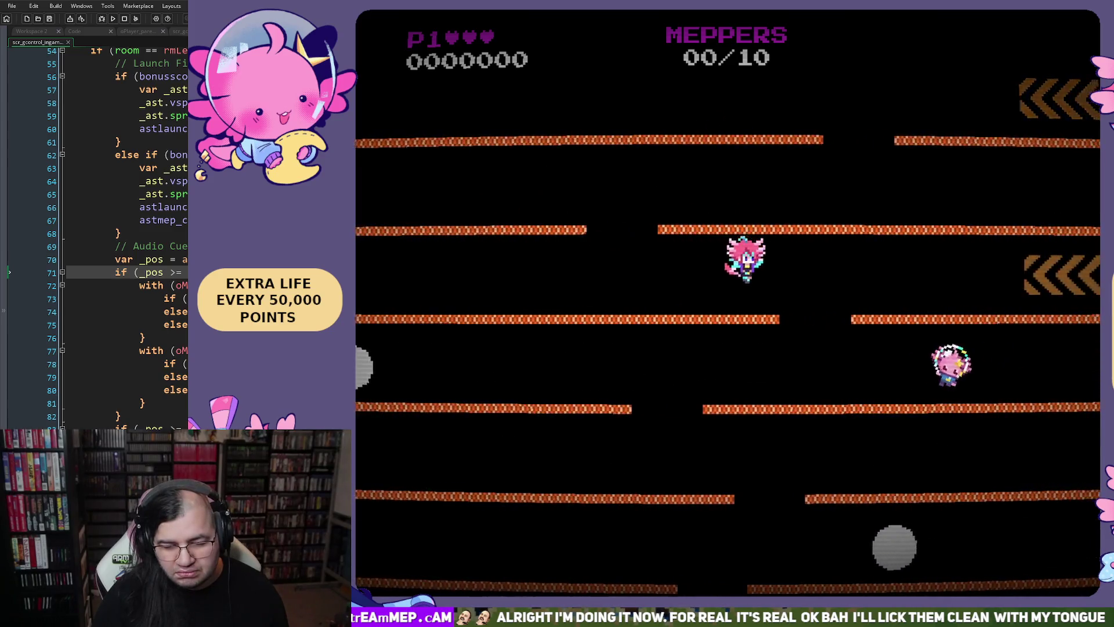
{"action": "key", "text": "Right"}
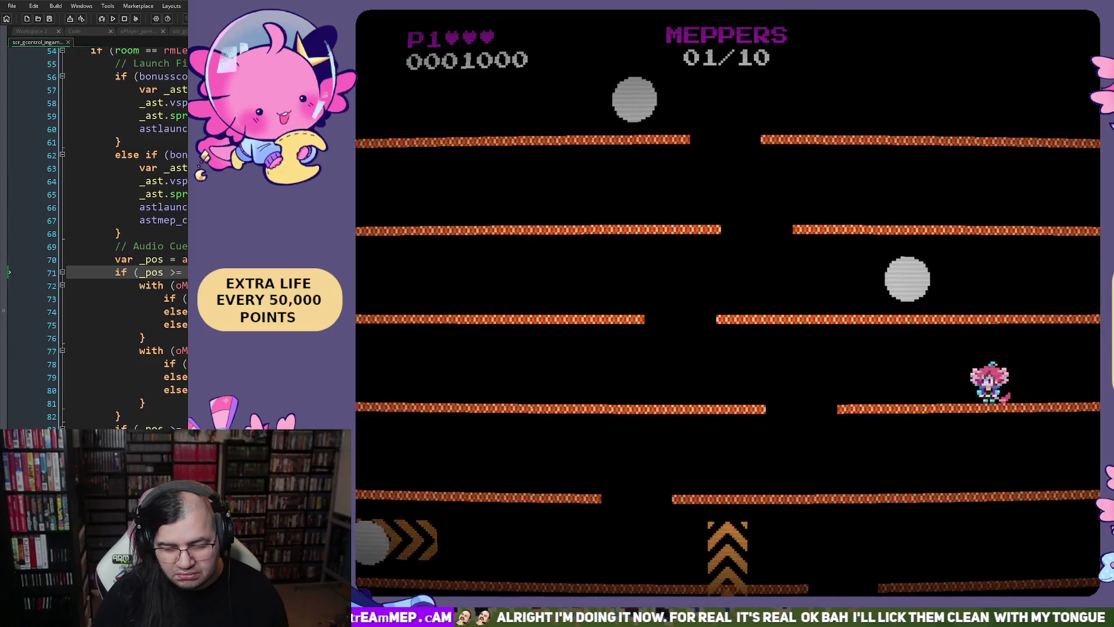
{"action": "key", "text": "Right"}
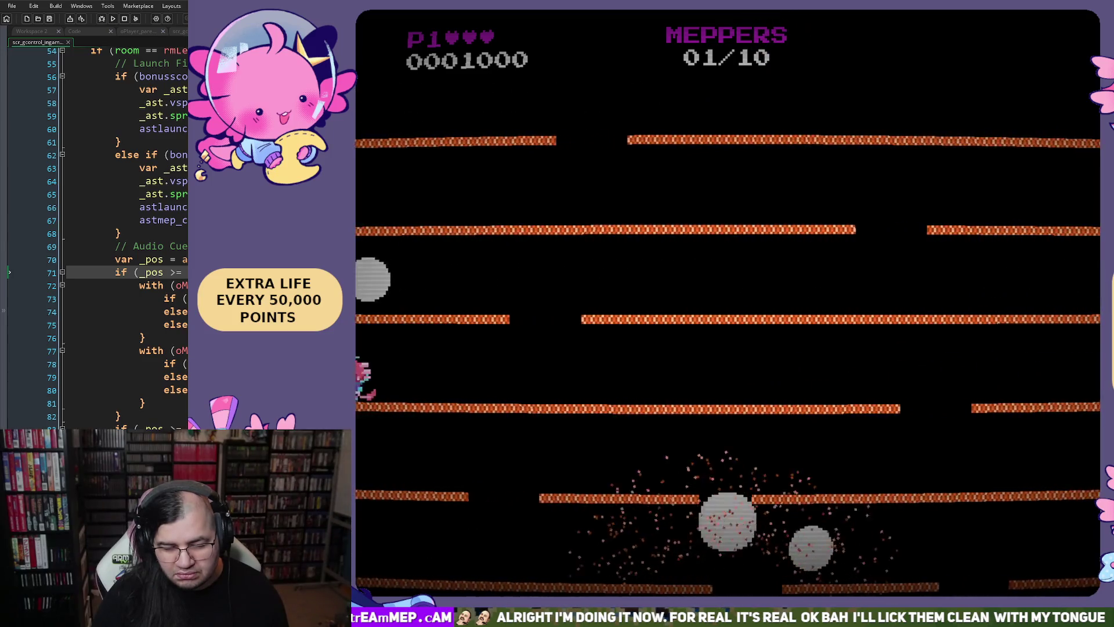
{"action": "key", "text": "Right"}
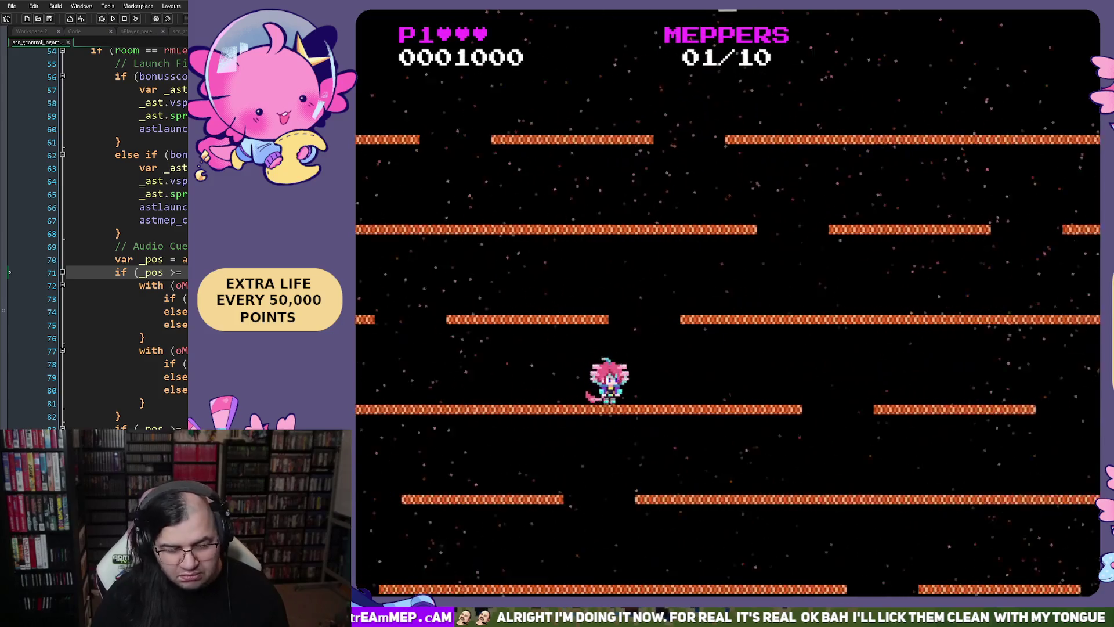
{"action": "key", "text": "Left"}
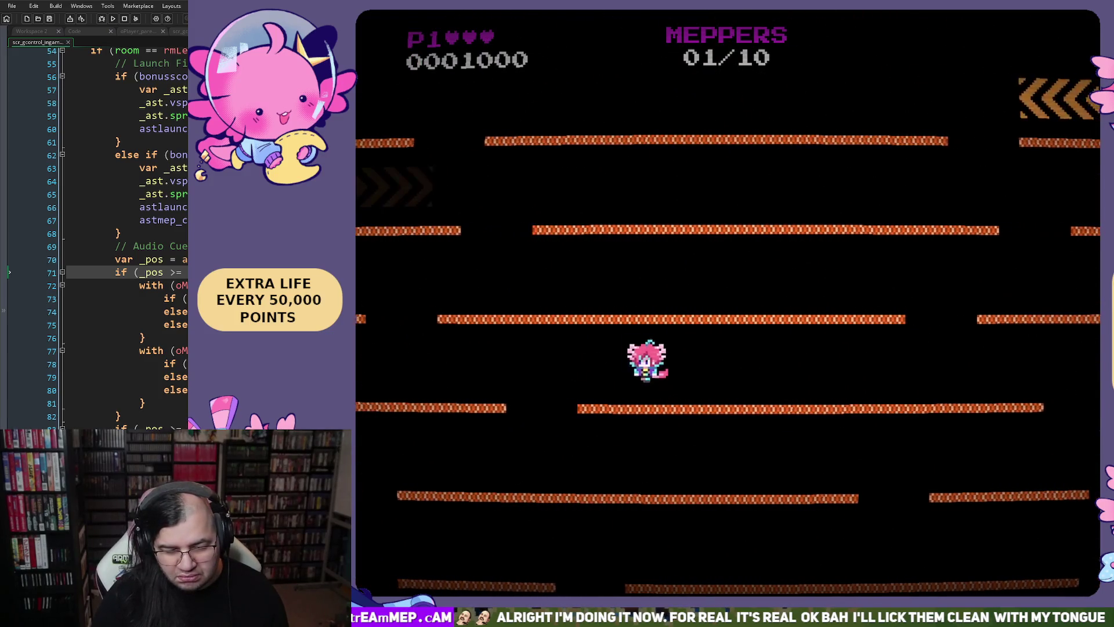
{"action": "key", "text": "Right"}
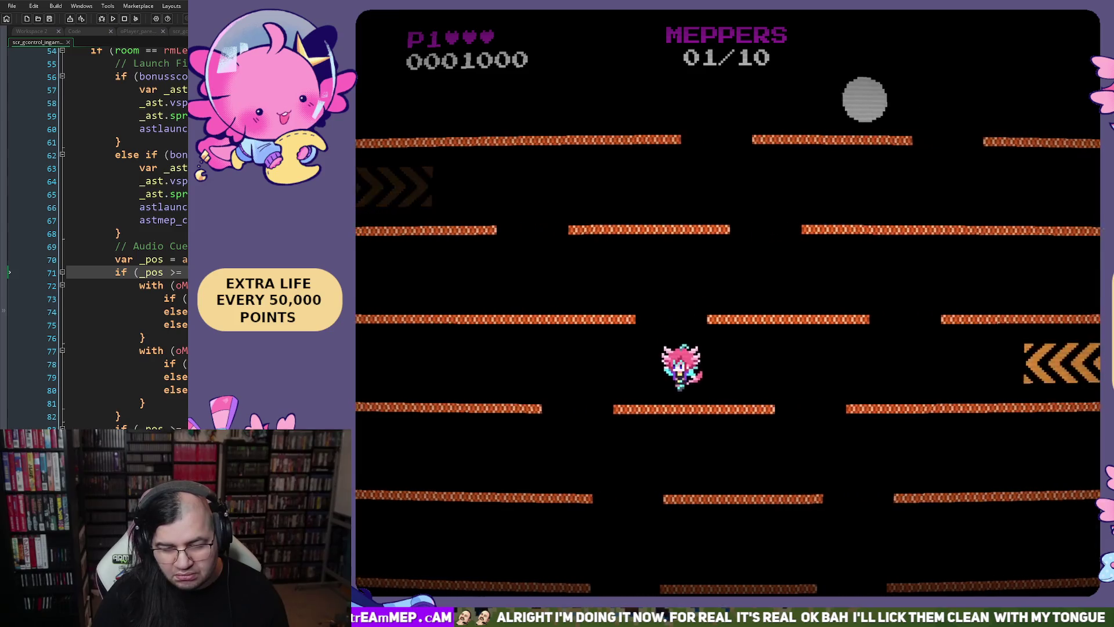
{"action": "key", "text": "Left"}
{"action": "key", "text": "Right"}
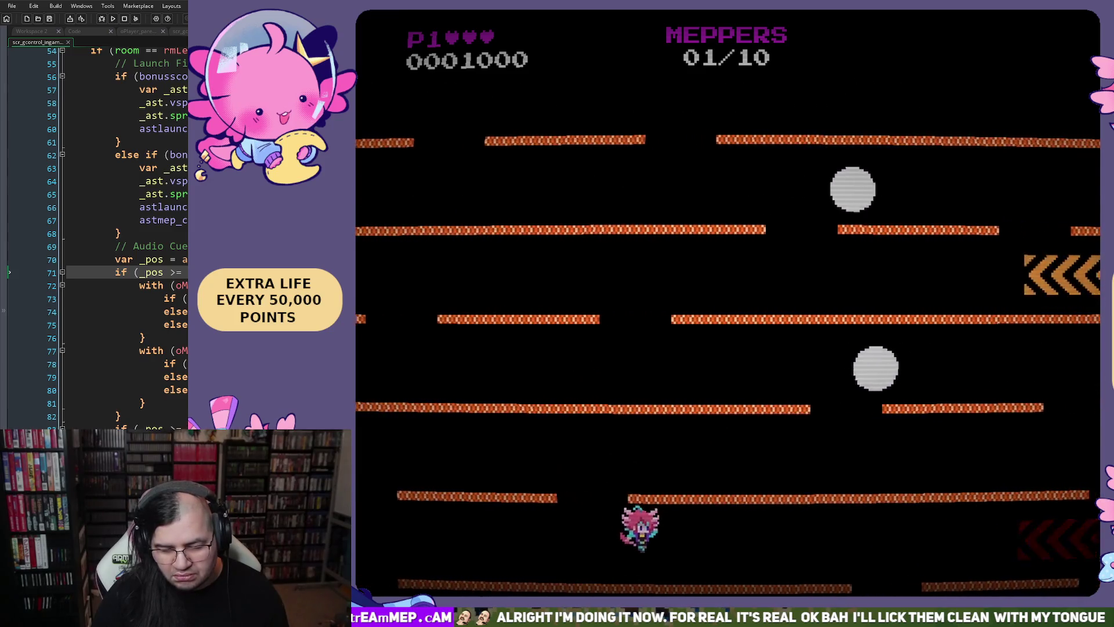
Catch the second and third Meppers, then bring up the stage selection menu.
{"action": "key", "text": "Right"}
{"action": "key", "text": "Left"}
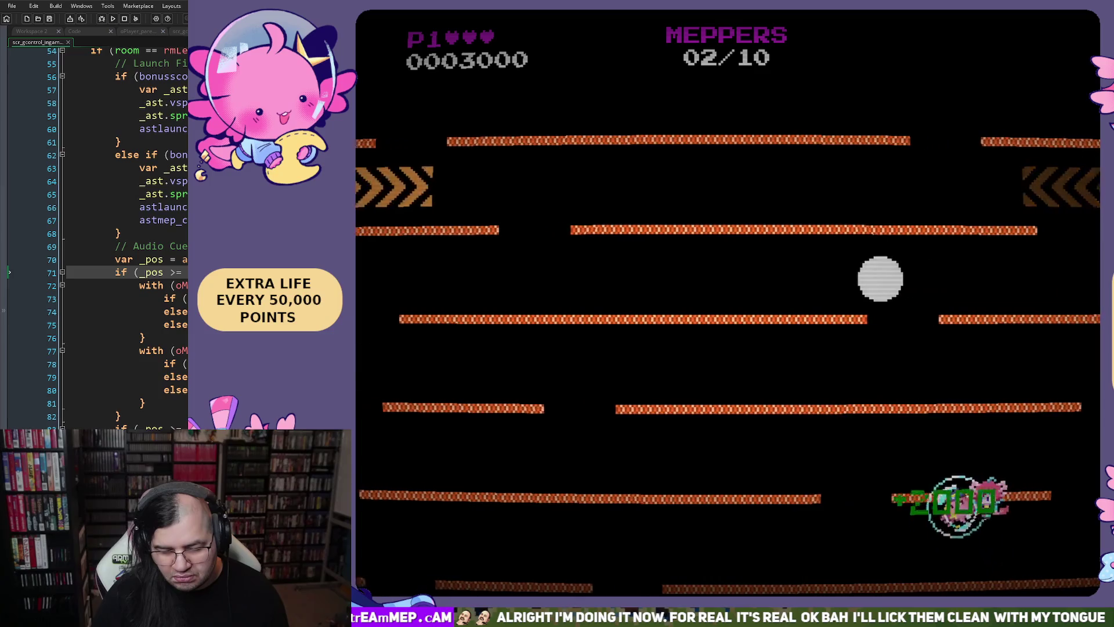
{"action": "key", "text": "Left"}
{"action": "key", "text": "Right"}
{"action": "key", "text": "Right"}
{"action": "key", "text": "Left"}
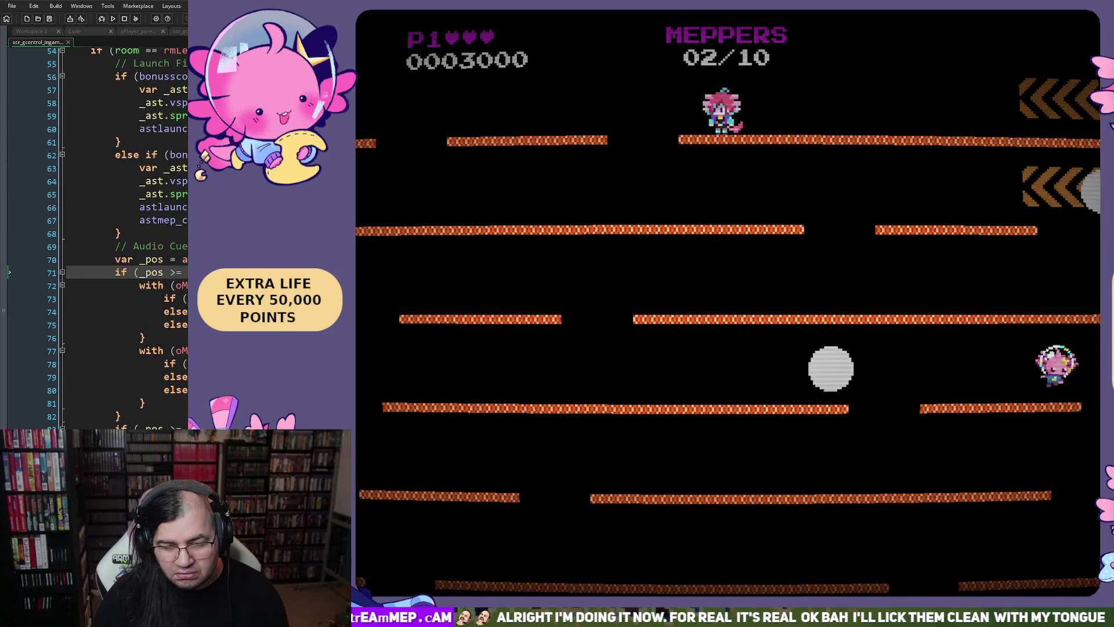
{"action": "key", "text": "Right"}
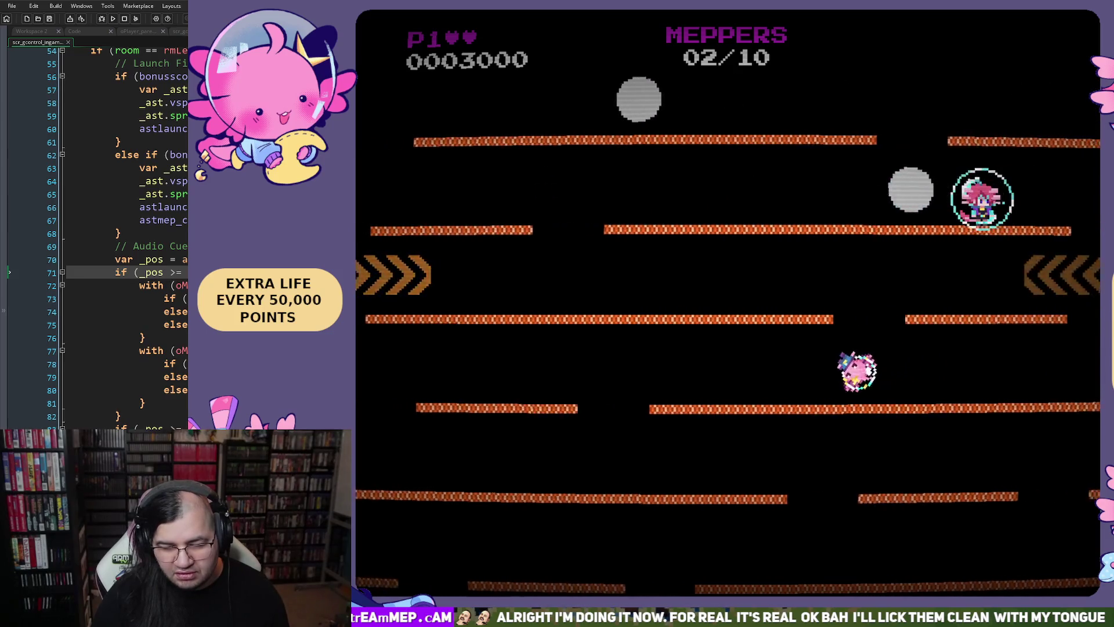
{"action": "key", "text": "Left"}
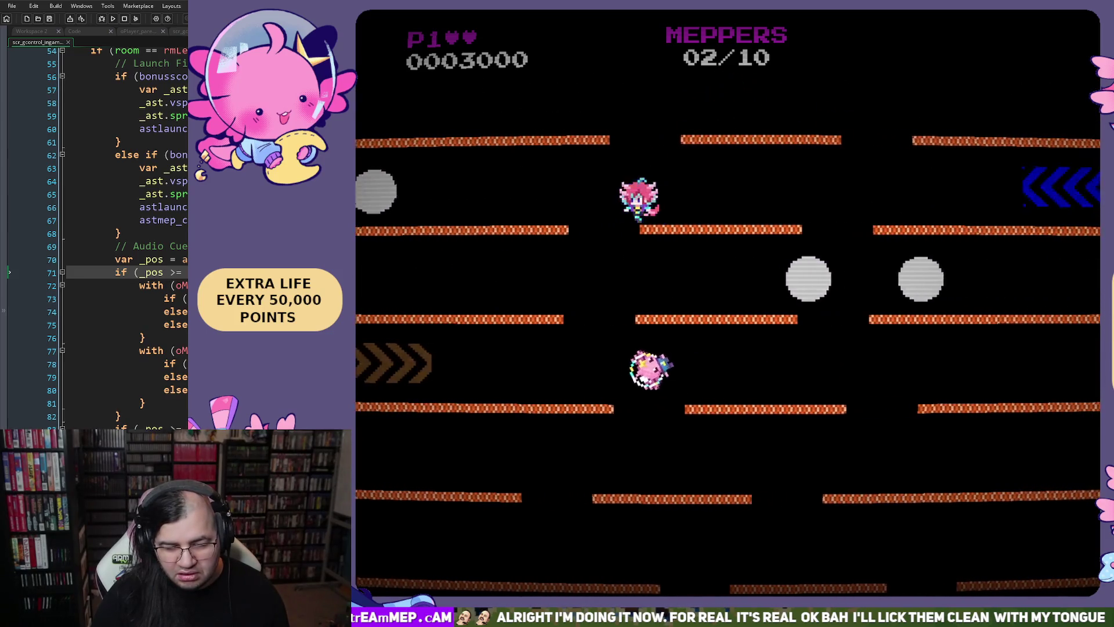
{"action": "key", "text": "Right"}
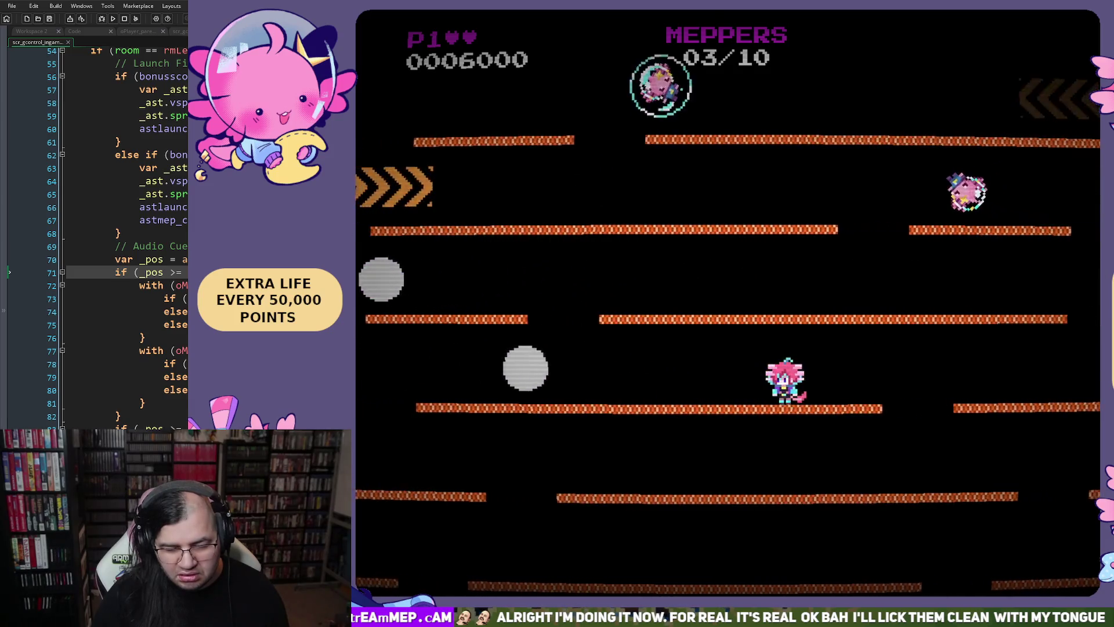
{"action": "key", "text": "Left"}
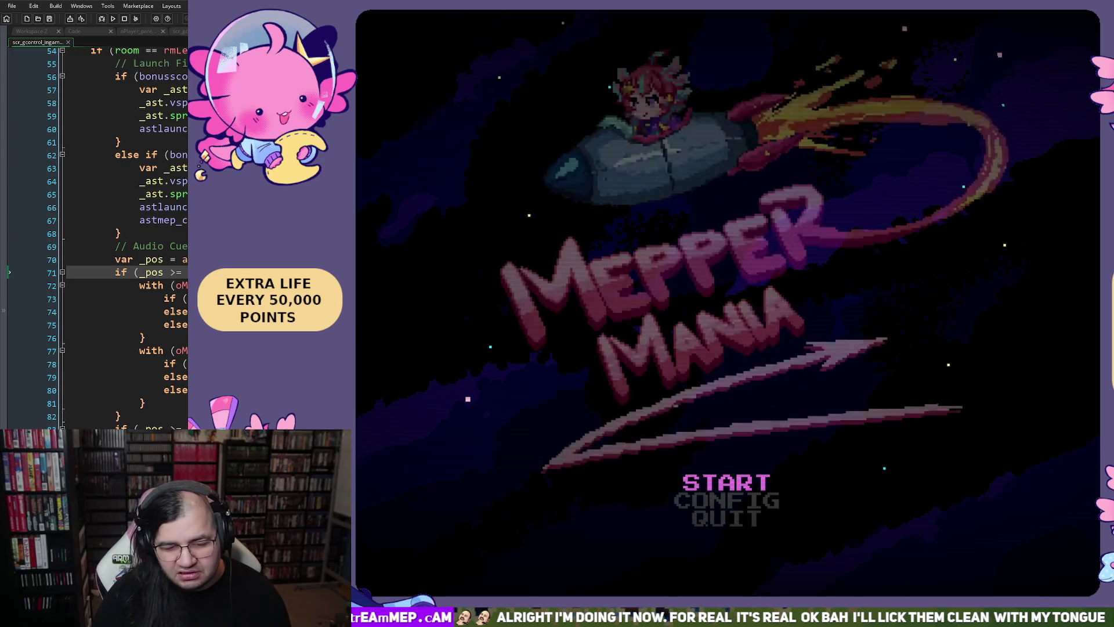
{"action": "key", "text": "Return"}
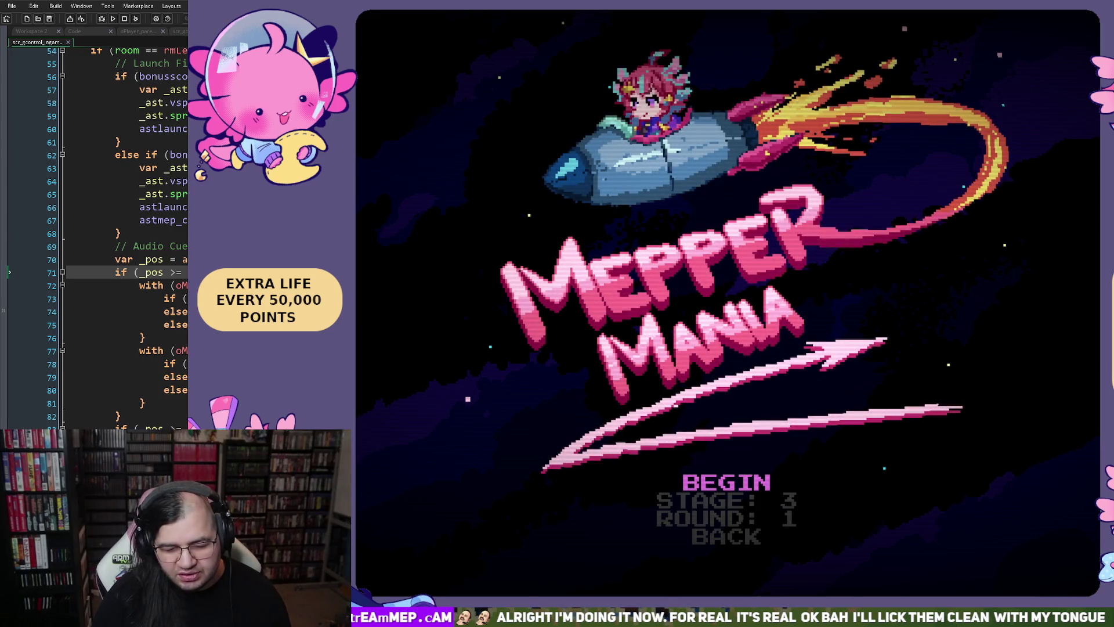
Start the bonus round and work down the platform rows to the first pickup.
{"action": "key", "text": "Return"}
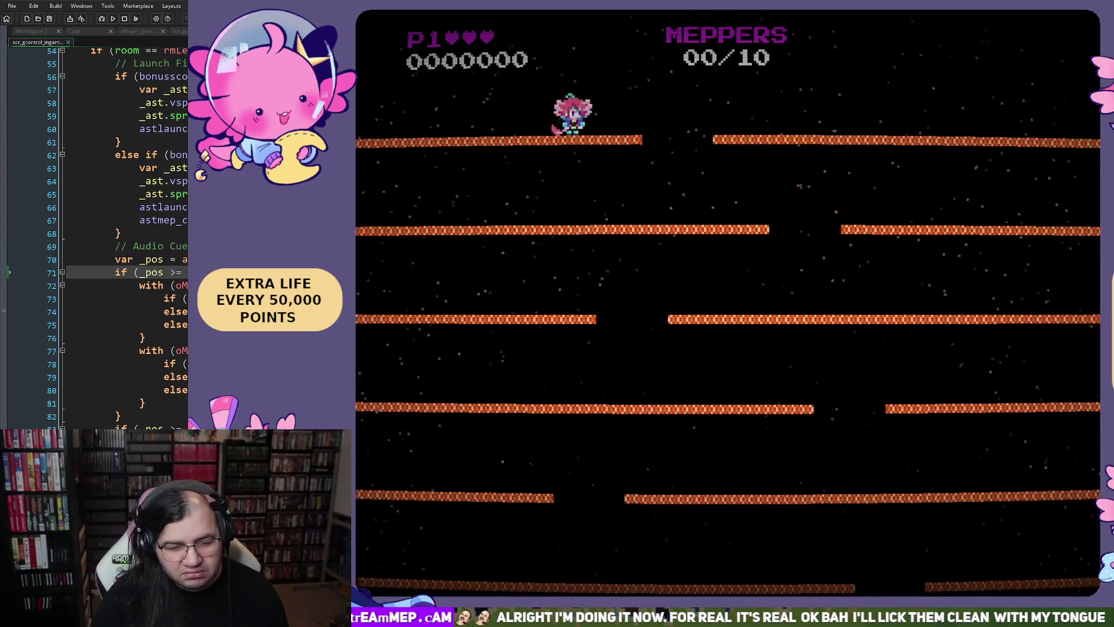
{"action": "key", "text": "Left"}
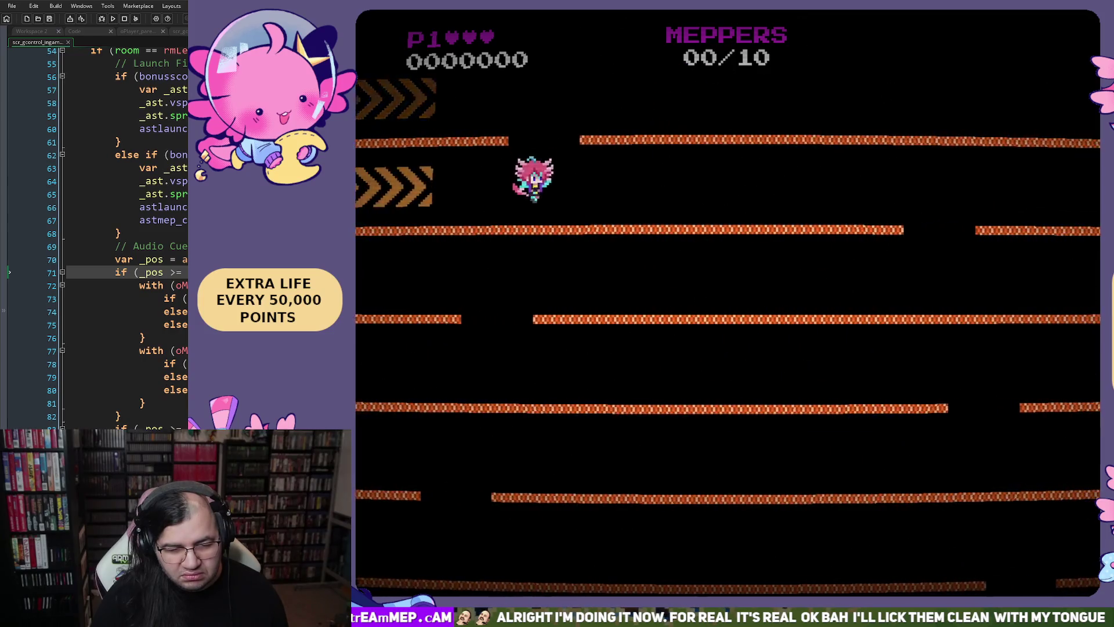
{"action": "key", "text": "Right"}
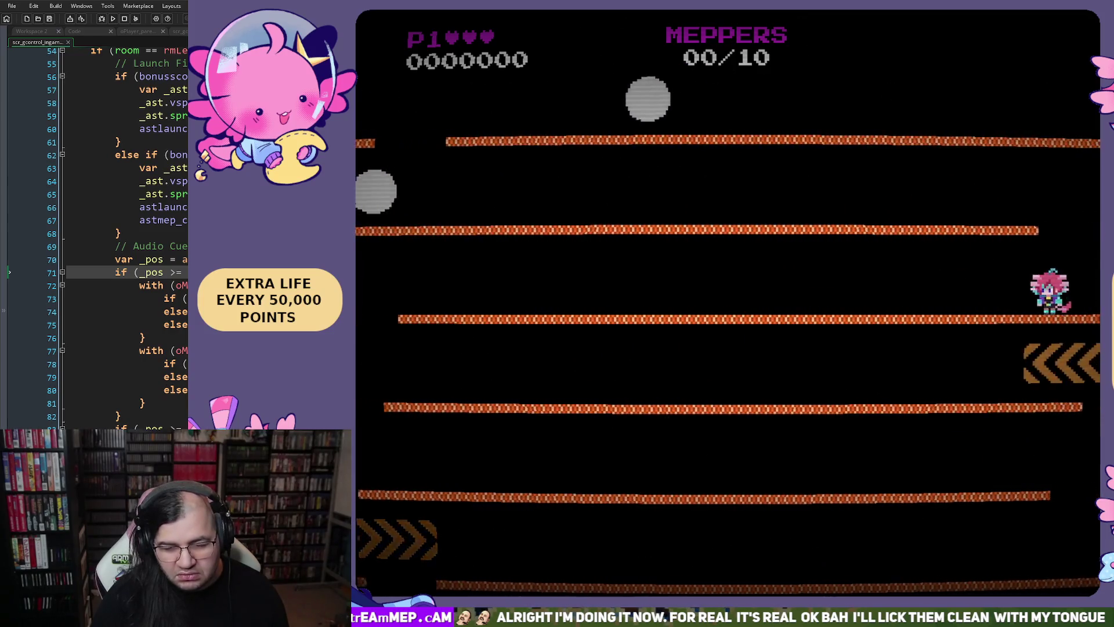
{"action": "key", "text": "Left"}
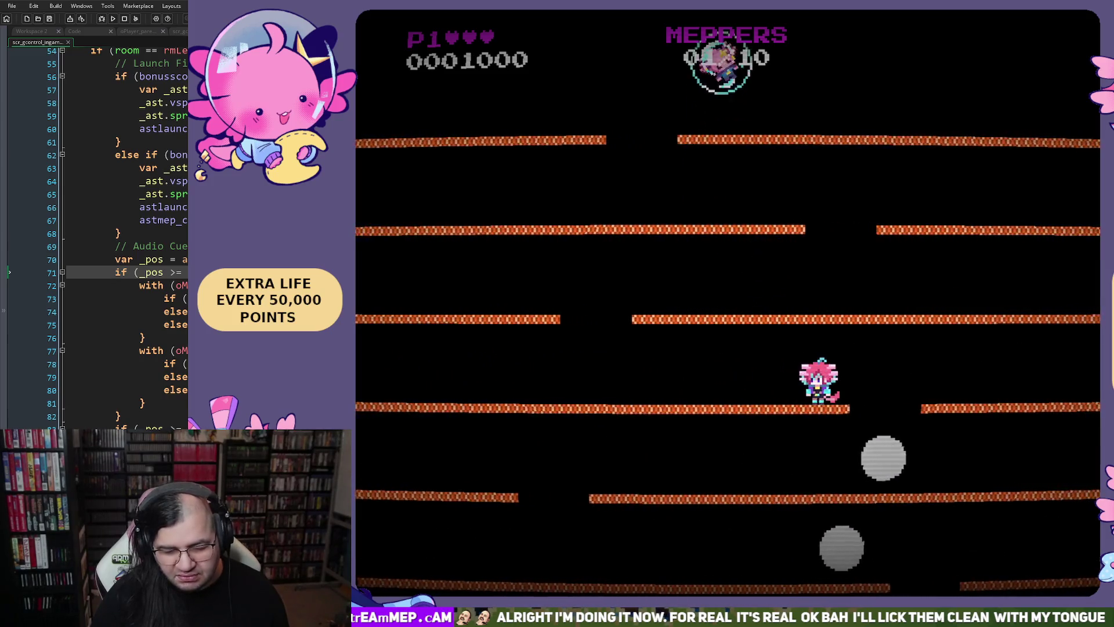
{"action": "key", "text": "Left"}
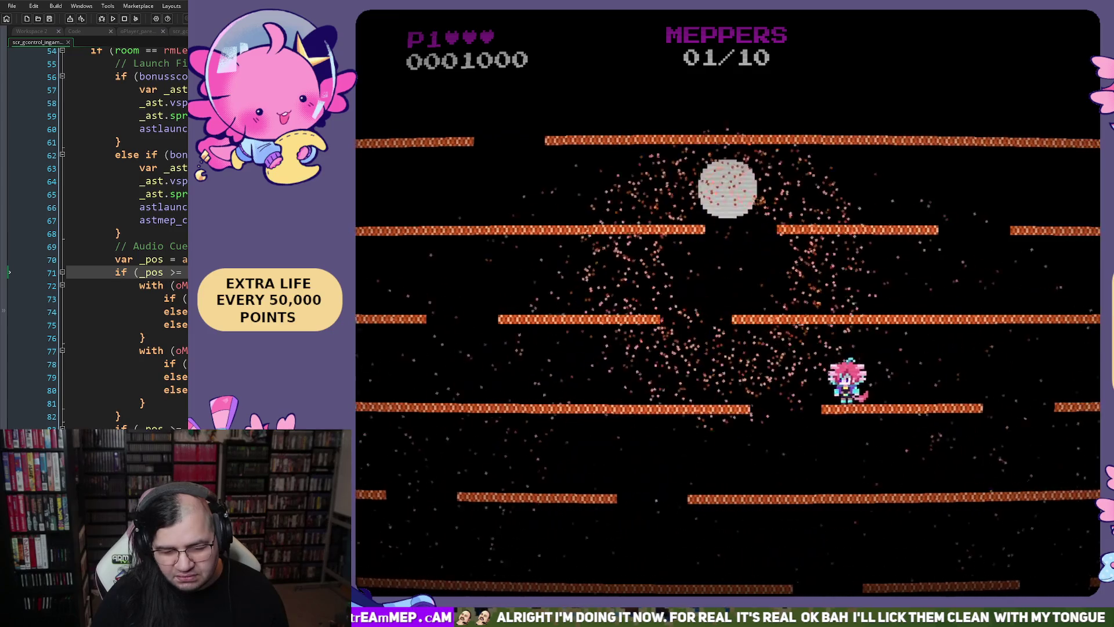
{"action": "key", "text": "Left"}
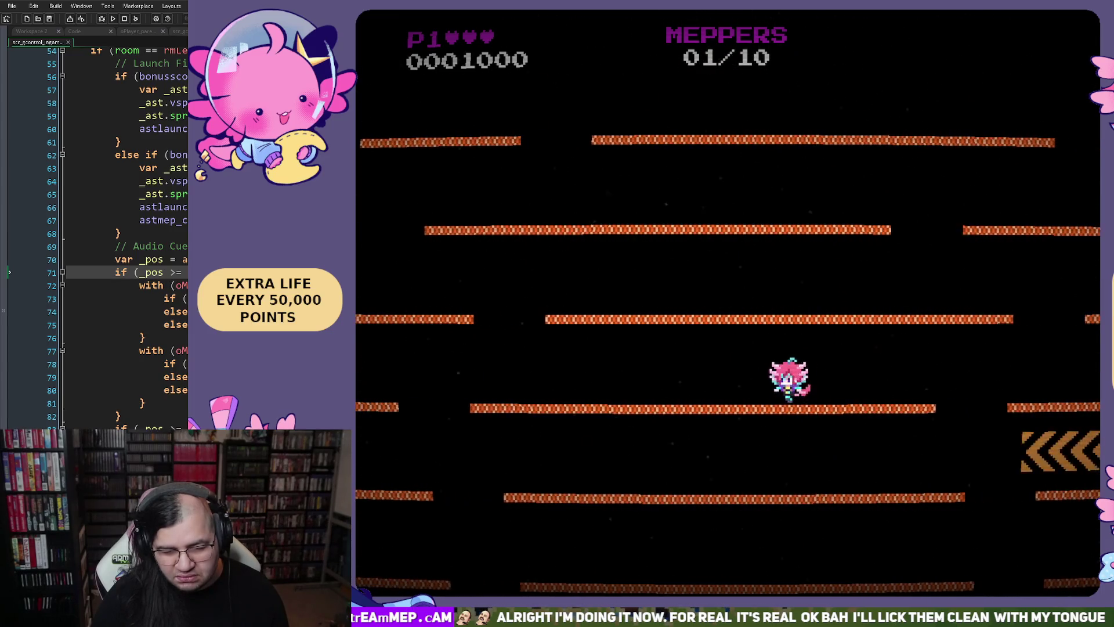
{"action": "key", "text": "Left"}
{"action": "key", "text": "Right"}
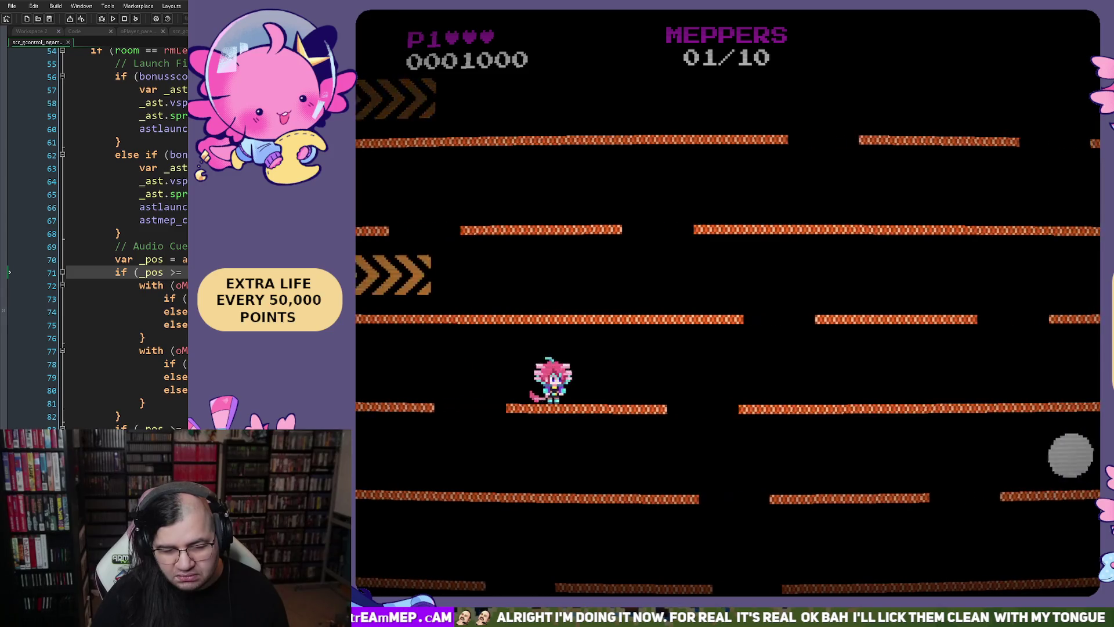
{"action": "key", "text": "Right"}
{"action": "key", "text": "Left"}
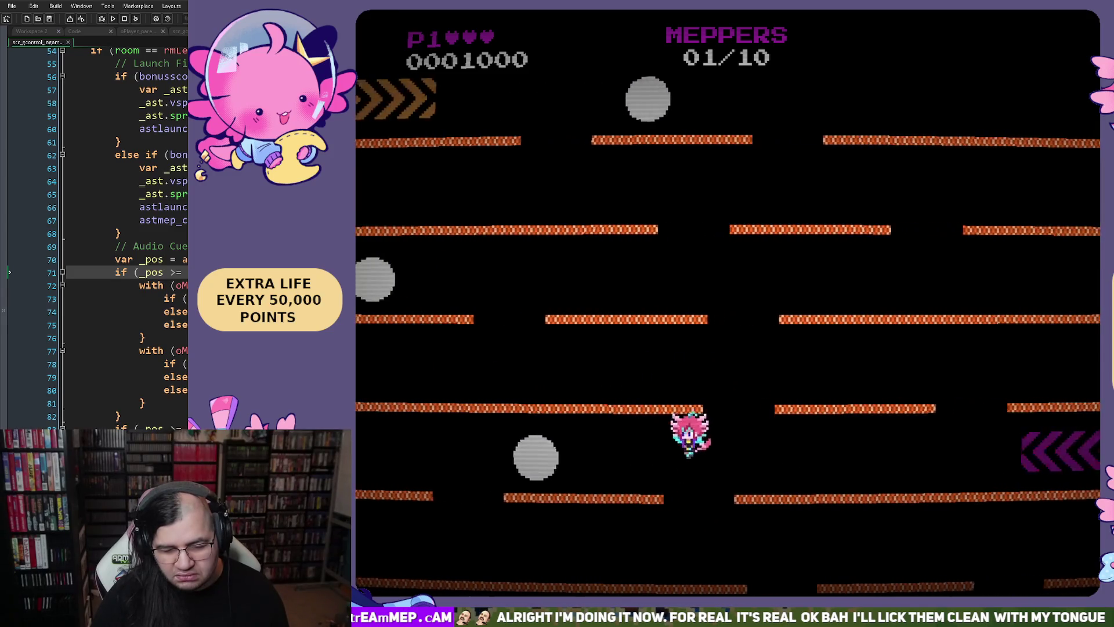
{"action": "key", "text": "Right"}
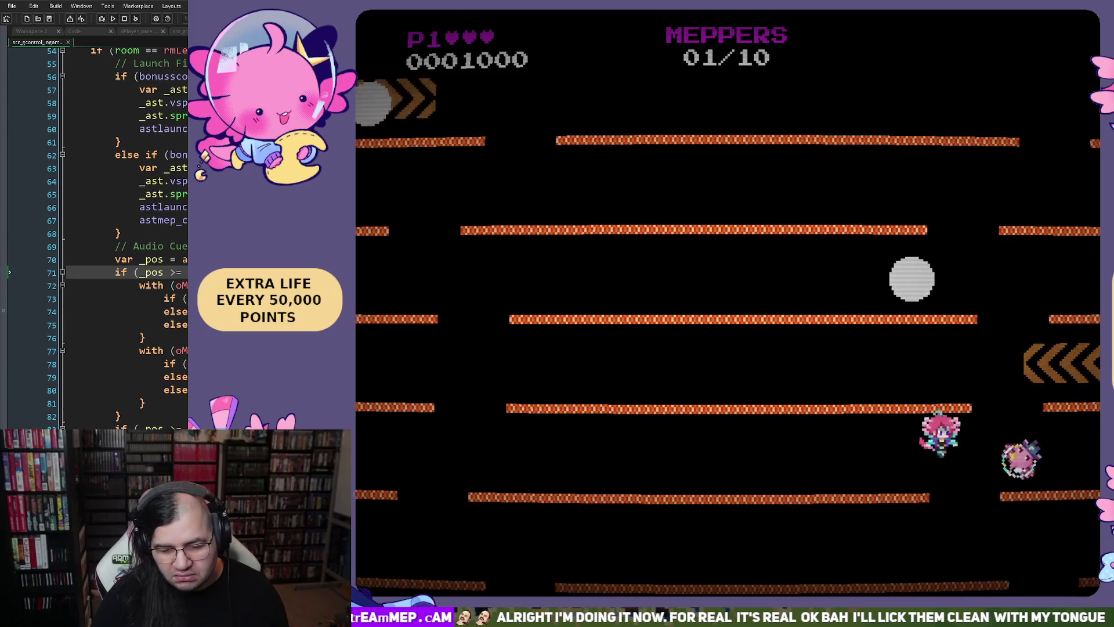
Wrap to the top, dodge the rolling orbs and catch the next Meppers.
{"action": "key", "text": "Left"}
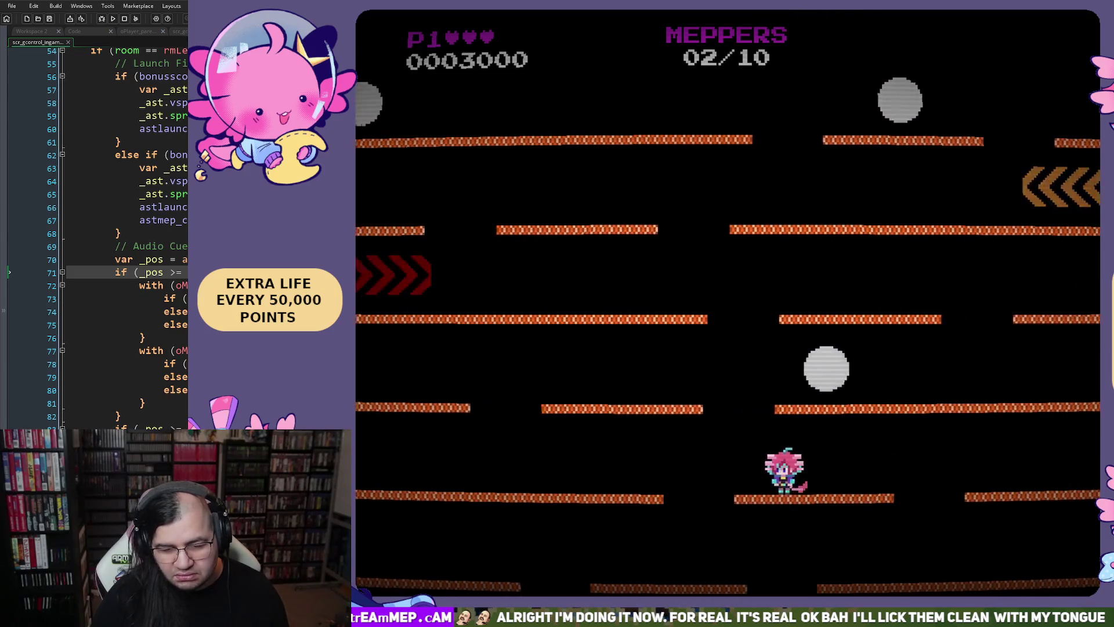
{"action": "key", "text": "Right"}
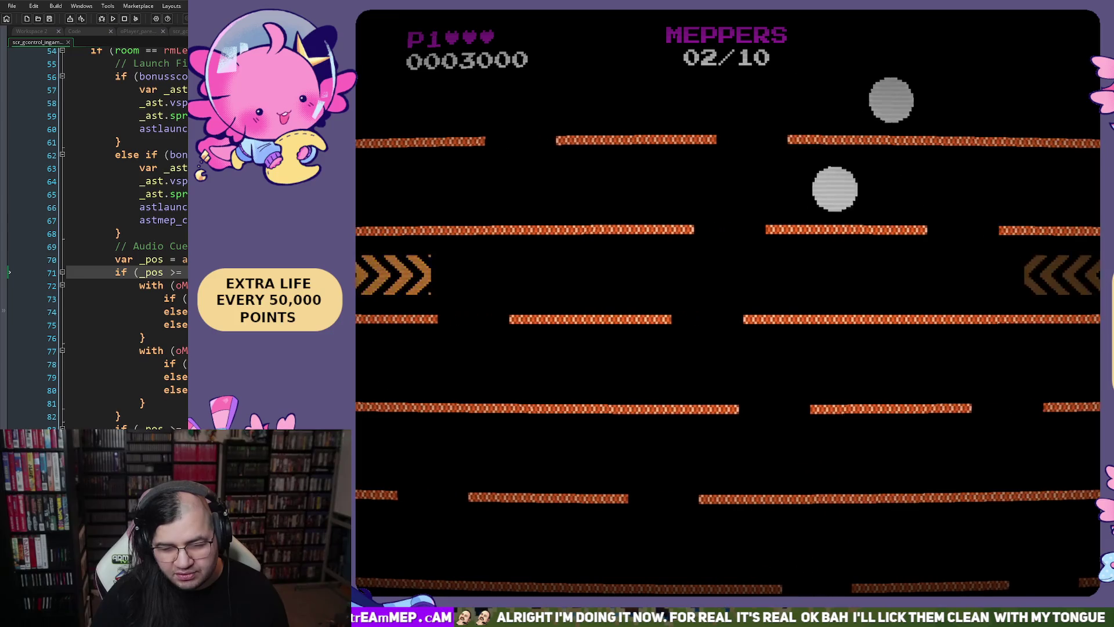
{"action": "key", "text": "Left"}
{"action": "key", "text": "Right"}
{"action": "key", "text": "Left"}
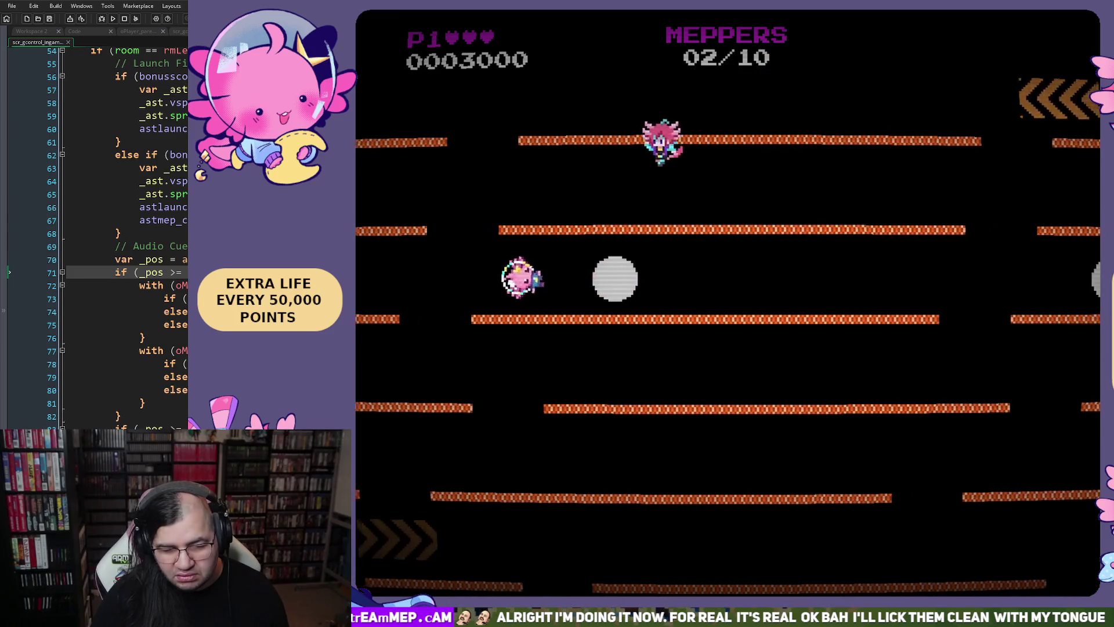
{"action": "key", "text": "Right"}
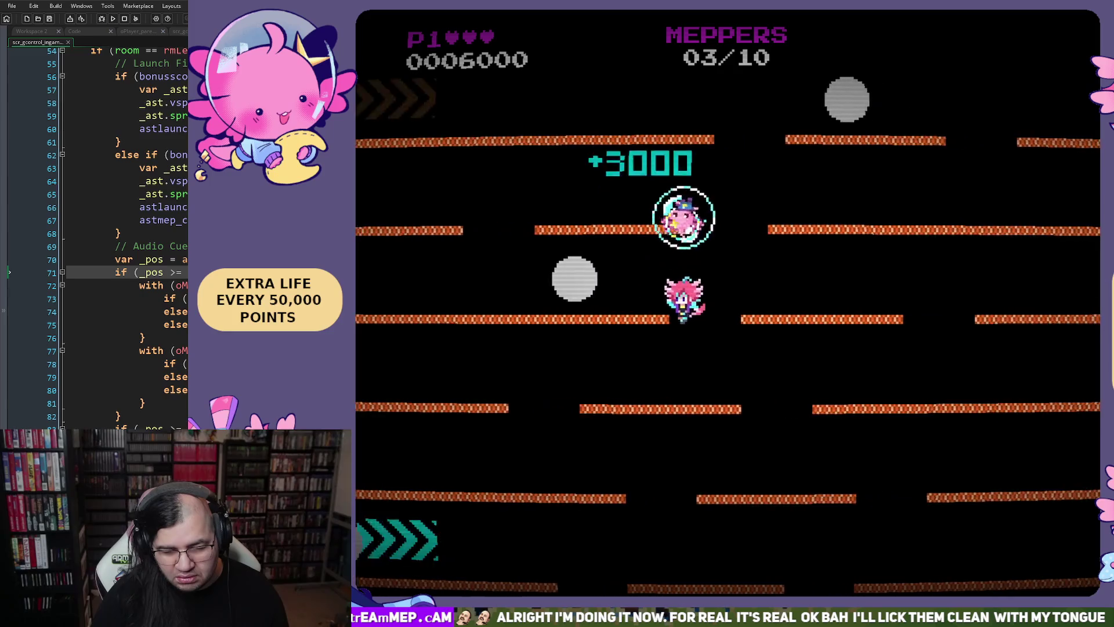
{"action": "key", "text": "Left"}
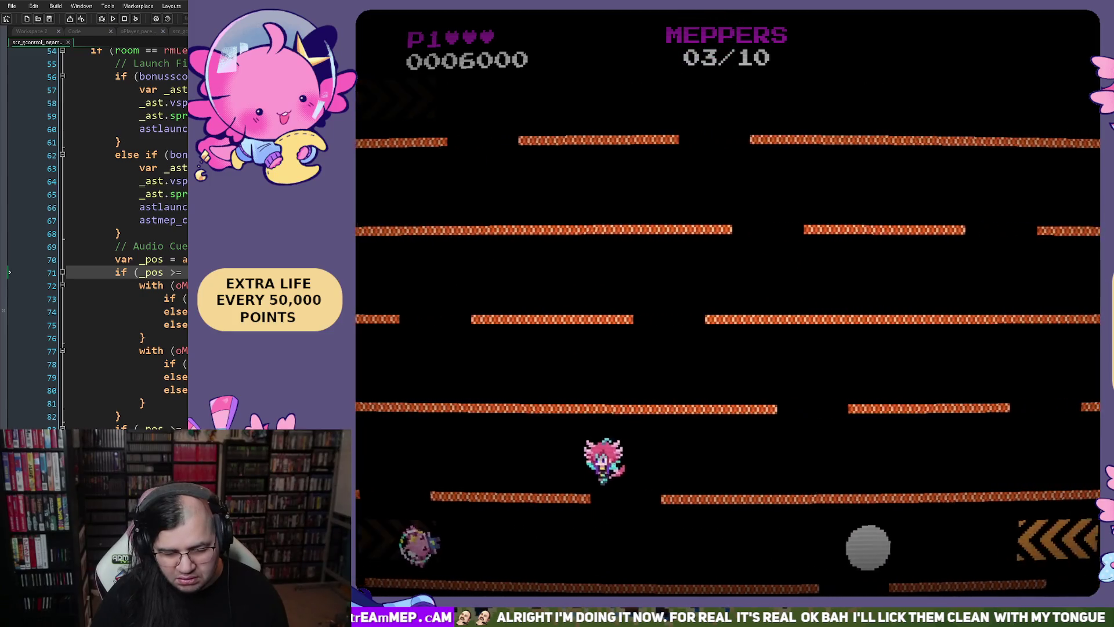
{"action": "key", "text": "Left"}
{"action": "key", "text": "Right"}
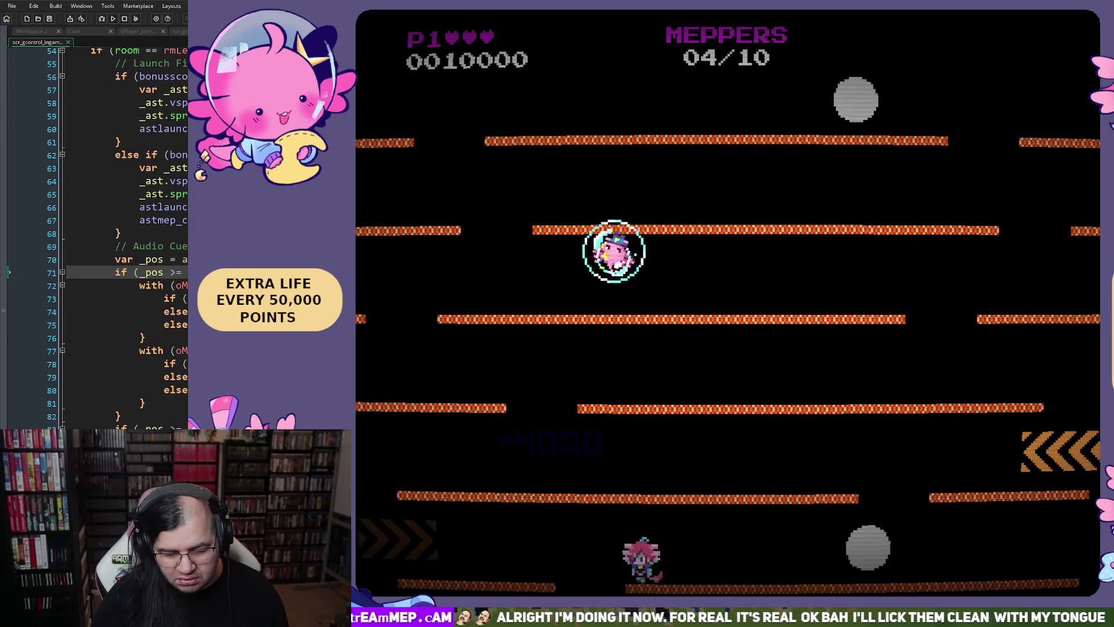
Steer through the fall and drop down the platforms catching more Meppers.
{"action": "key", "text": "Right"}
{"action": "key", "text": "Left"}
{"action": "key", "text": "Left"}
{"action": "key", "text": "Right"}
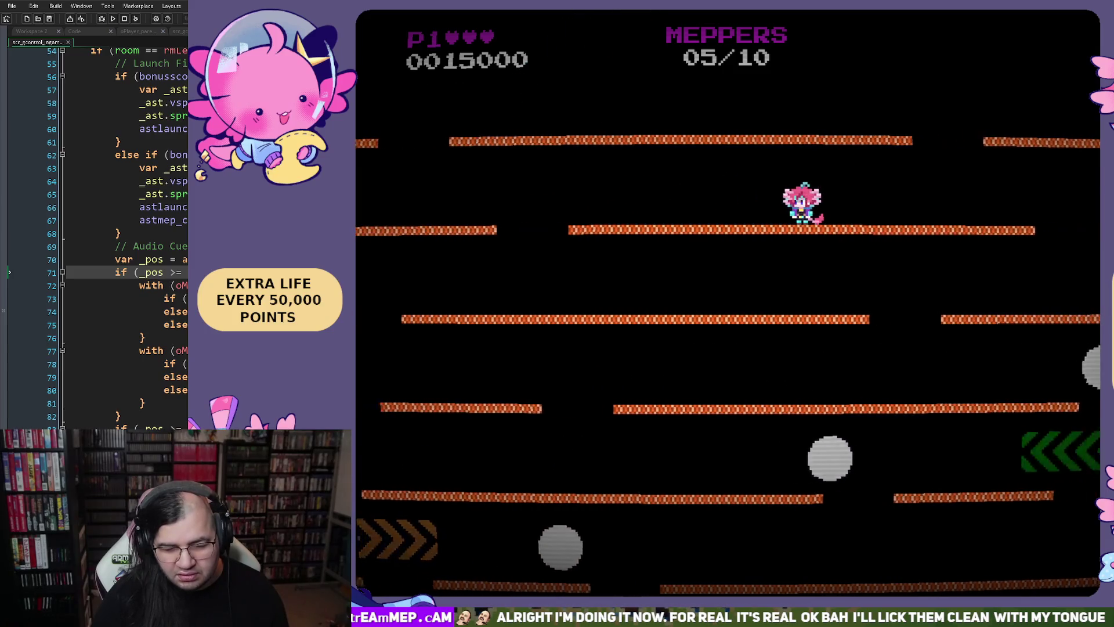
{"action": "key", "text": "Right"}
{"action": "key", "text": "Left"}
{"action": "key", "text": "Right"}
{"action": "key", "text": "Right"}
{"action": "key", "text": "Left"}
{"action": "key", "text": "Right"}
{"action": "key", "text": "Left"}
{"action": "key", "text": "Left"}
{"action": "key", "text": "Right"}
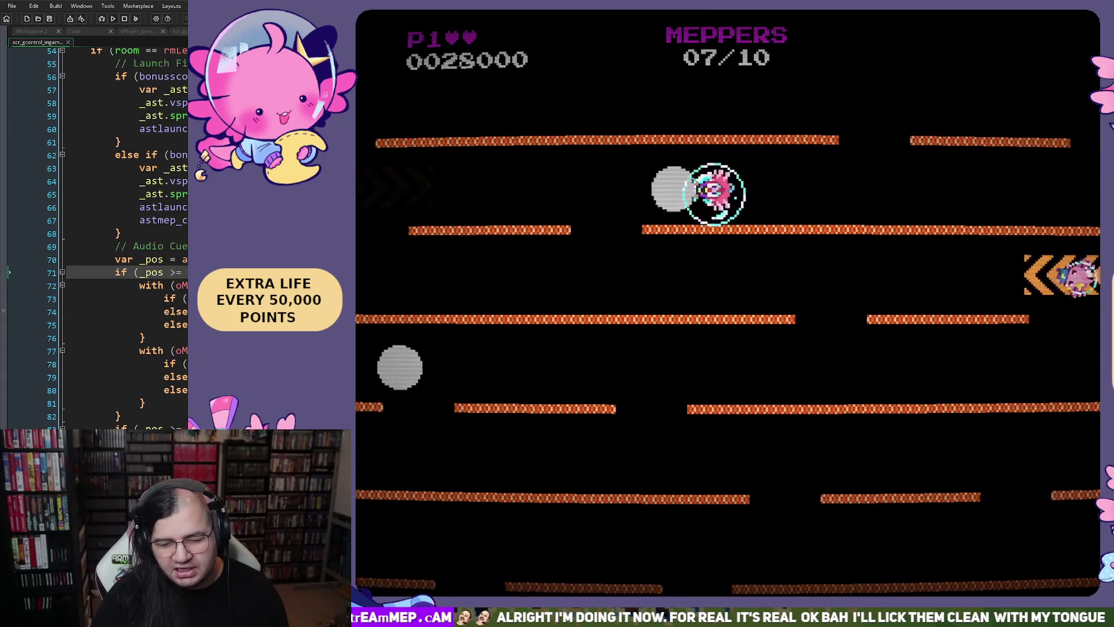
Leave the respawn bubble and catch the remaining Meppers to reach 10/10 at score 0055000.
{"action": "key", "text": "Right"}
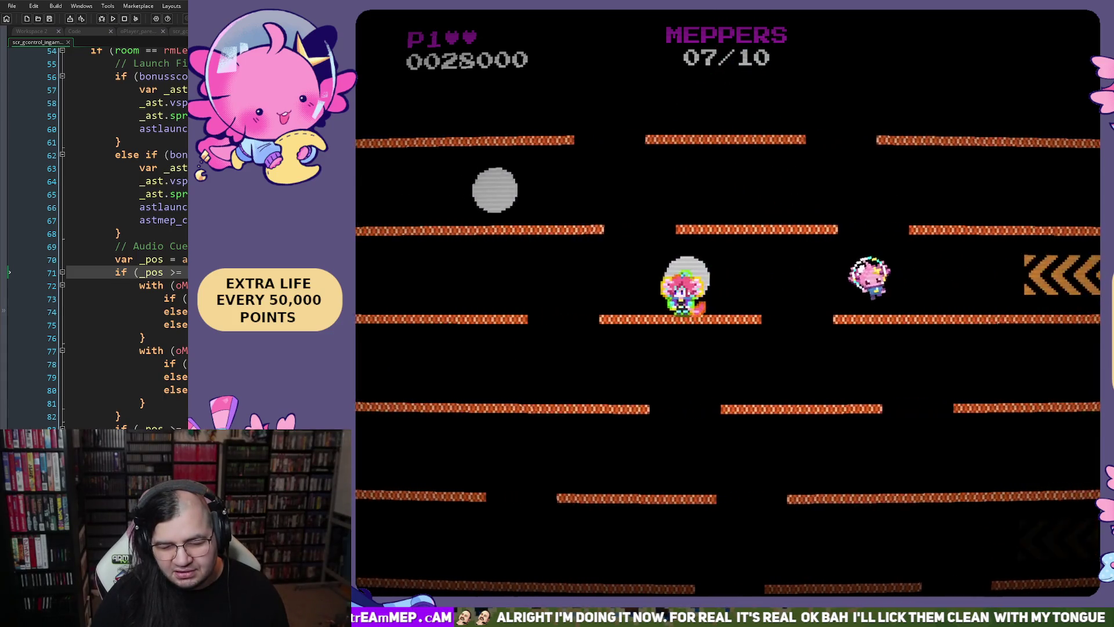
{"action": "key", "text": "Right"}
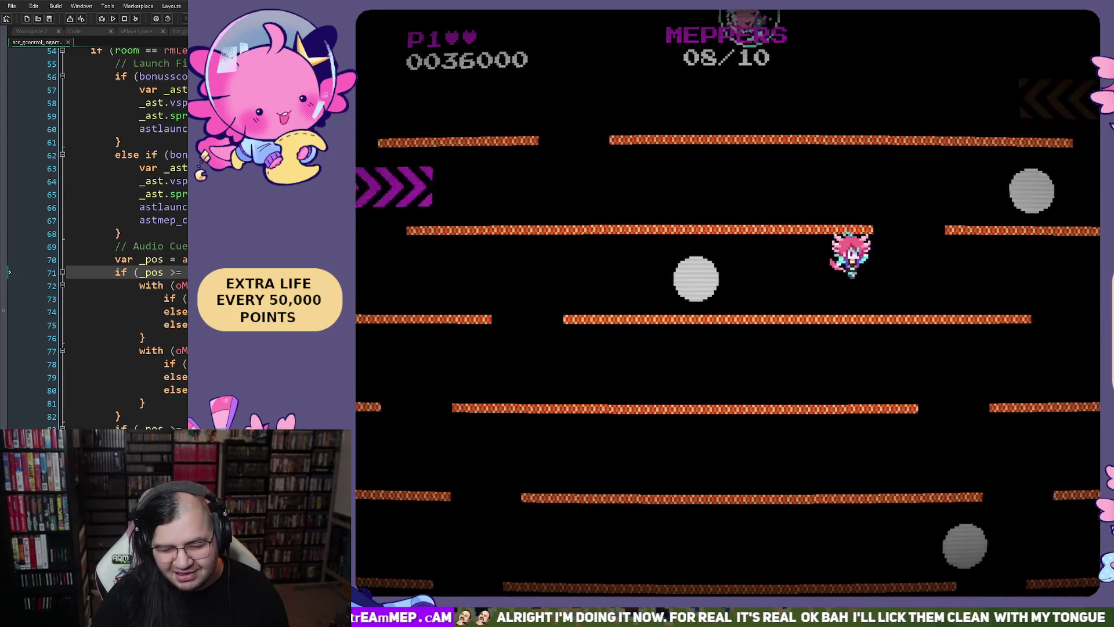
{"action": "key", "text": "Left"}
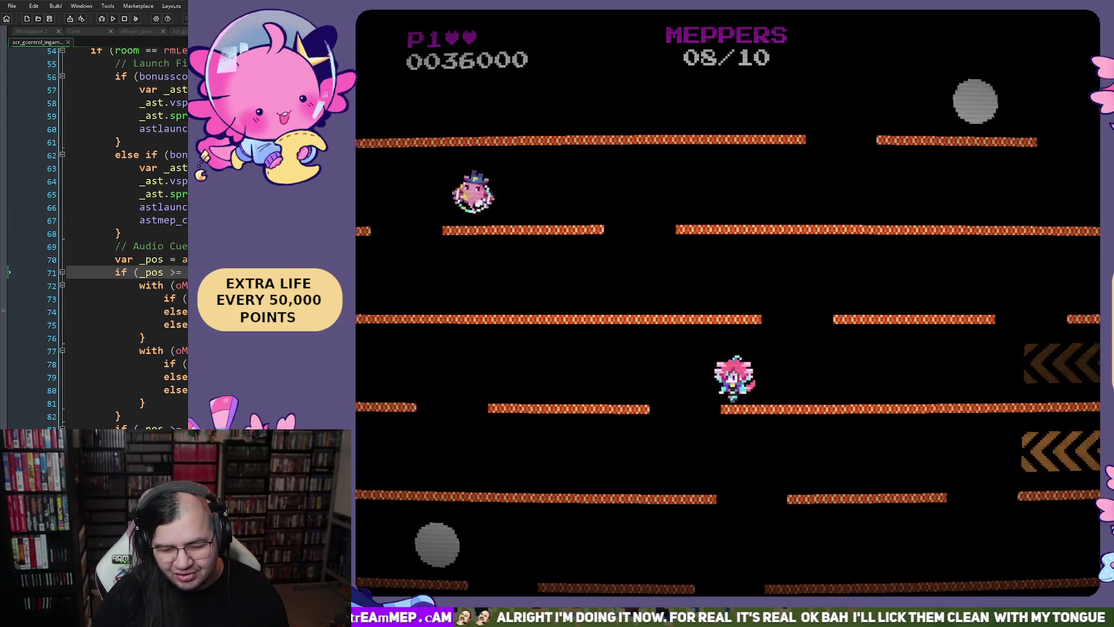
{"action": "key", "text": "Left"}
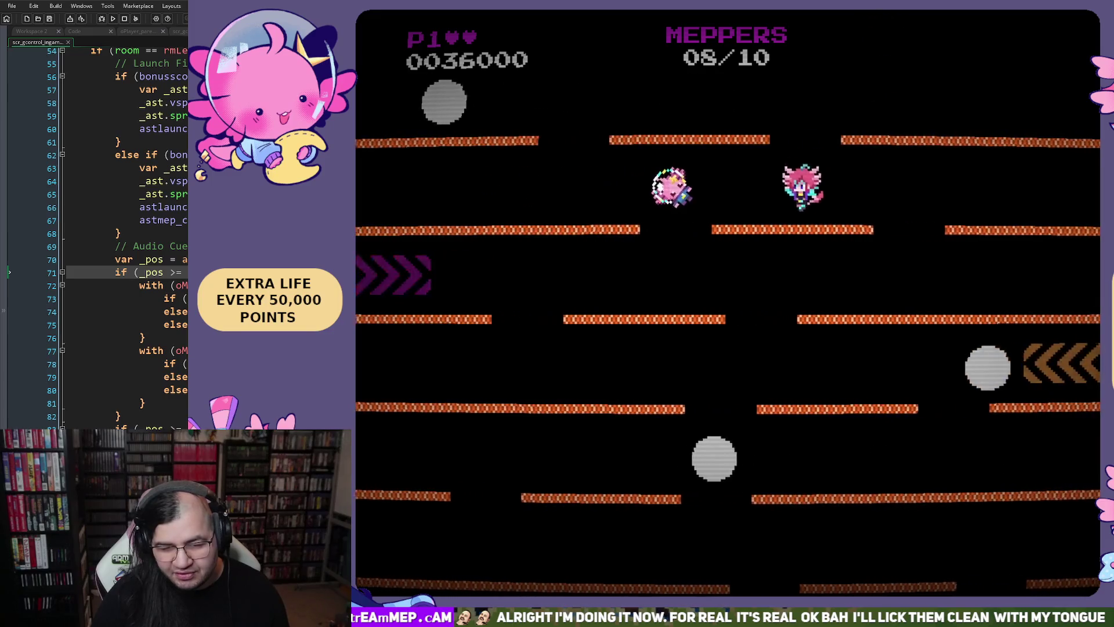
{"action": "key", "text": "Left"}
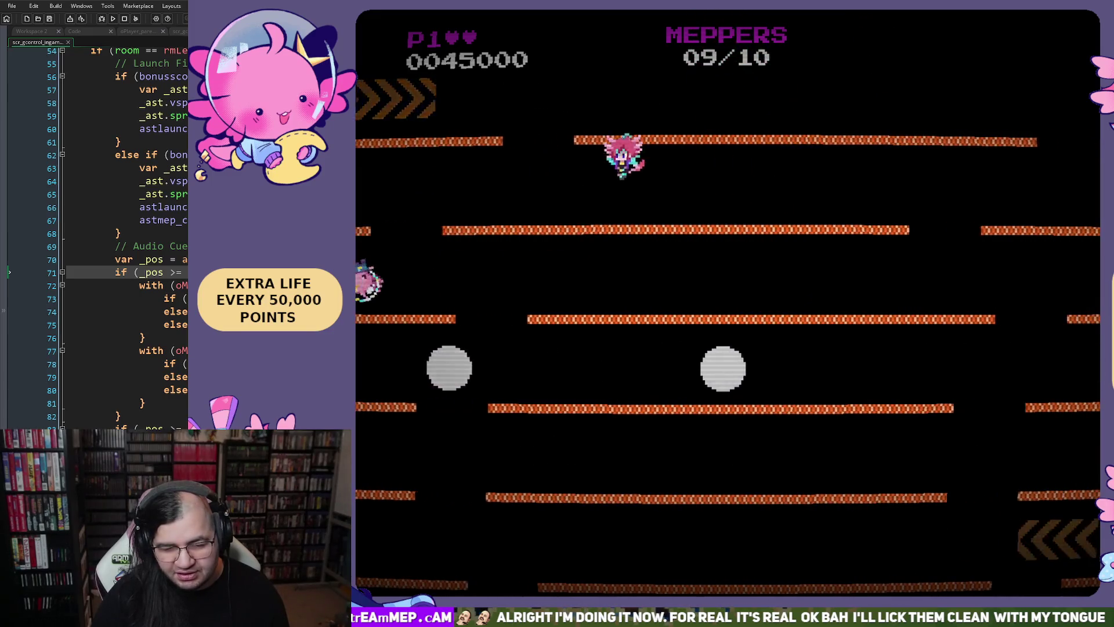
{"action": "key", "text": "Left"}
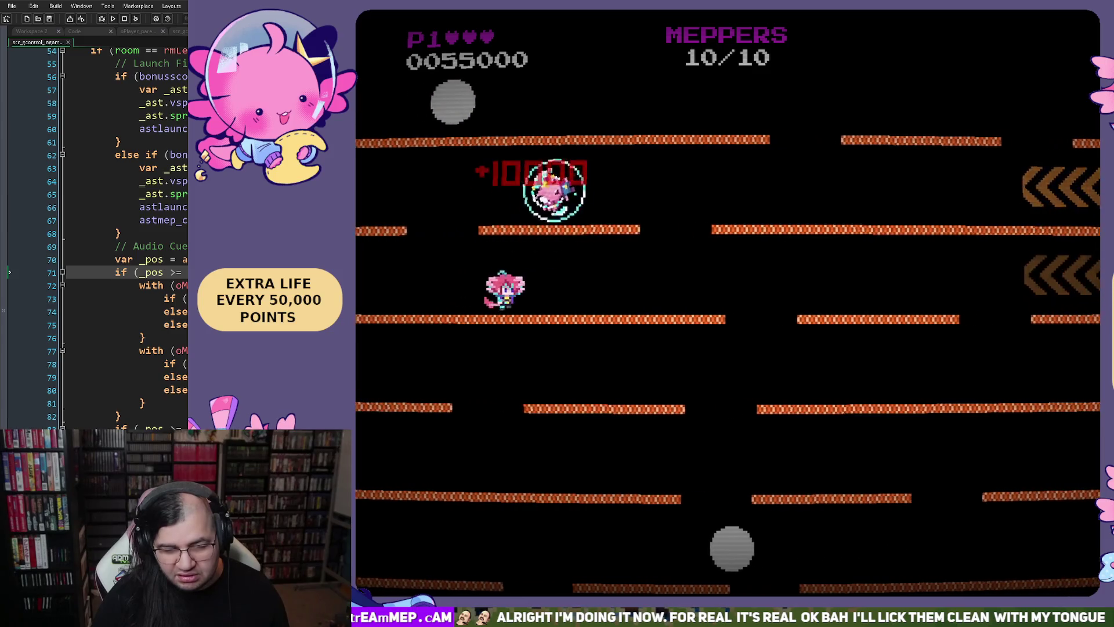
{"action": "key", "text": "Right"}
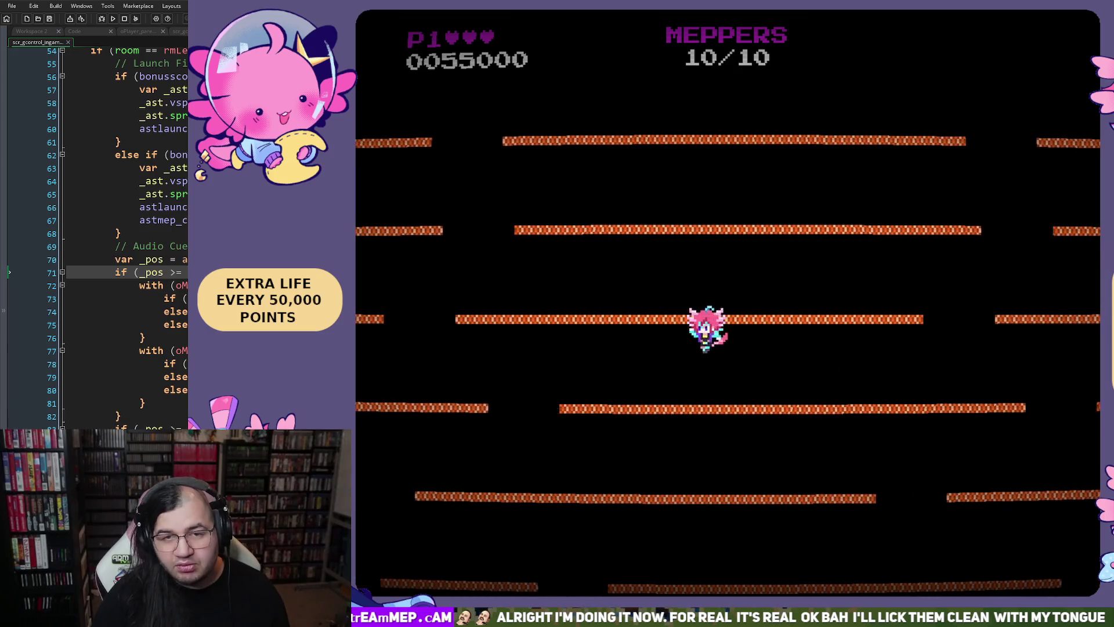
Run right along the platform row until the Space-Truck Stop "Shower Showdown" boss stage begins.
{"action": "key", "text": "Right"}
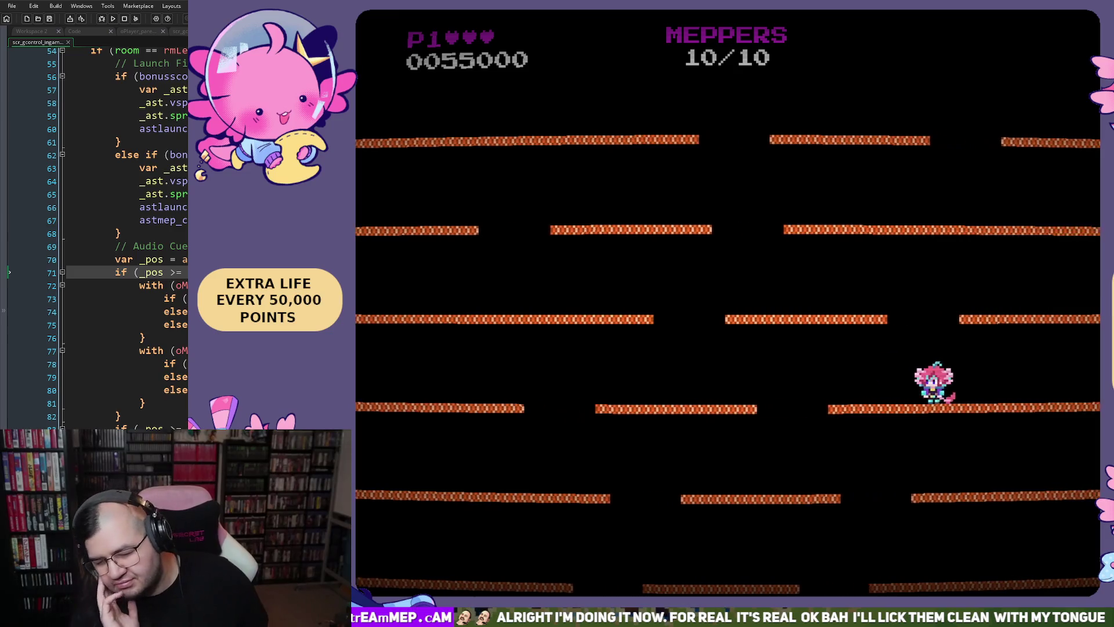
{"action": "key", "text": "Right"}
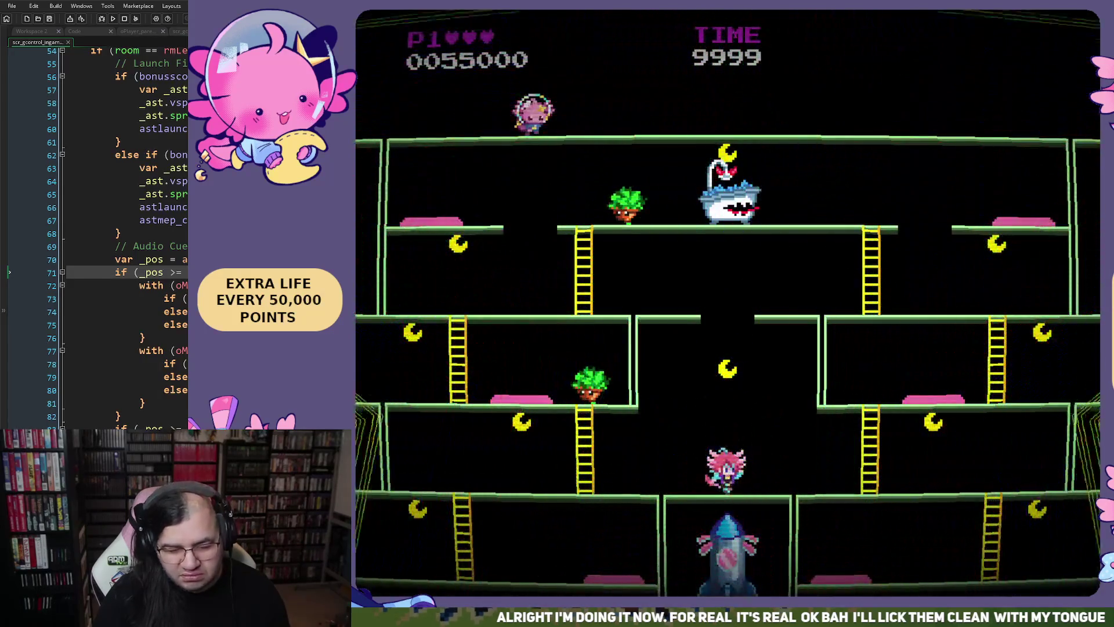
Climb down the ladder and jump near the boss, clearing Mission 3-B at score 0126100.
{"action": "key", "text": "Left"}
{"action": "key", "text": "Down"}
{"action": "key", "text": "Right"}
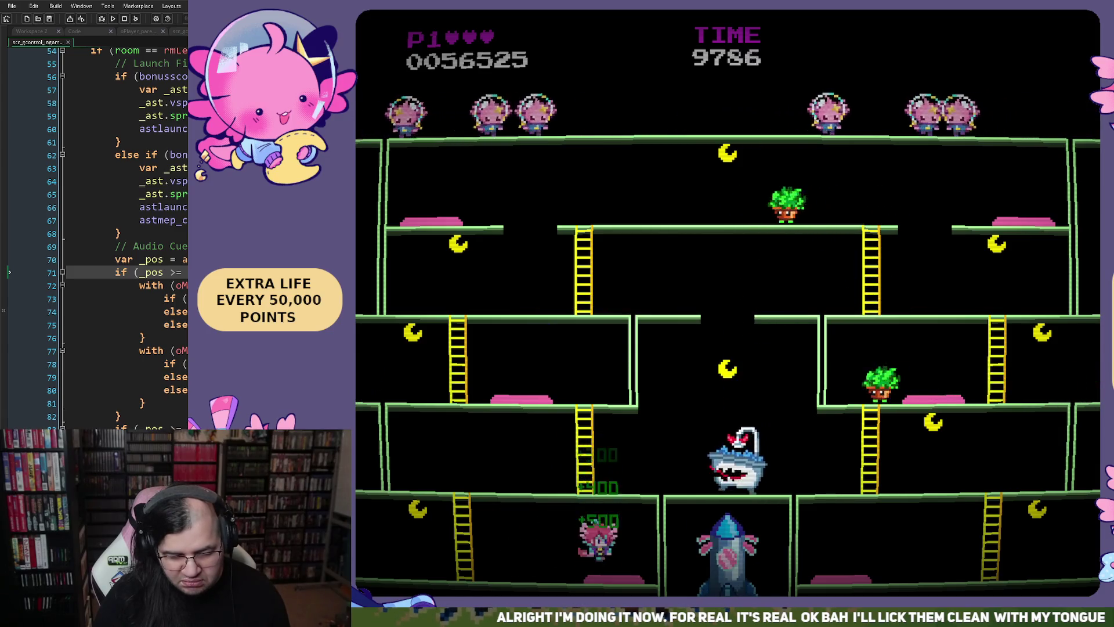
{"action": "key", "text": "space"}
{"action": "key", "text": "Left"}
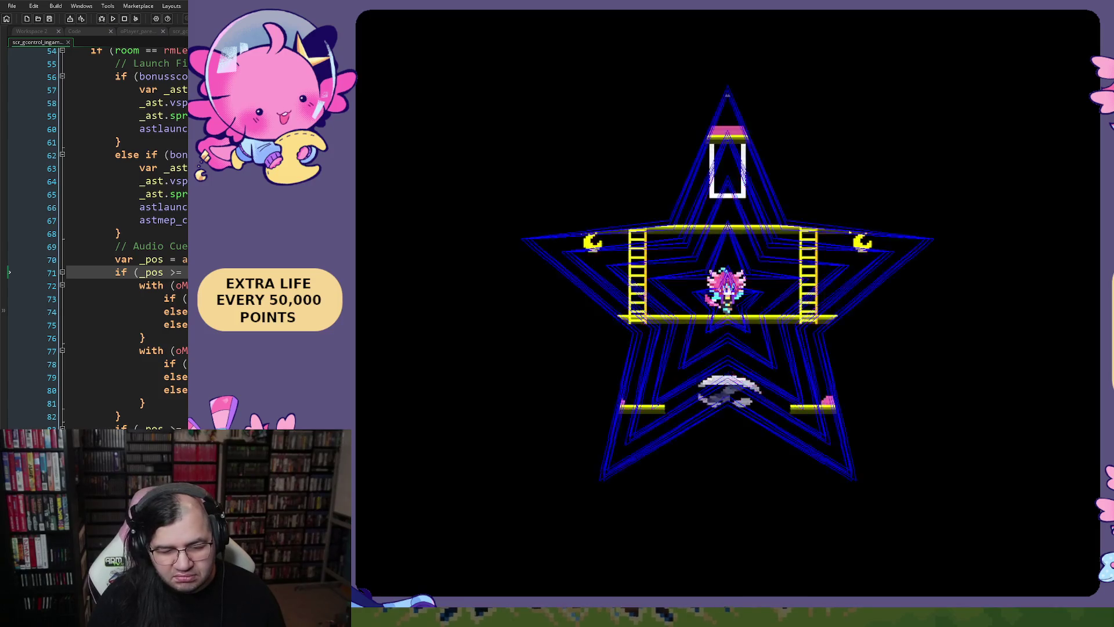
Climb down, jump for the flag bonus and drop to the bottom floor collecting points.
{"action": "key", "text": "Left"}
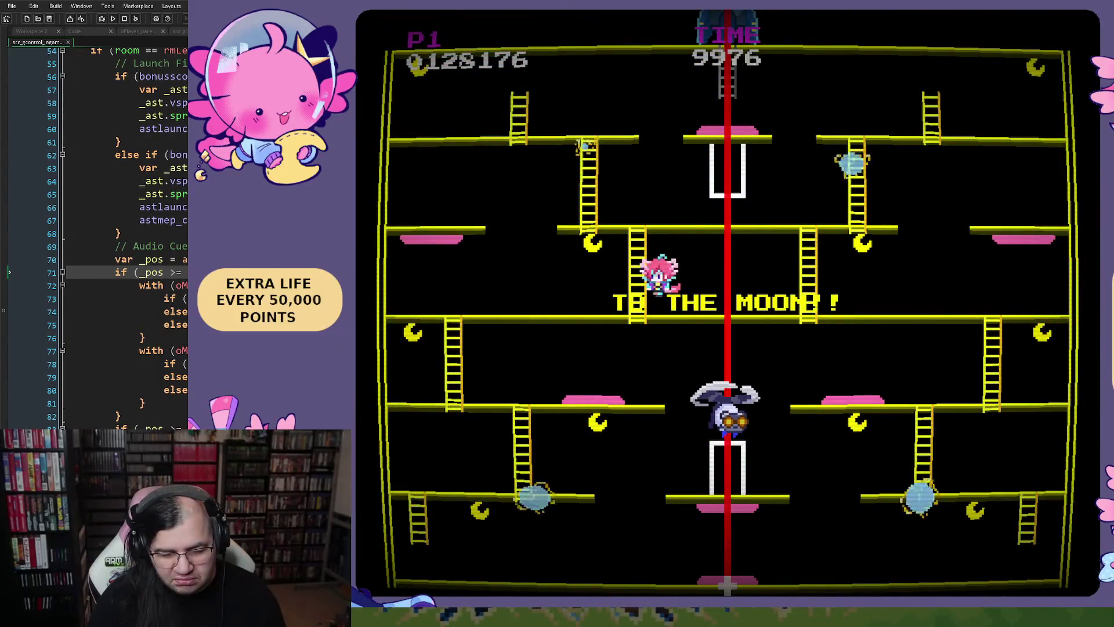
{"action": "key", "text": "Down"}
{"action": "key", "text": "Left"}
{"action": "key", "text": "Right"}
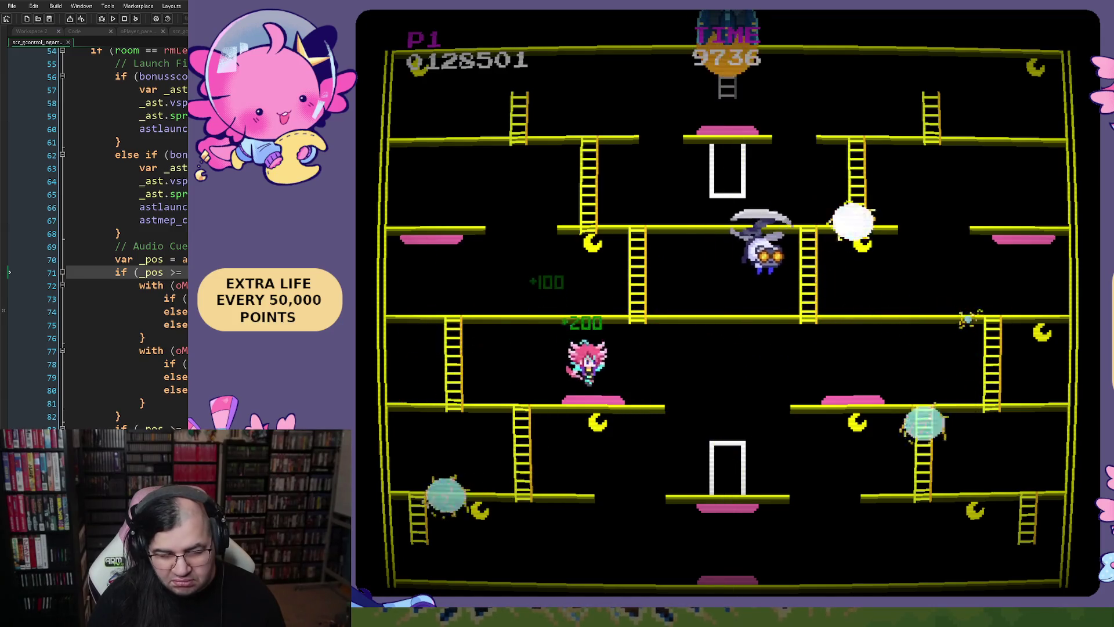
{"action": "key", "text": "Right"}
{"action": "key", "text": "Left"}
{"action": "key", "text": "Right"}
{"action": "key", "text": "Left"}
{"action": "key", "text": "Left"}
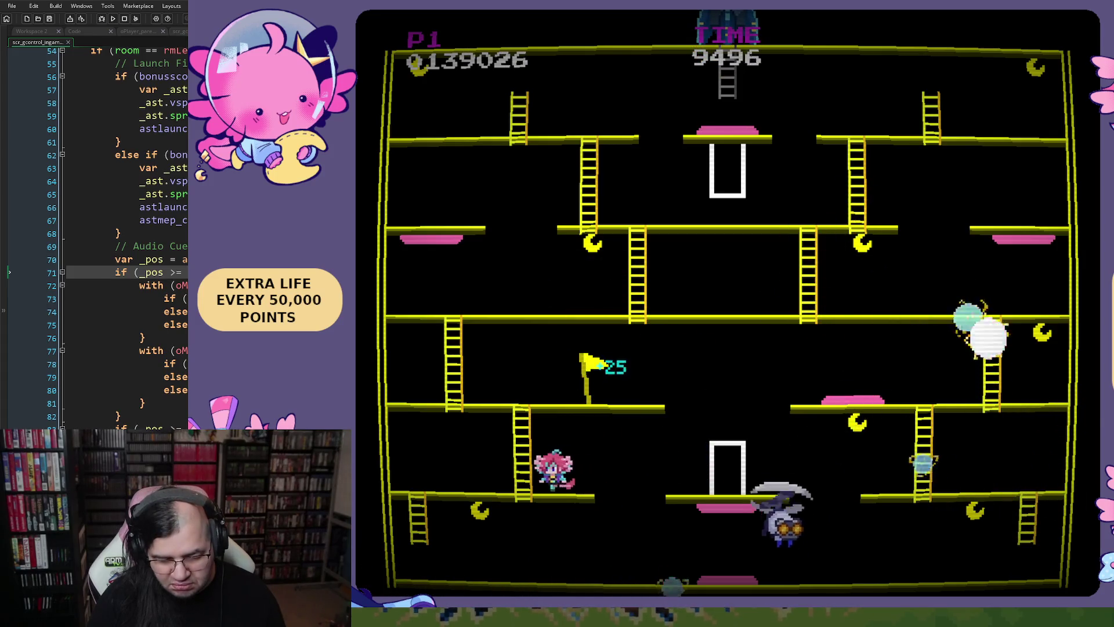
{"action": "key", "text": "Right"}
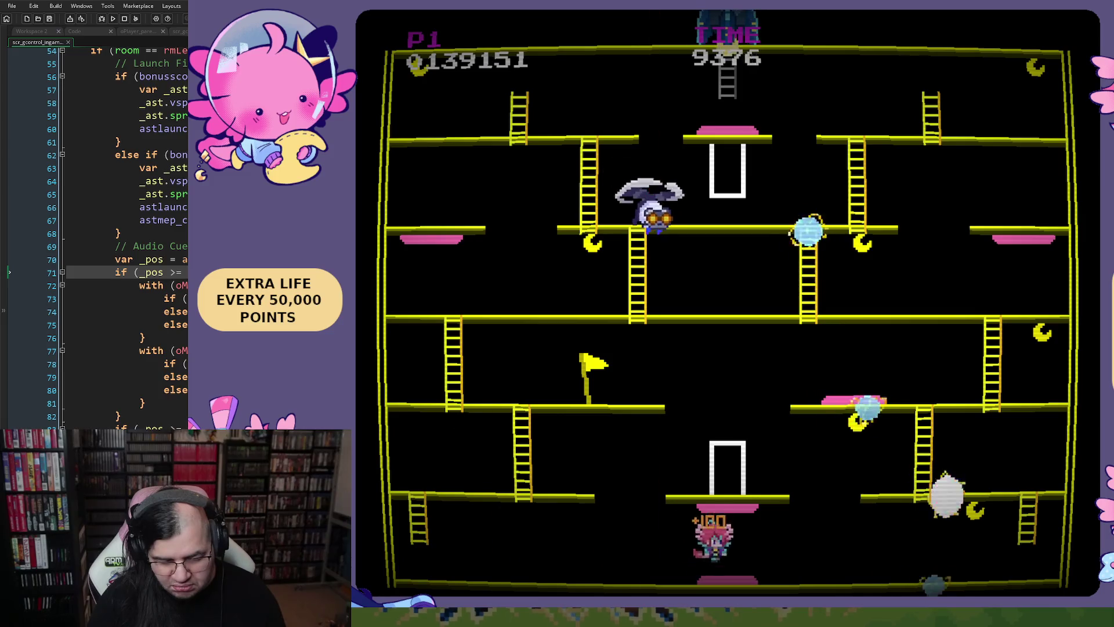
{"action": "key", "text": "Right"}
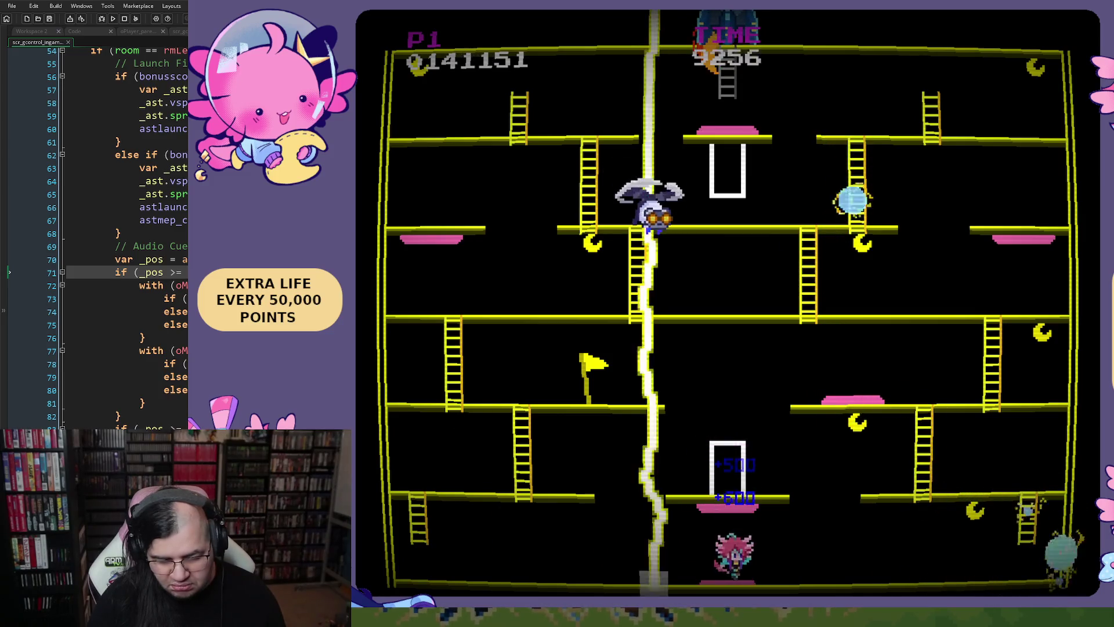
{"action": "key", "text": "Left"}
{"action": "key", "text": "Right"}
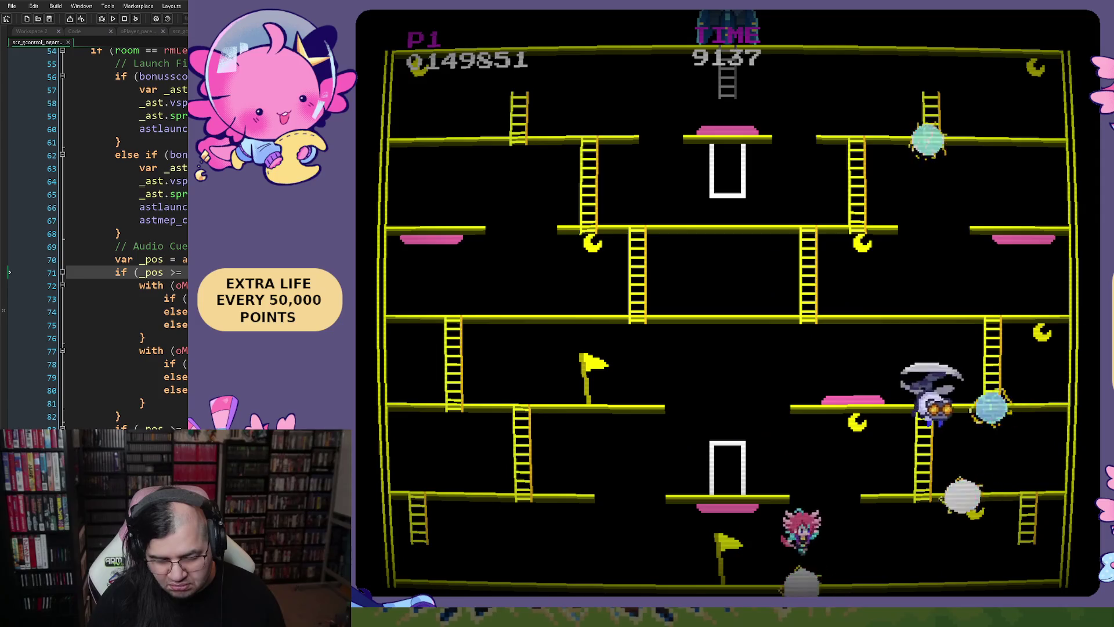
Climb the right ladder, bounce on the pink pad and reach the top level.
{"action": "key", "text": "Right"}
{"action": "key", "text": "Up"}
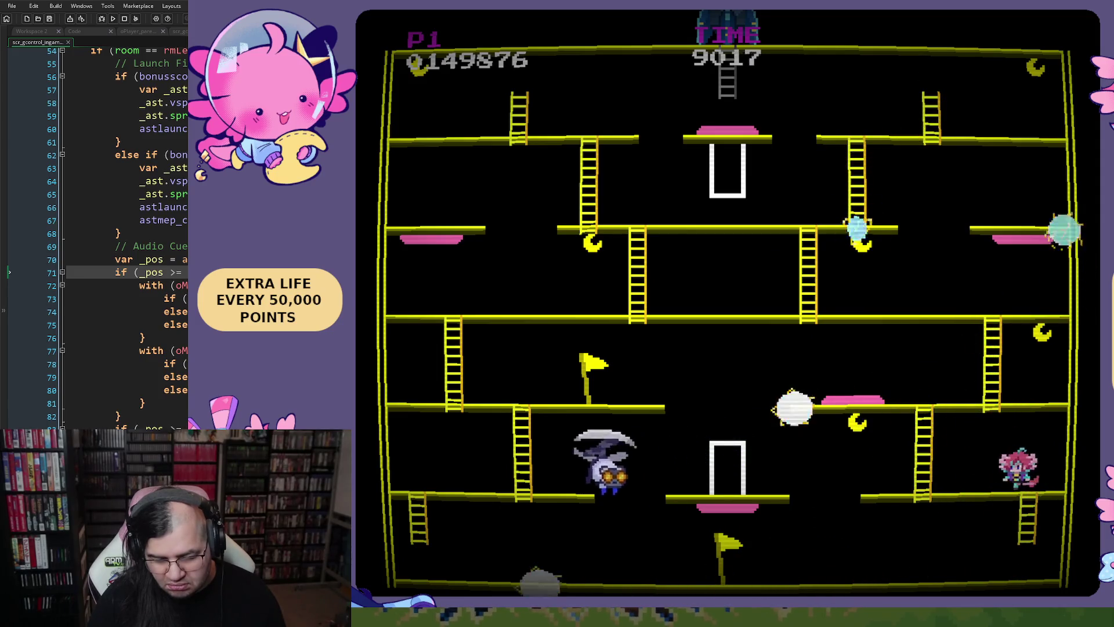
{"action": "key", "text": "Right"}
{"action": "key", "text": "Left"}
{"action": "key", "text": "space"}
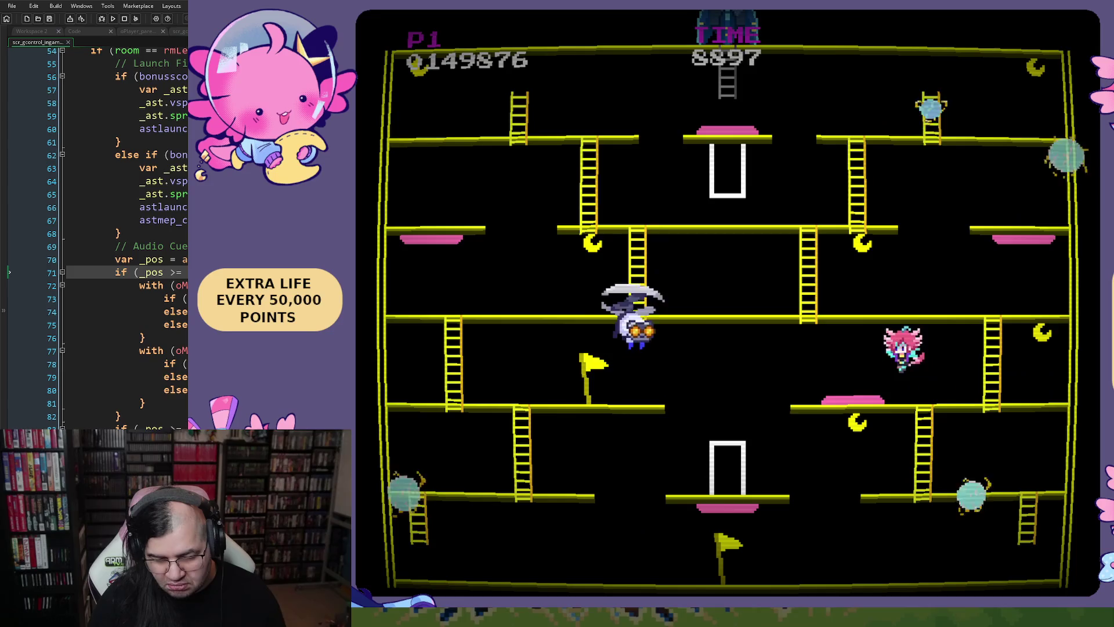
{"action": "key", "text": "Left"}
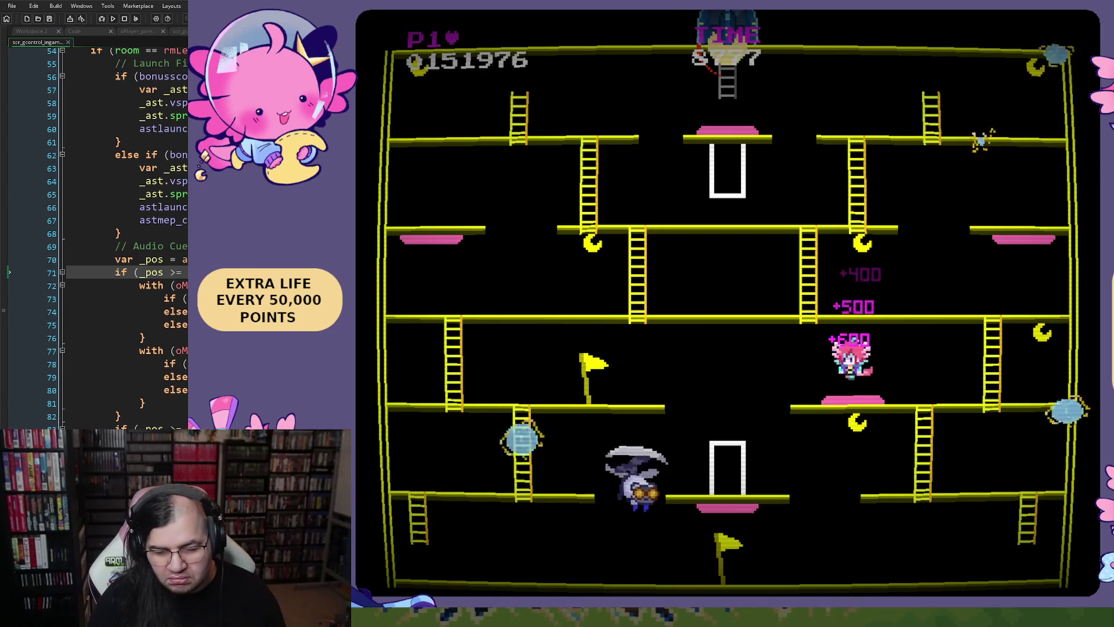
{"action": "key", "text": "Right"}
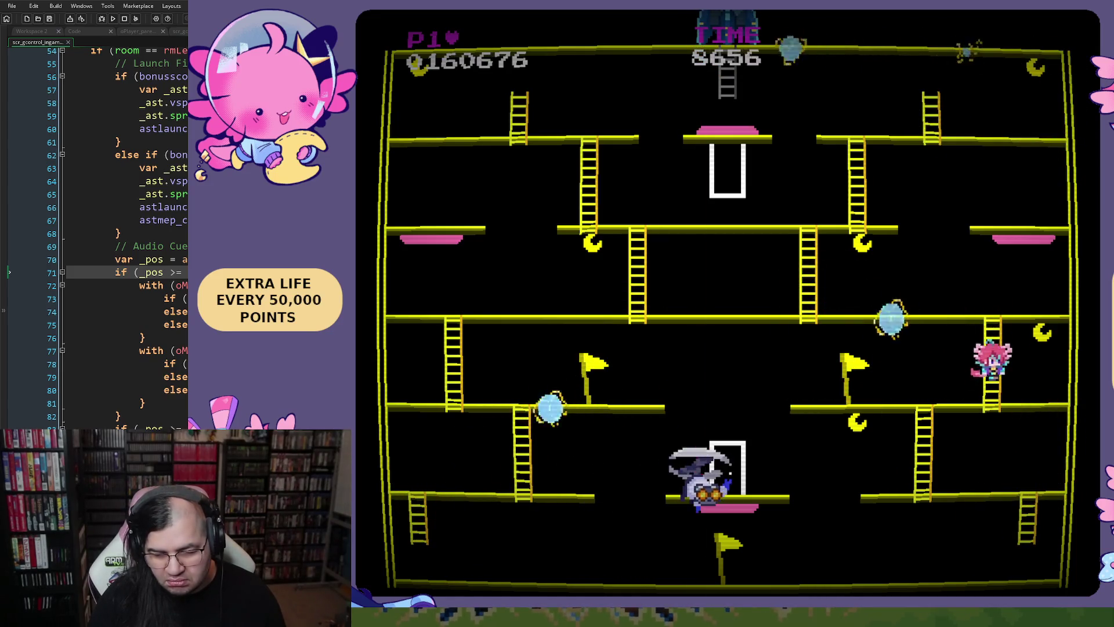
{"action": "key", "text": "Left"}
{"action": "key", "text": "space"}
{"action": "key", "text": "Right"}
{"action": "key", "text": "Right"}
{"action": "key", "text": "Up"}
{"action": "key", "text": "Left"}
{"action": "key", "text": "Down"}
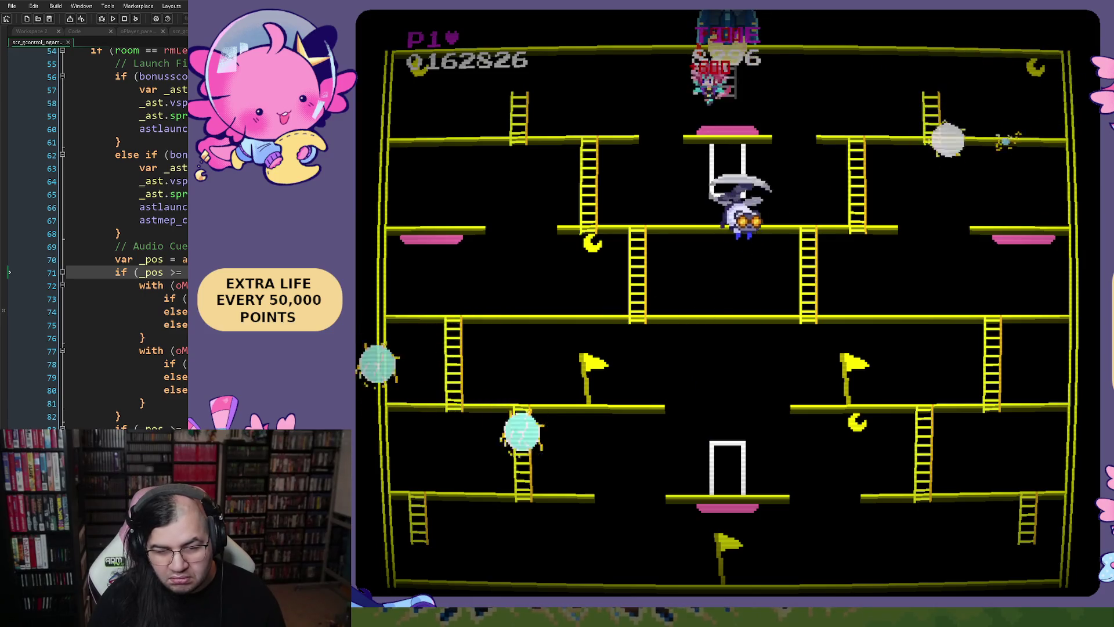
Take the top centre platform bonus, then work down the ladders to the lower-middle platform.
{"action": "key", "text": "Right"}
{"action": "key", "text": "Right"}
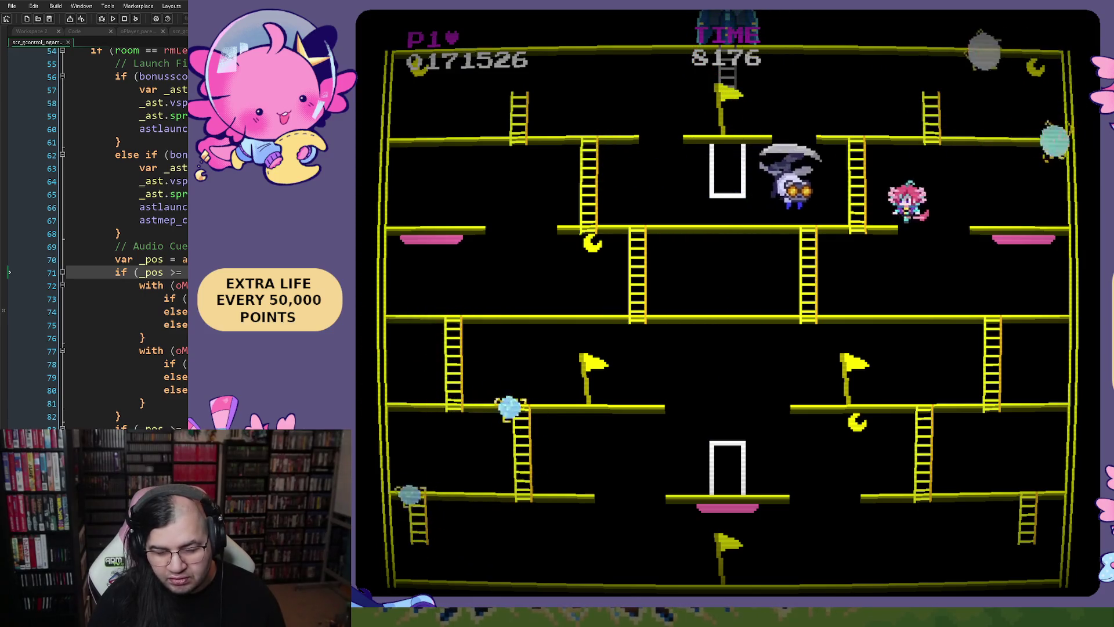
{"action": "key", "text": "Left"}
{"action": "key", "text": "Right"}
{"action": "key", "text": "Left"}
{"action": "key", "text": "Down"}
{"action": "key", "text": "Right"}
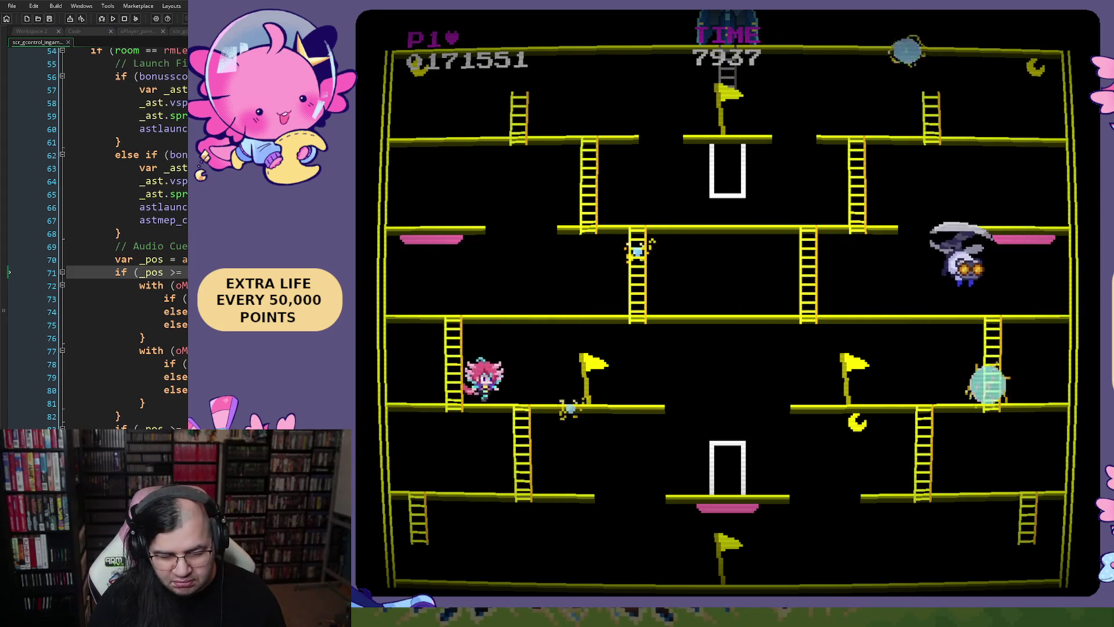
{"action": "key", "text": "Right"}
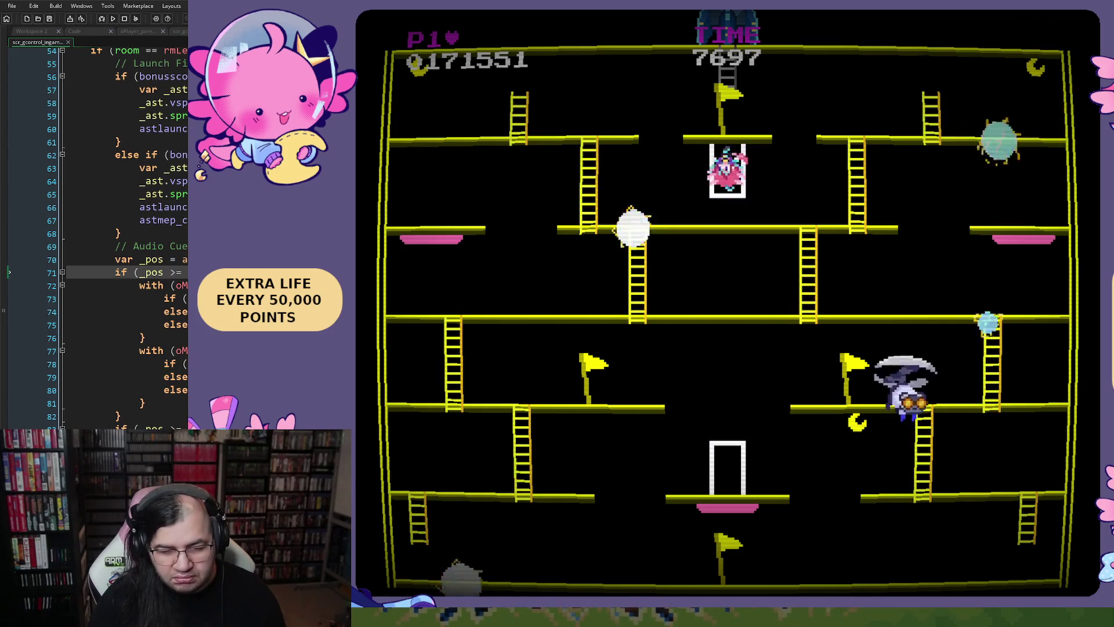
{"action": "key", "text": "Left"}
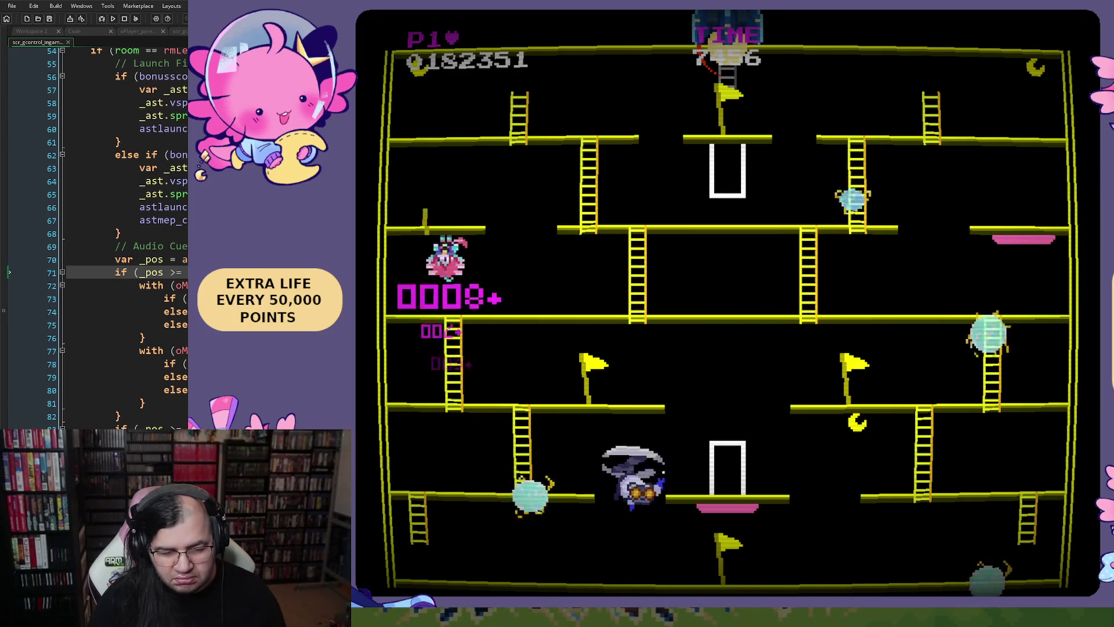
{"action": "key", "text": "Right"}
{"action": "key", "text": "Right"}
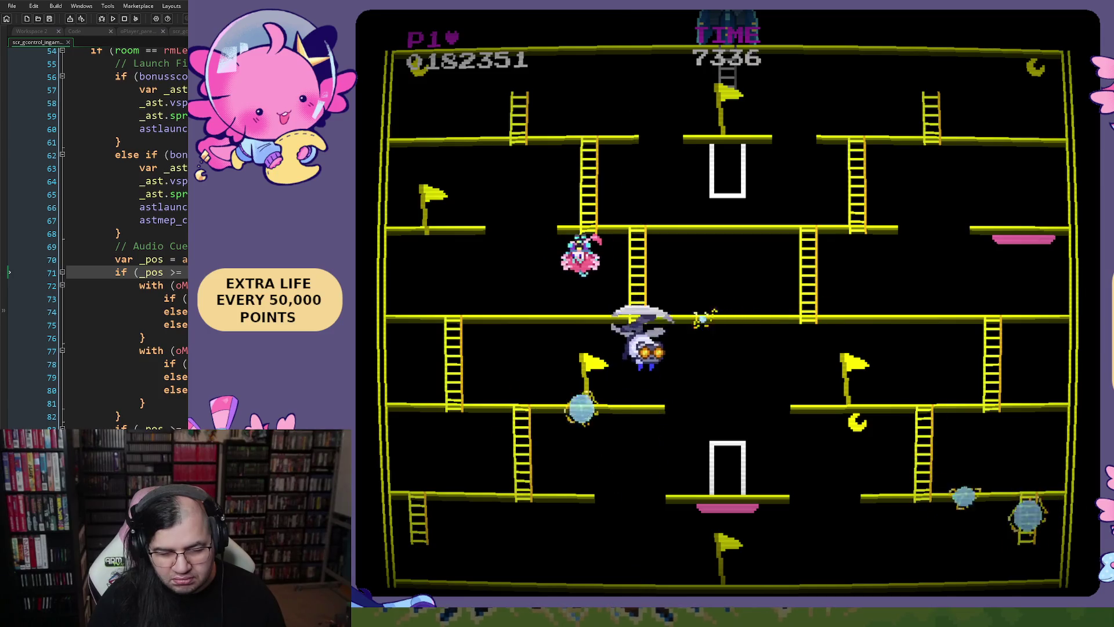
{"action": "key", "text": "Up"}
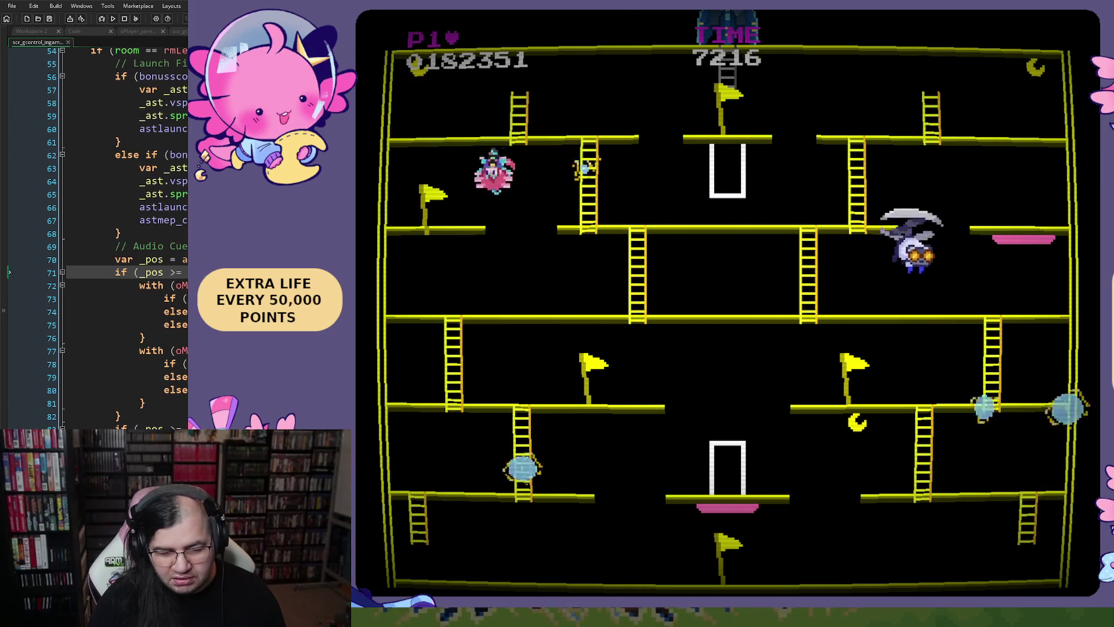
{"action": "key", "text": "Down"}
{"action": "key", "text": "Right"}
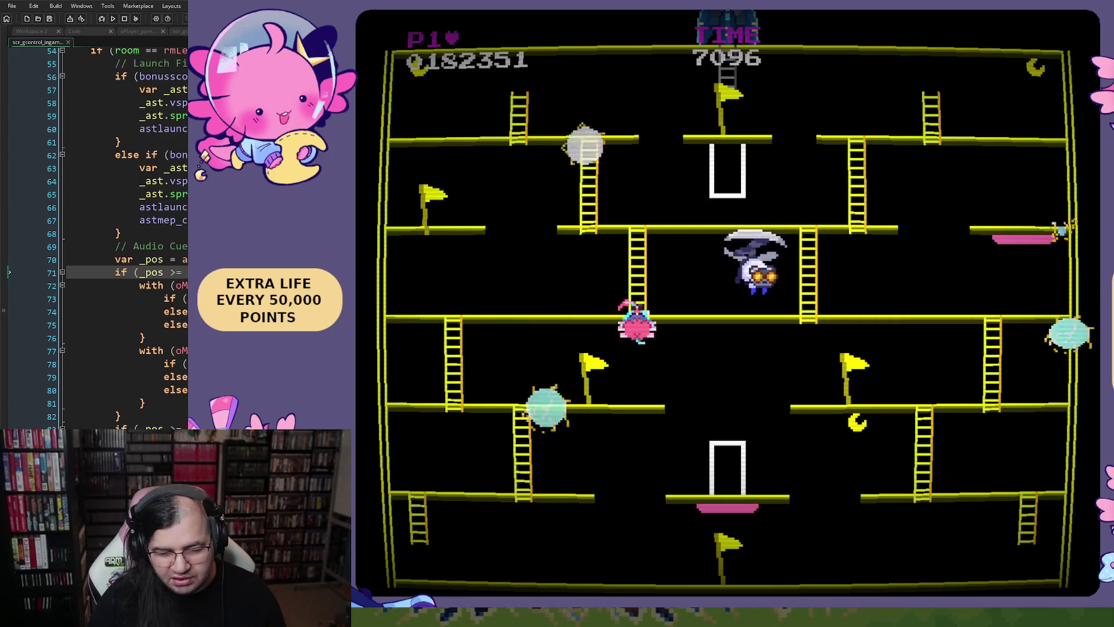
Avoid the lightning, grab the bubble shield and enter the white door frame.
{"action": "key", "text": "Up"}
{"action": "key", "text": "Up"}
{"action": "key", "text": "Right"}
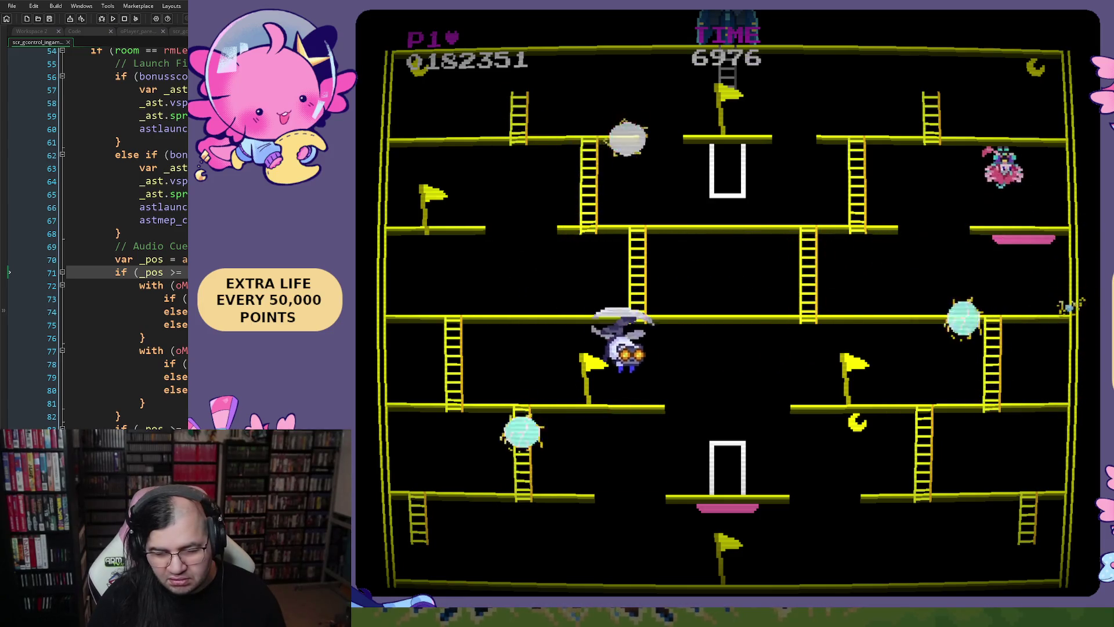
{"action": "key", "text": "Right"}
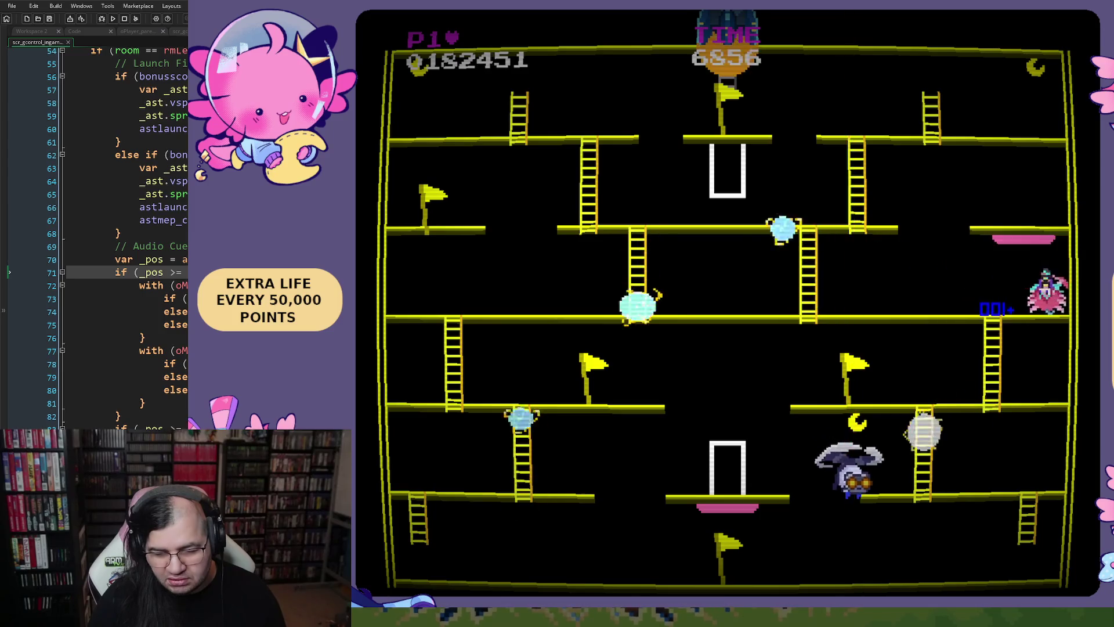
{"action": "key", "text": "Up"}
{"action": "key", "text": "Left"}
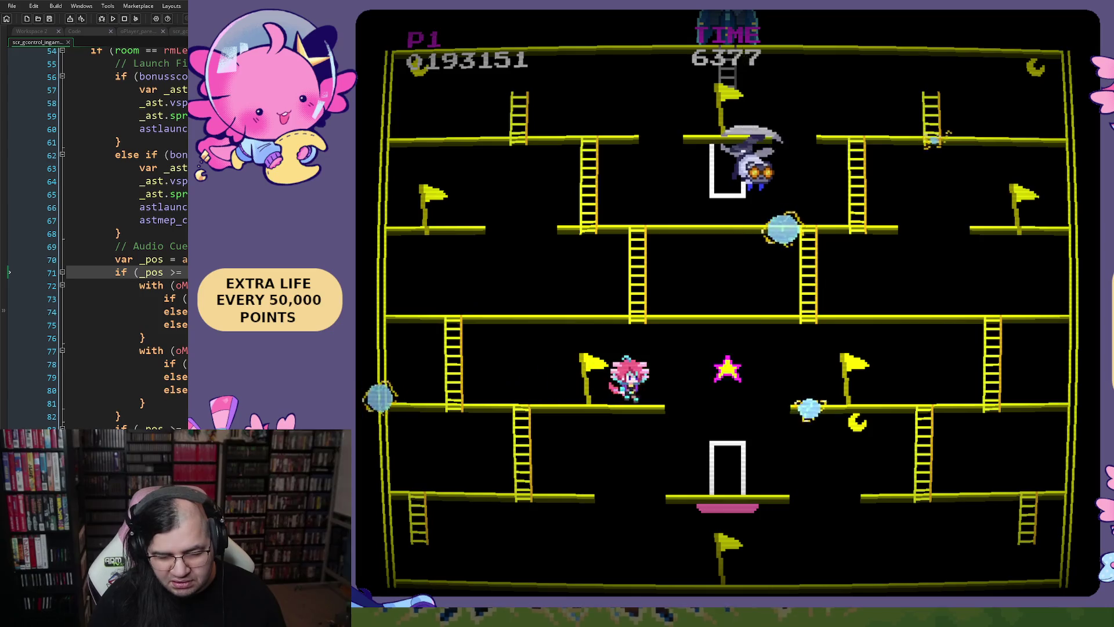
{"action": "key", "text": "Left"}
{"action": "key", "text": "Down"}
{"action": "key", "text": "Up"}
{"action": "key", "text": "Right"}
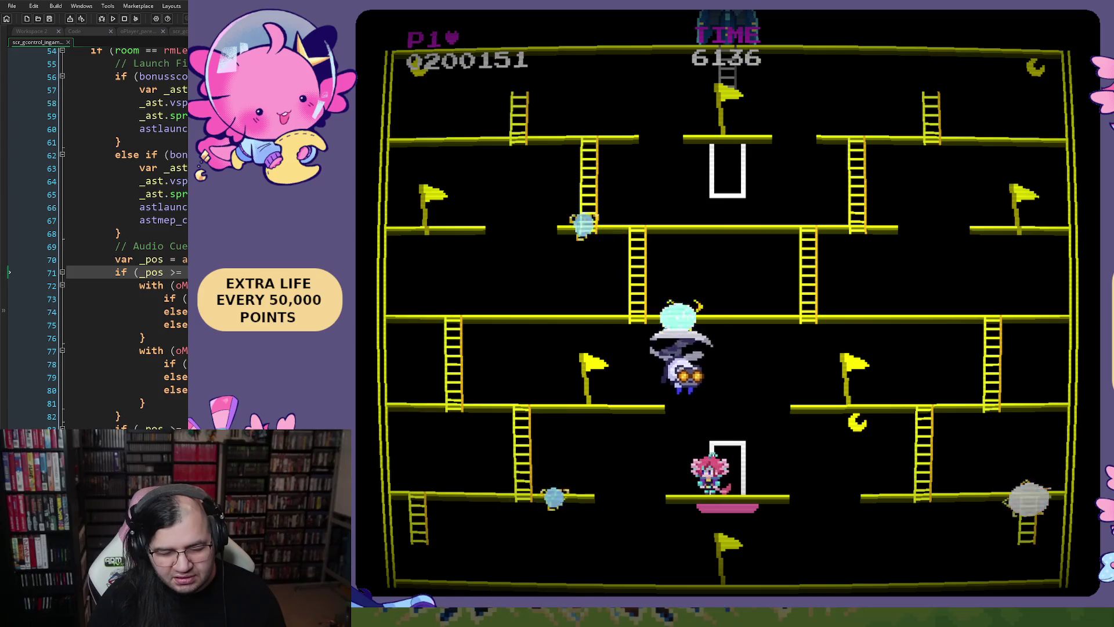
{"action": "key", "text": "Left"}
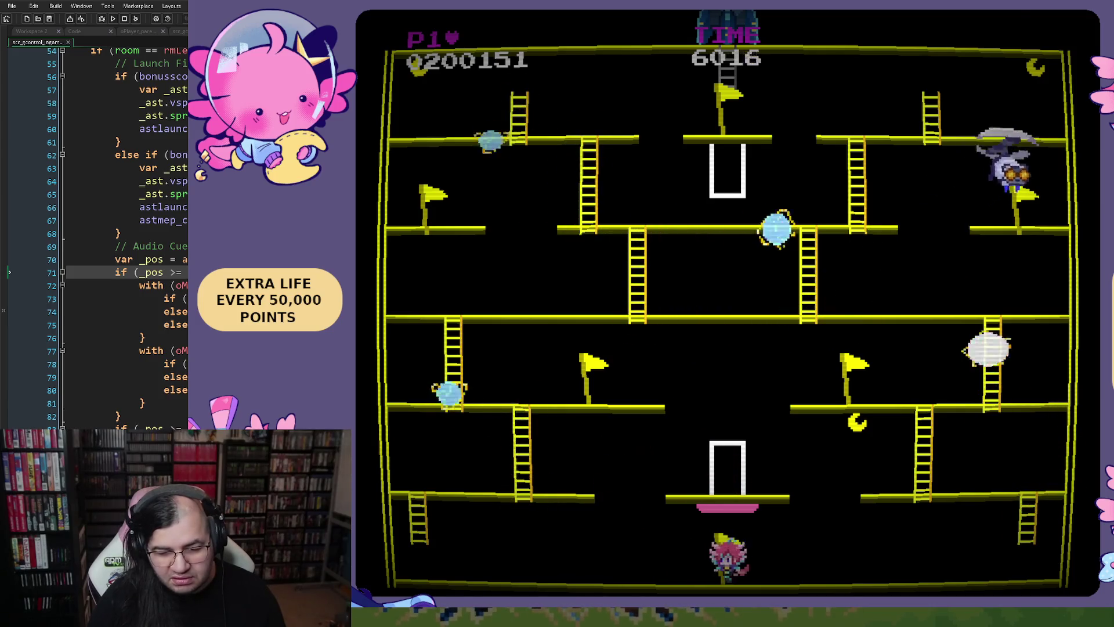
{"action": "key", "text": "Left"}
{"action": "key", "text": "Up"}
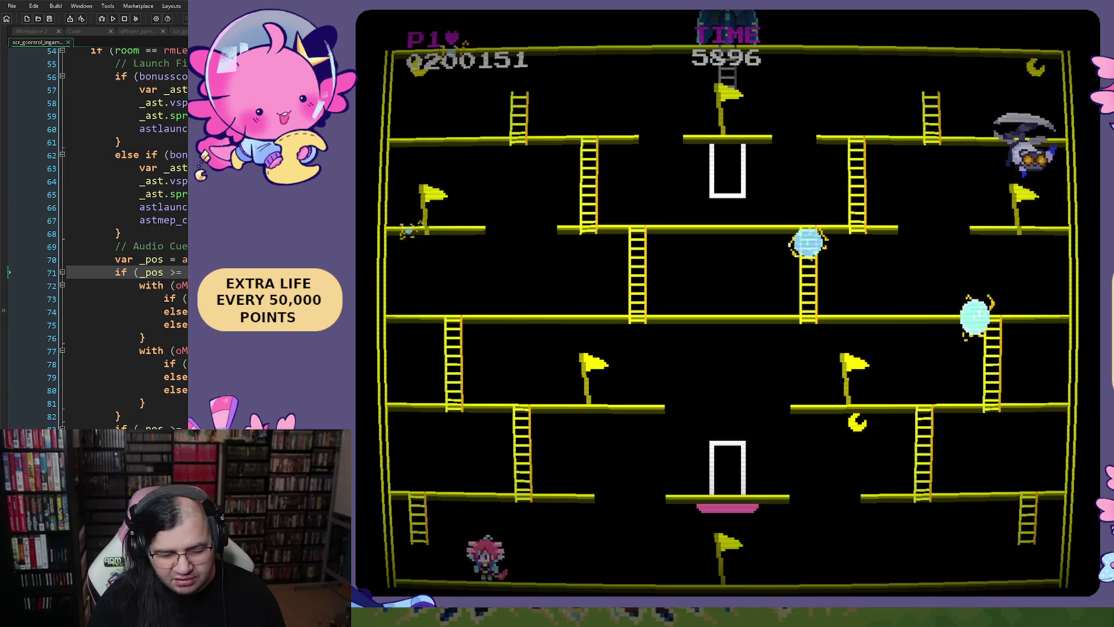
{"action": "key", "text": "Right"}
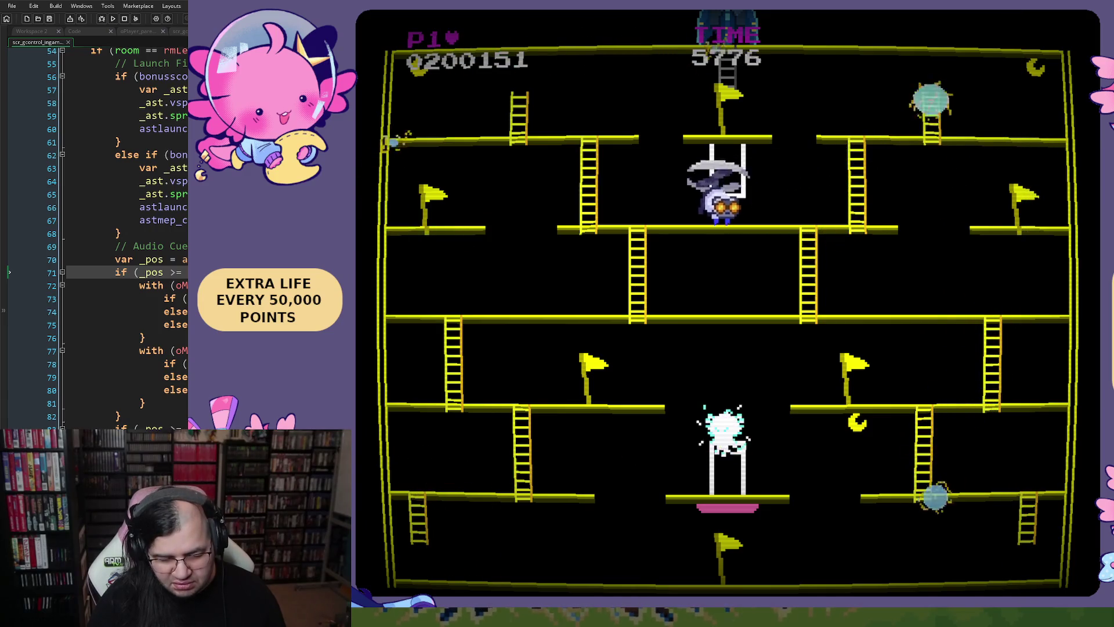
Leave the top door and descend to the bottom floor, dodging lightning.
{"action": "key", "text": "Right"}
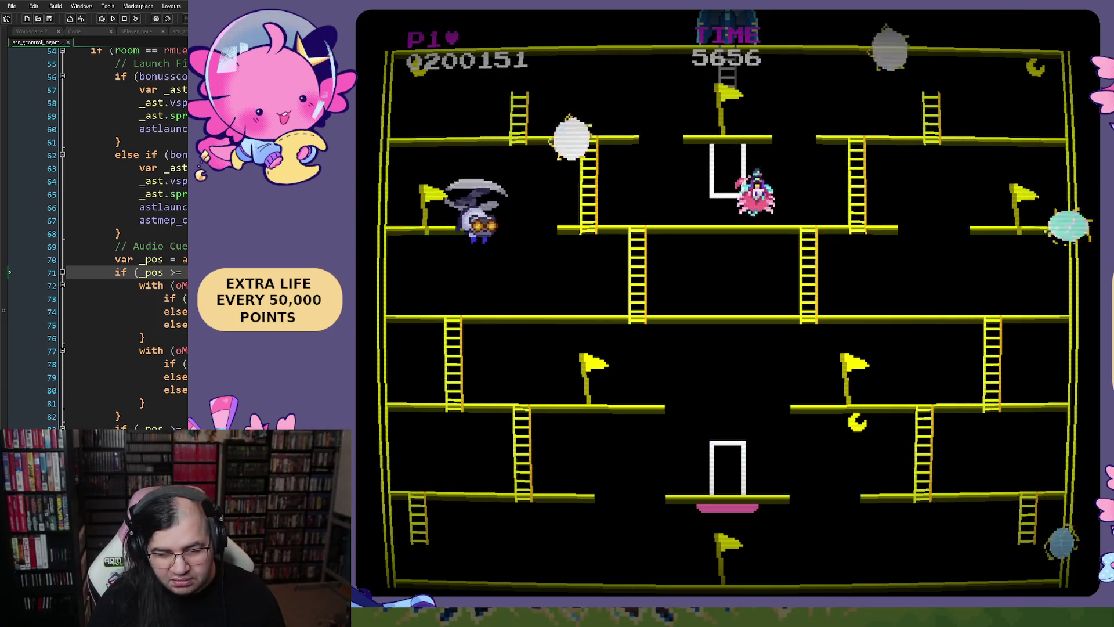
{"action": "key", "text": "Left"}
{"action": "key", "text": "Down"}
{"action": "key", "text": "Right"}
{"action": "key", "text": "Down"}
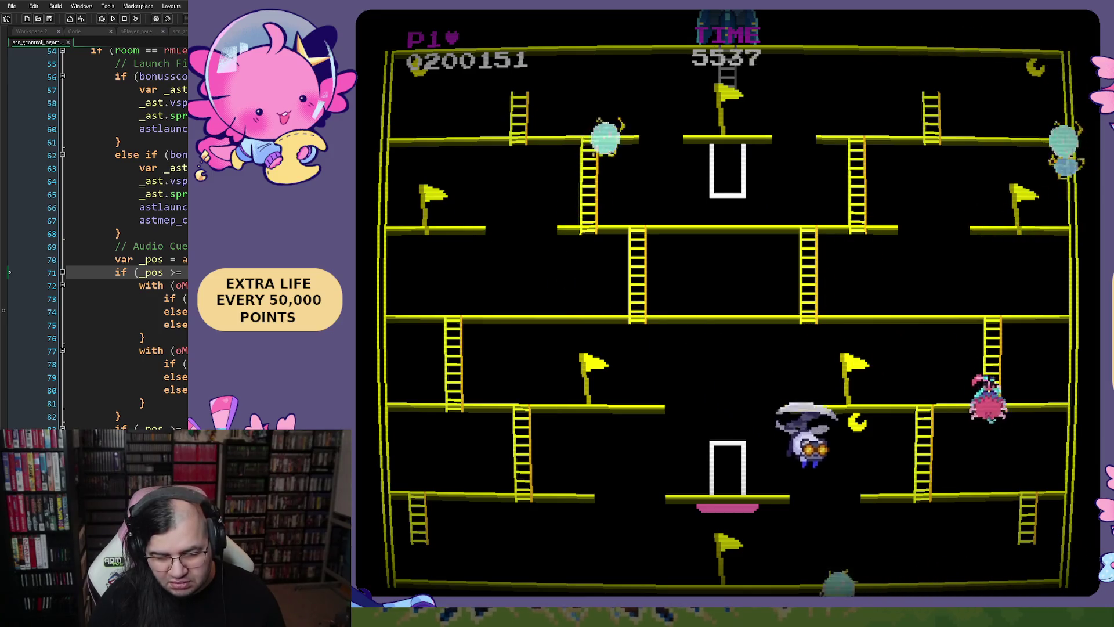
{"action": "key", "text": "Right"}
{"action": "key", "text": "Left"}
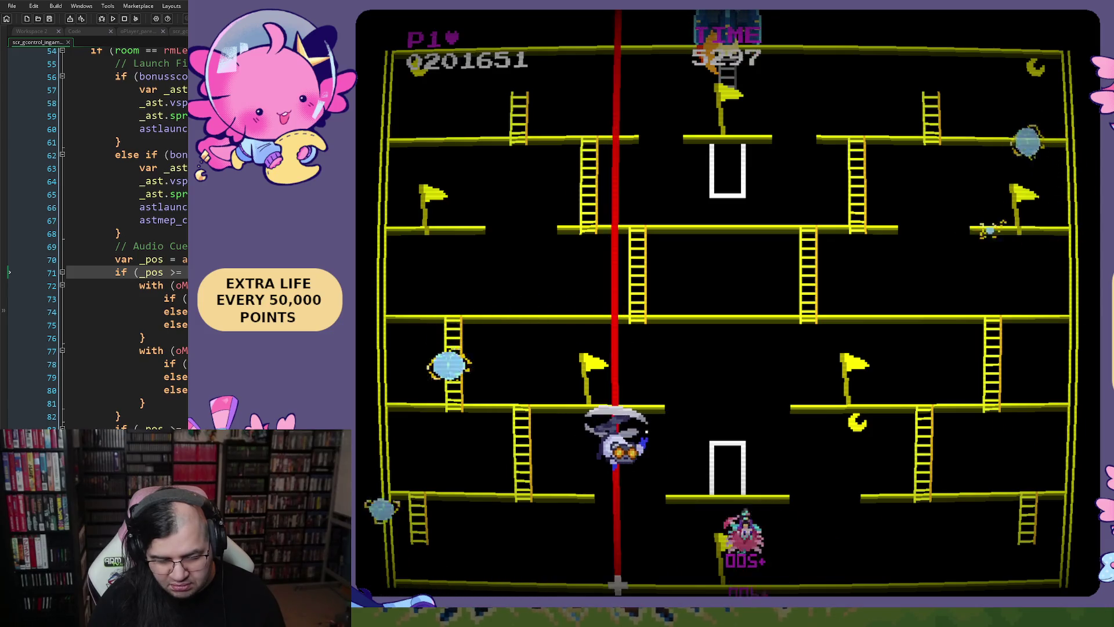
{"action": "key", "text": "Right"}
Climb back up and enter the upper white door, clearing Jupiter Mission 4 at 0215211.
{"action": "key", "text": "Up"}
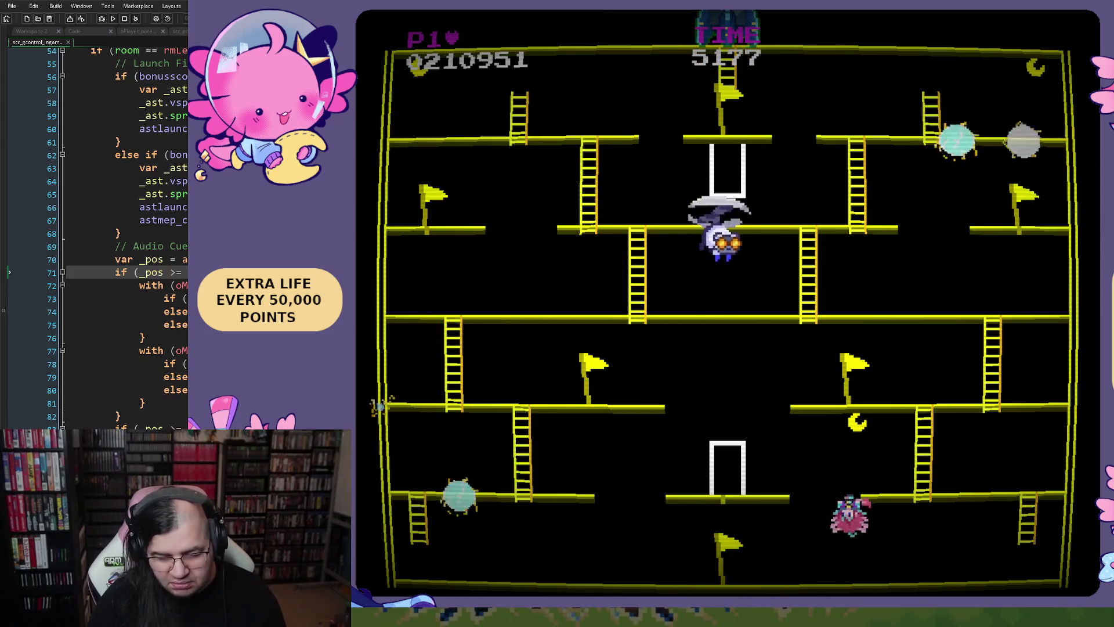
{"action": "key", "text": "Left"}
{"action": "key", "text": "Left"}
{"action": "key", "text": "Up"}
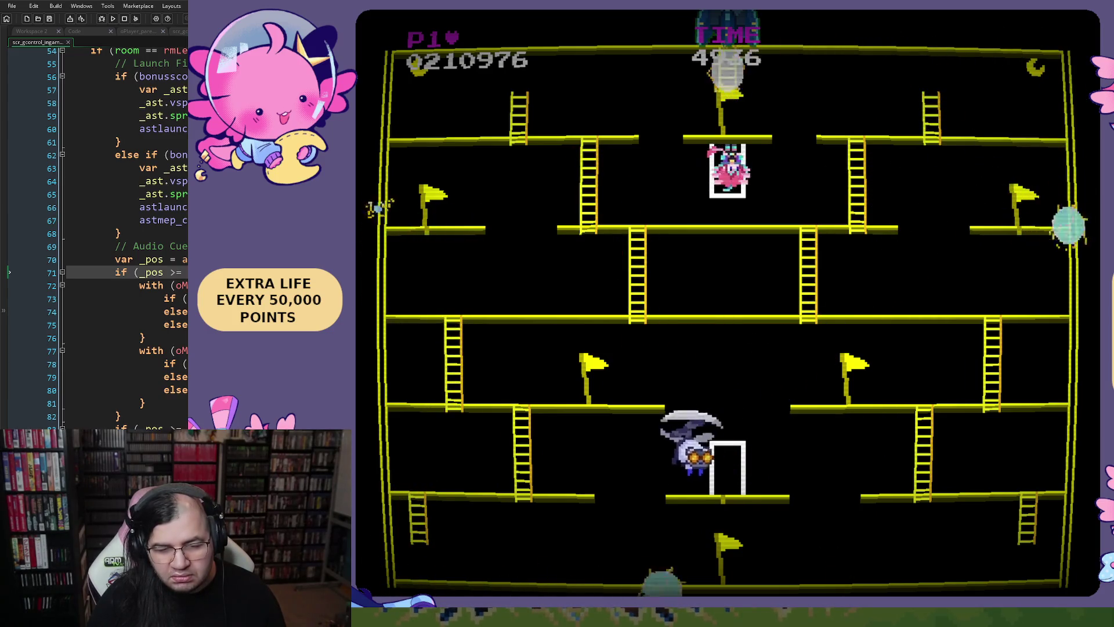
{"action": "key", "text": "Up"}
{"action": "key", "text": "Left"}
{"action": "key", "text": "Right"}
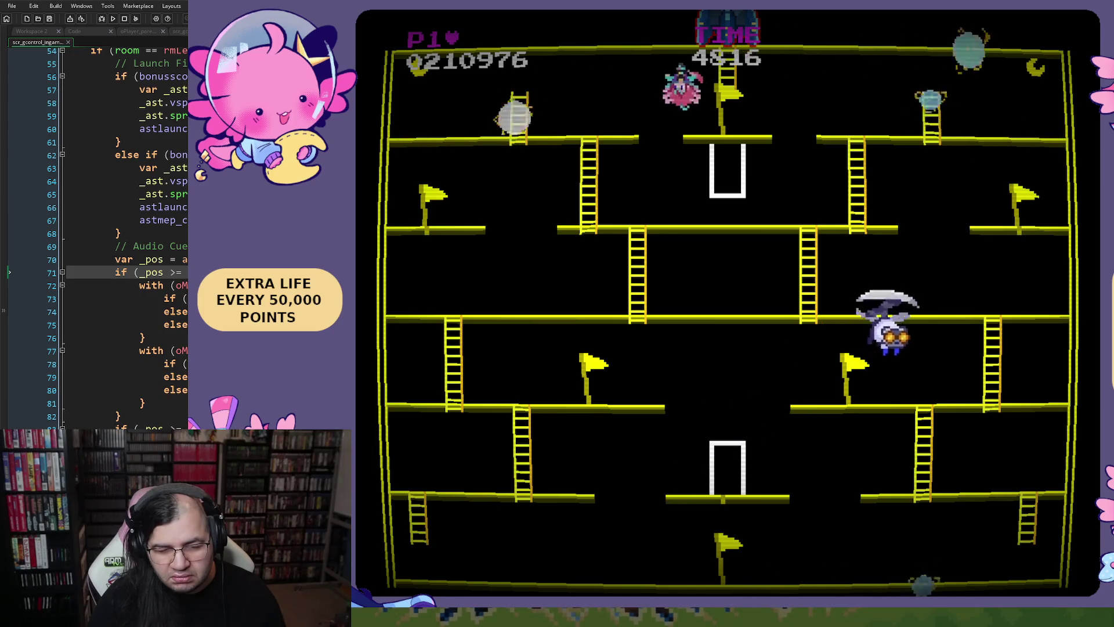
{"action": "key", "text": "Right"}
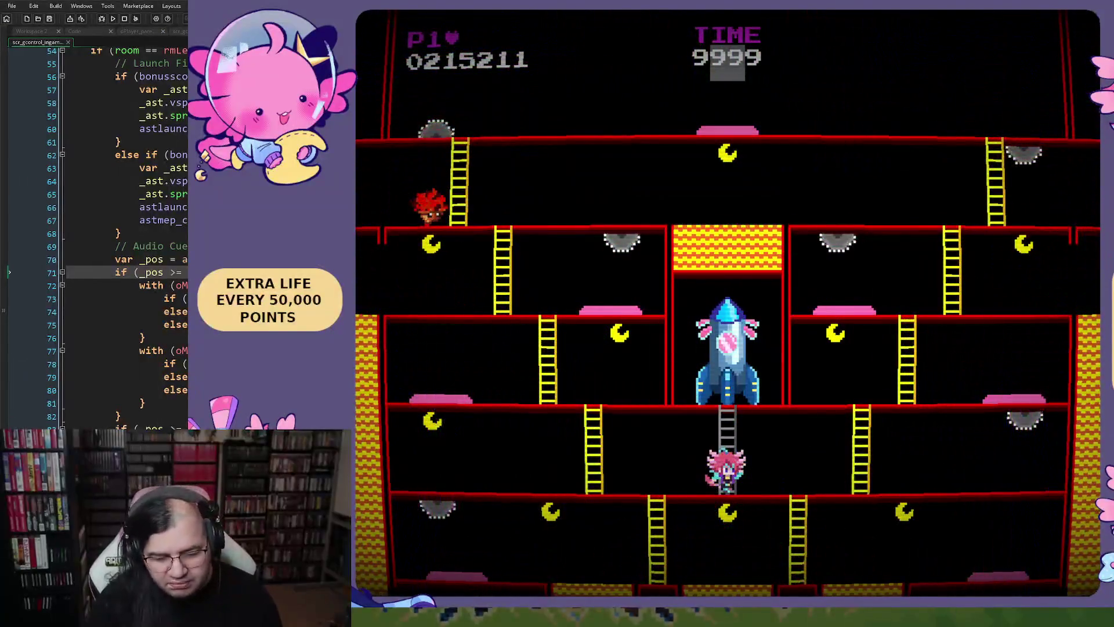
Run the bottom floor of Stage 3, collecting the shield, the +800 pink item and the moon.
{"action": "key", "text": "Left"}
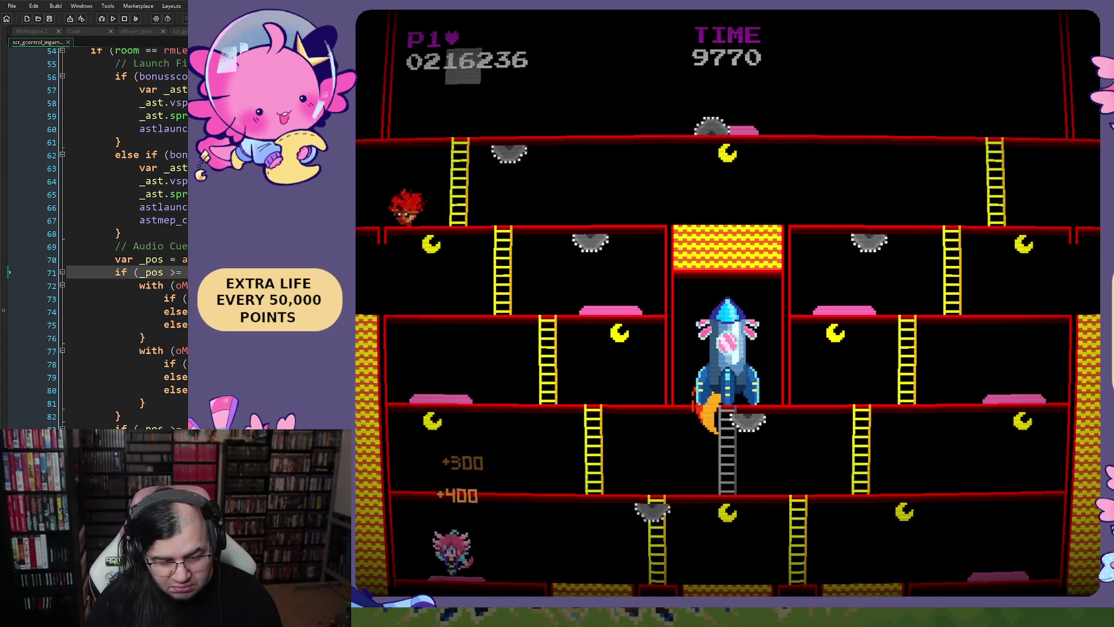
{"action": "key", "text": "Right"}
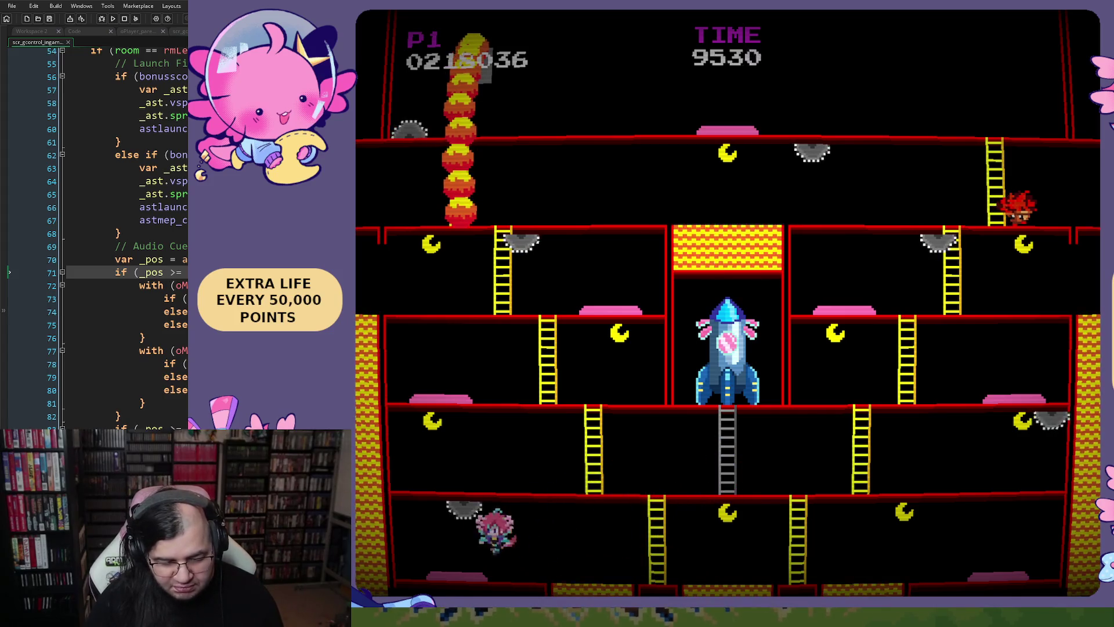
{"action": "key", "text": "Left"}
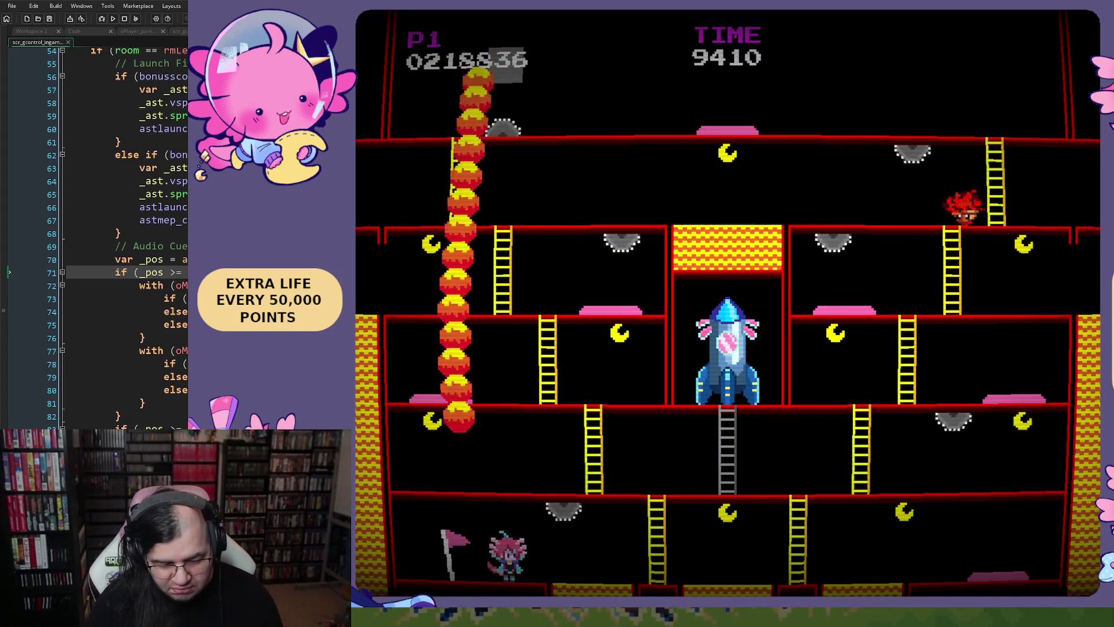
{"action": "key", "text": "Right"}
{"action": "key", "text": "Left"}
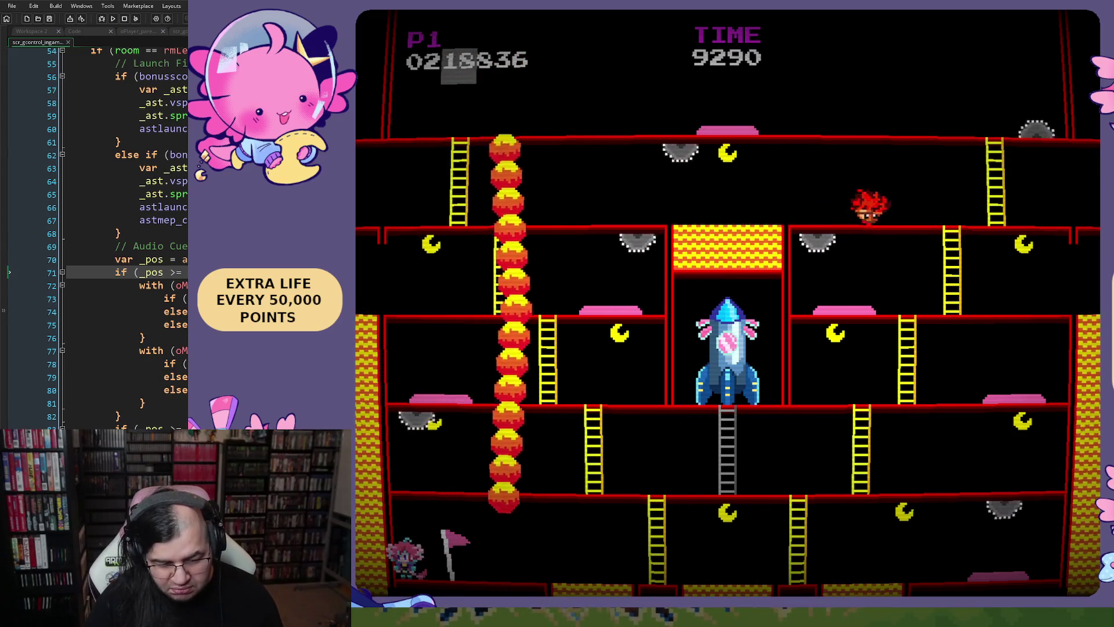
{"action": "key", "text": "Right"}
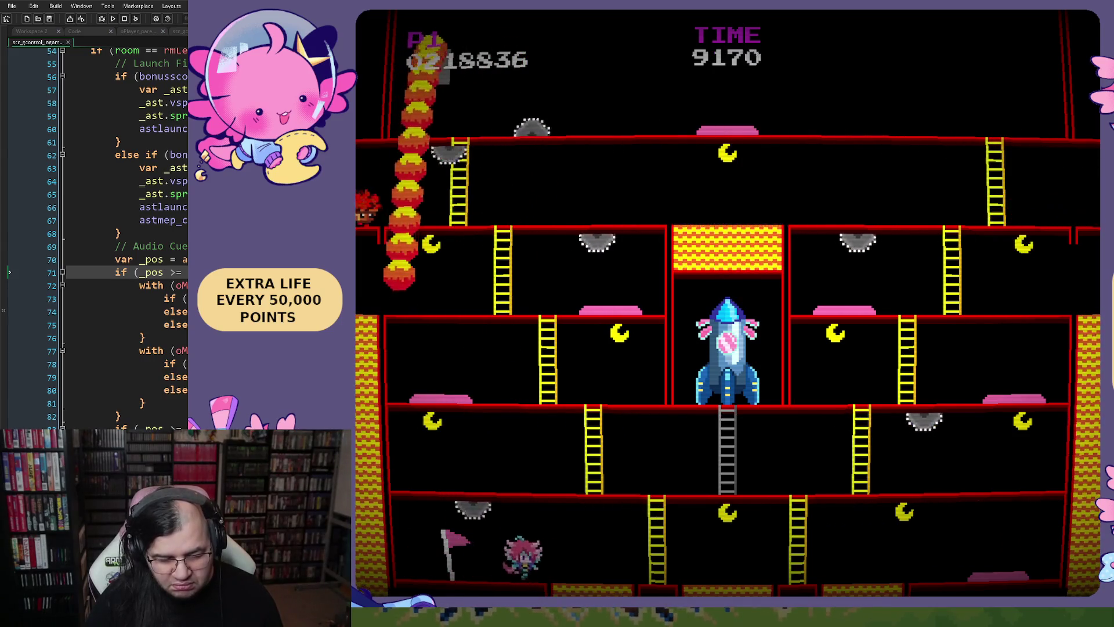
{"action": "key", "text": "space"}
{"action": "key", "text": "Right"}
{"action": "key", "text": "space"}
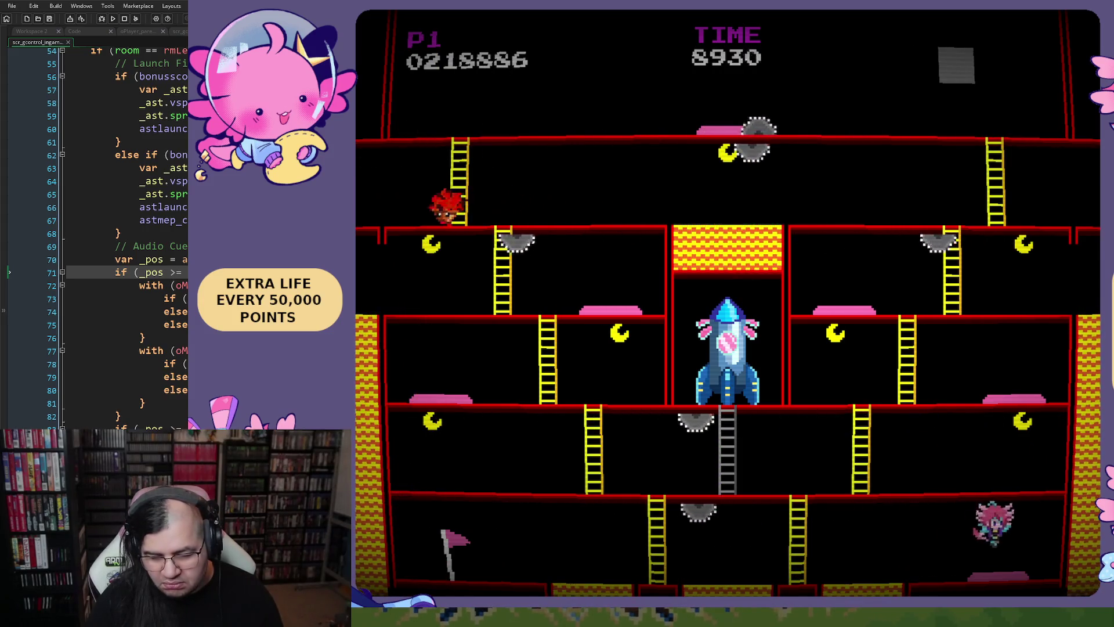
{"action": "key", "text": "Left"}
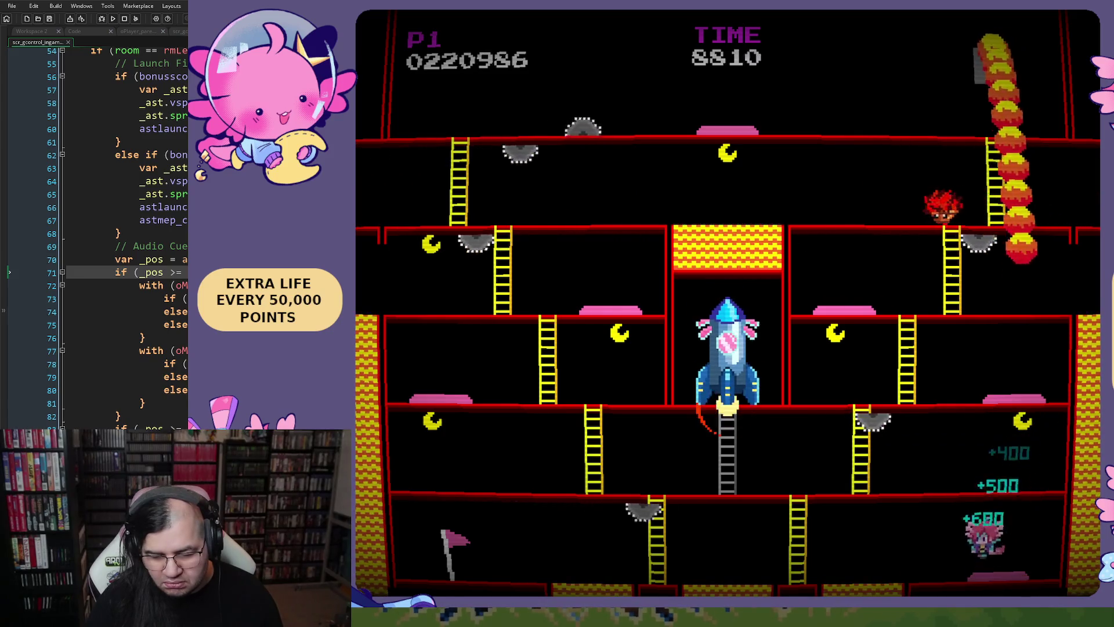
{"action": "key", "text": "Right"}
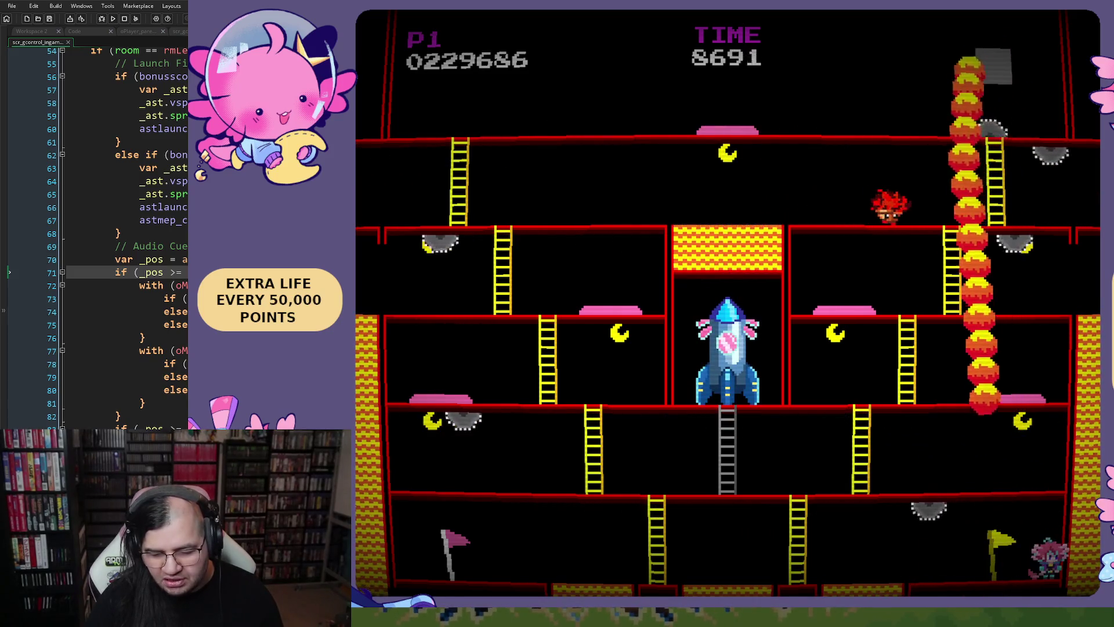
{"action": "key", "text": "Left"}
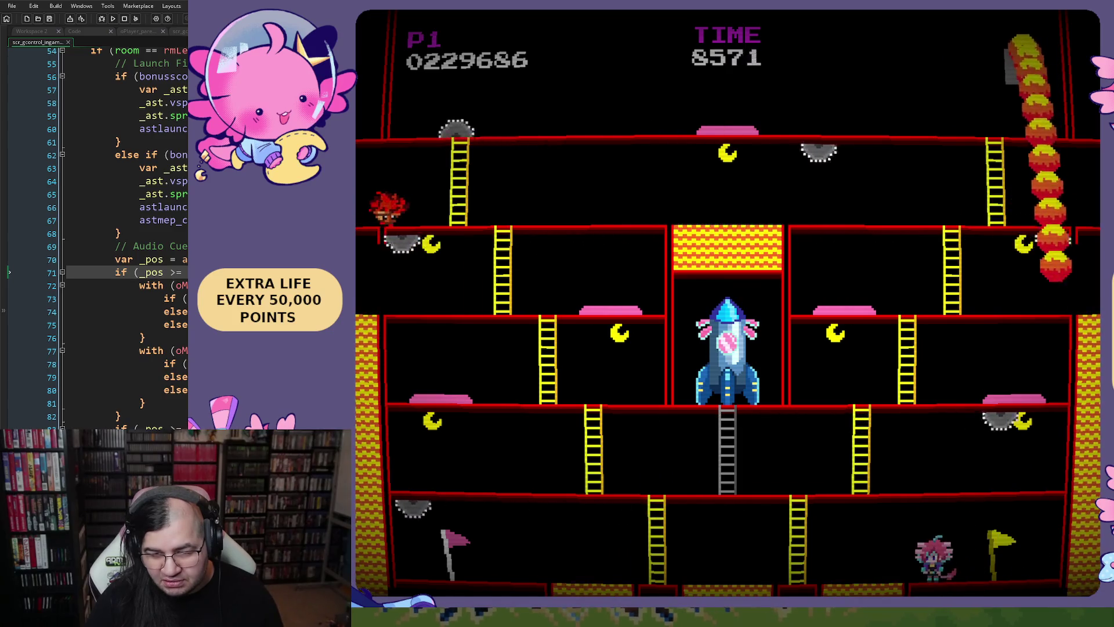
Climb the ladders to the fourth and third floors, jumping hazards for bonus points.
{"action": "key", "text": "Left"}
{"action": "key", "text": "Up"}
{"action": "key", "text": "Left"}
{"action": "key", "text": "Left"}
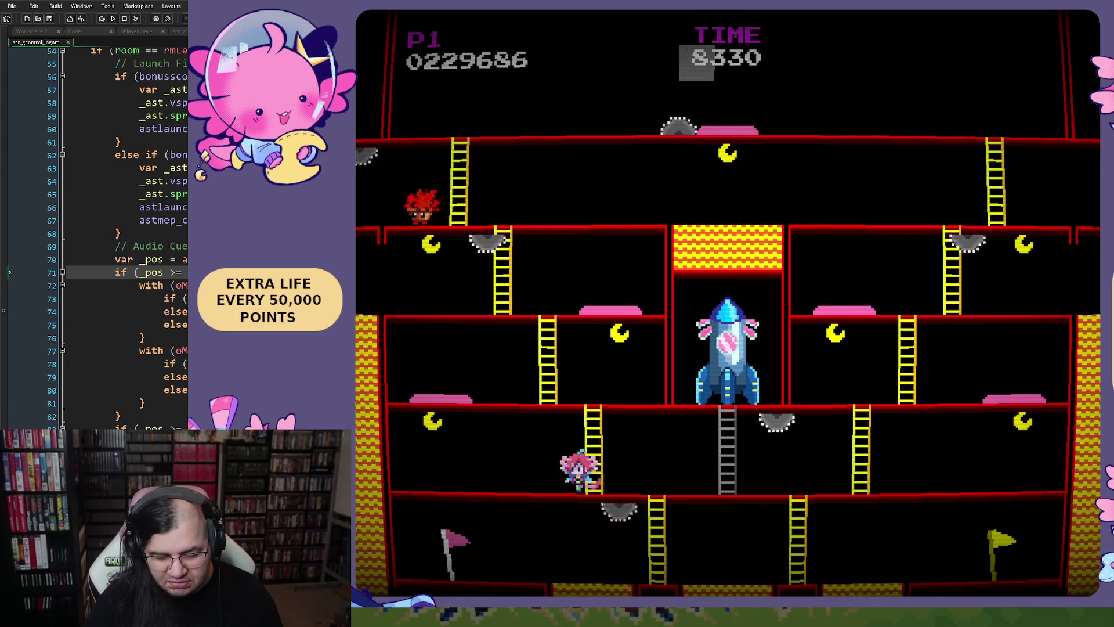
{"action": "key", "text": "space"}
{"action": "key", "text": "Right"}
{"action": "key", "text": "Up"}
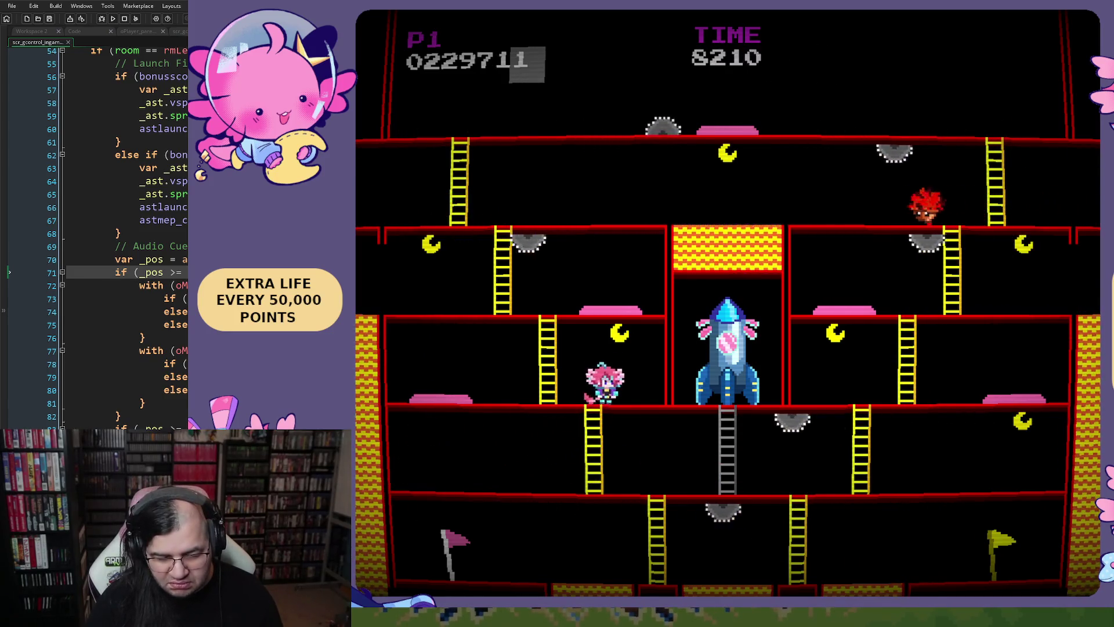
{"action": "key", "text": "Right"}
{"action": "key", "text": "Left"}
{"action": "key", "text": "space"}
{"action": "key", "text": "space"}
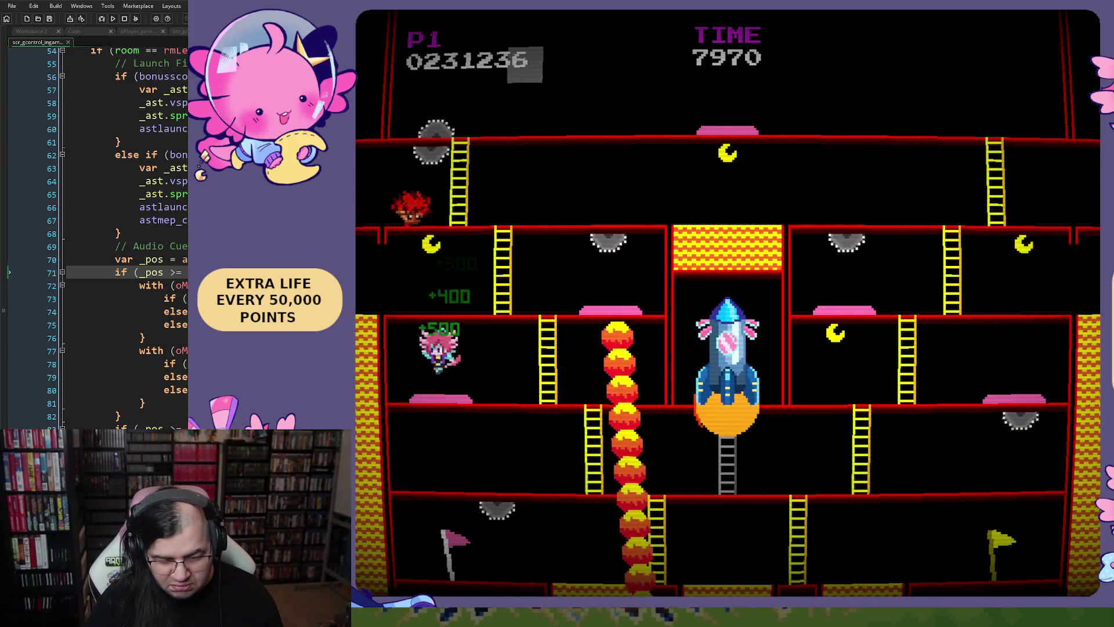
{"action": "key", "text": "Right"}
{"action": "key", "text": "Right"}
Climb to the second floor, dodge along it and jump the hazard as the score reaches 241161.
{"action": "key", "text": "Up"}
{"action": "key", "text": "Left"}
{"action": "key", "text": "Left"}
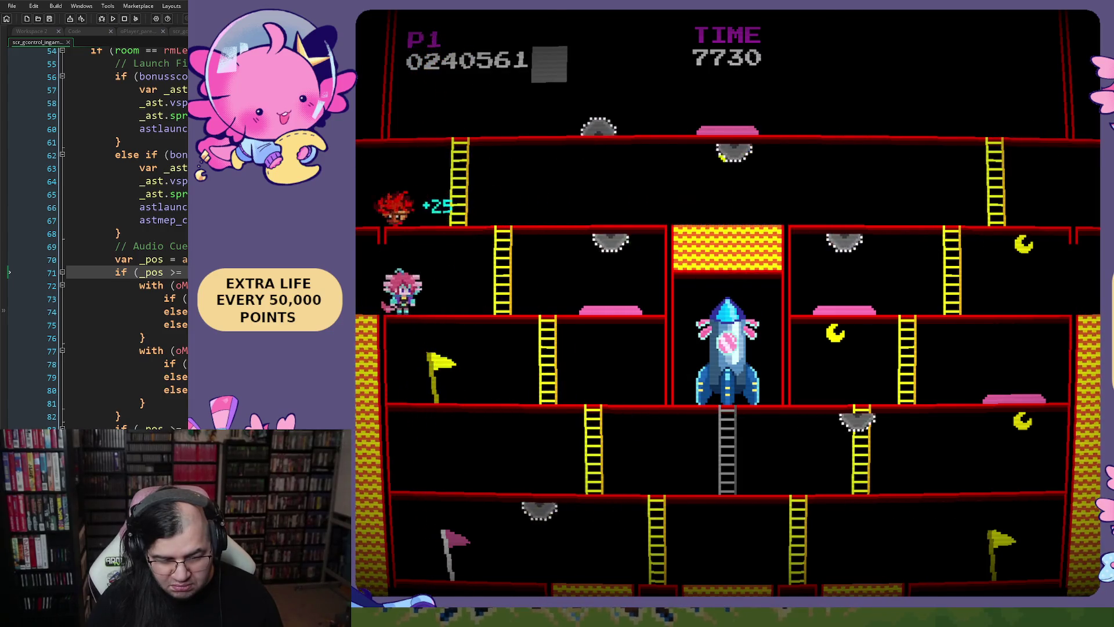
{"action": "key", "text": "Right"}
{"action": "key", "text": "Left"}
{"action": "key", "text": "Right"}
{"action": "key", "text": "space"}
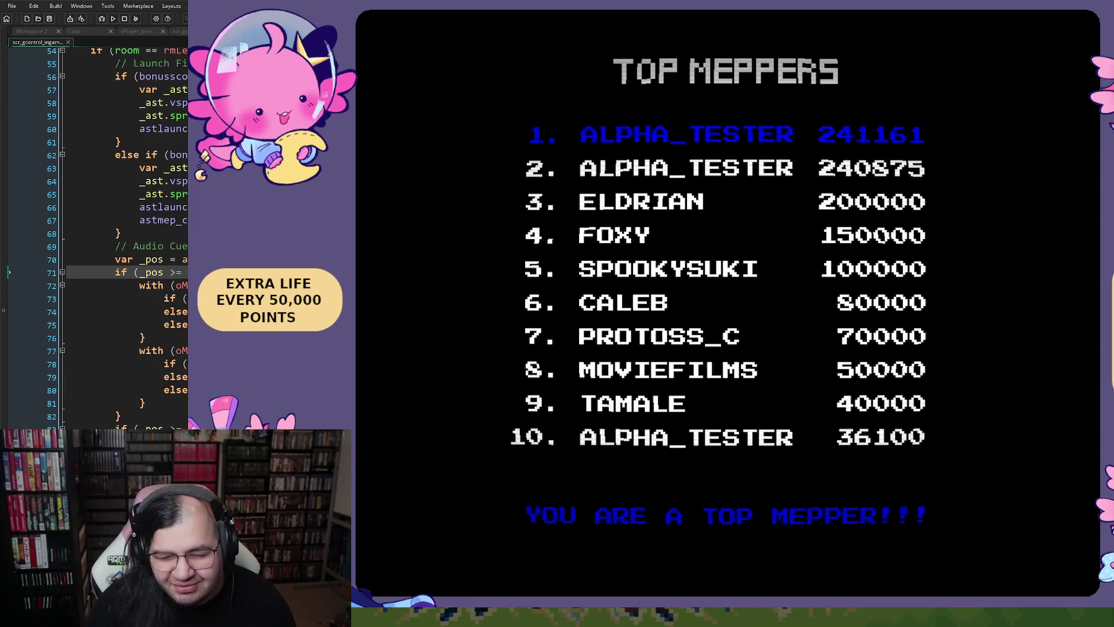
Close the game from the Top Meppers screen to return to the GameMaker IDE.
{"action": "key", "text": "Escape"}
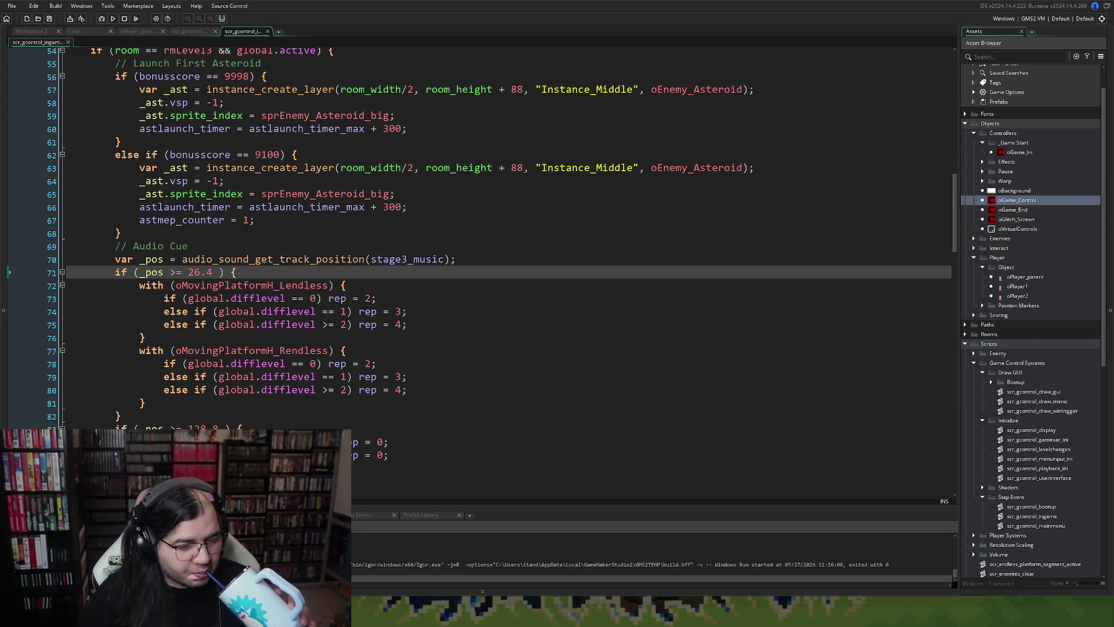
Scroll the script to the top and collapse the Stage 2, Stages and music sound folders.
{"action": "scroll", "coordinate": [505, 267], "scroll_direction": "up", "scroll_amount": 7}
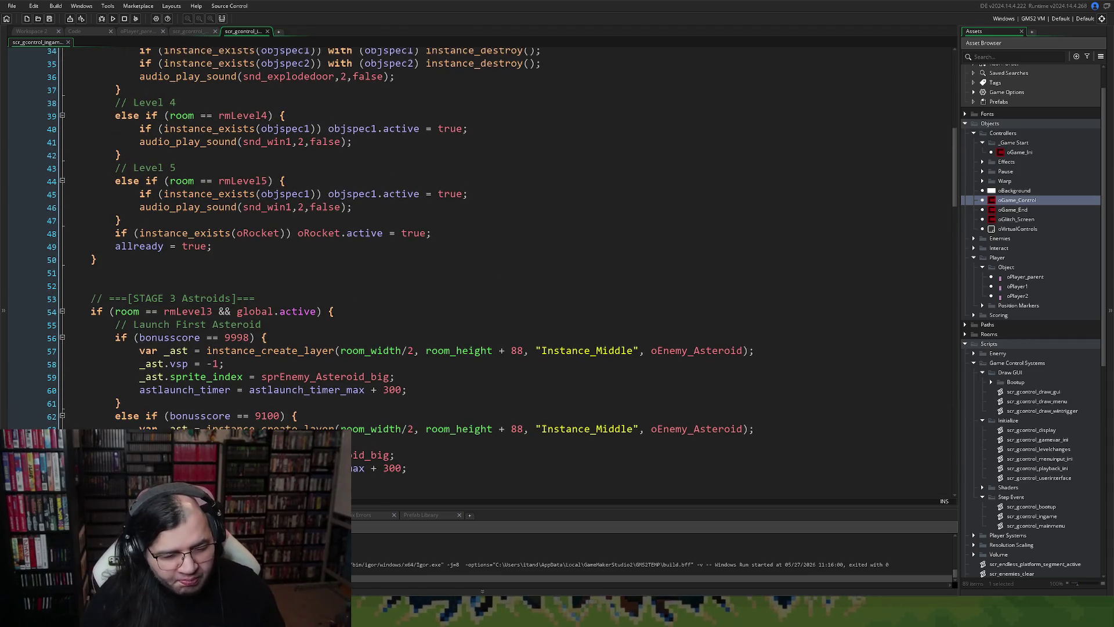
{"action": "scroll", "coordinate": [502, 262], "scroll_direction": "up", "scroll_amount": 7}
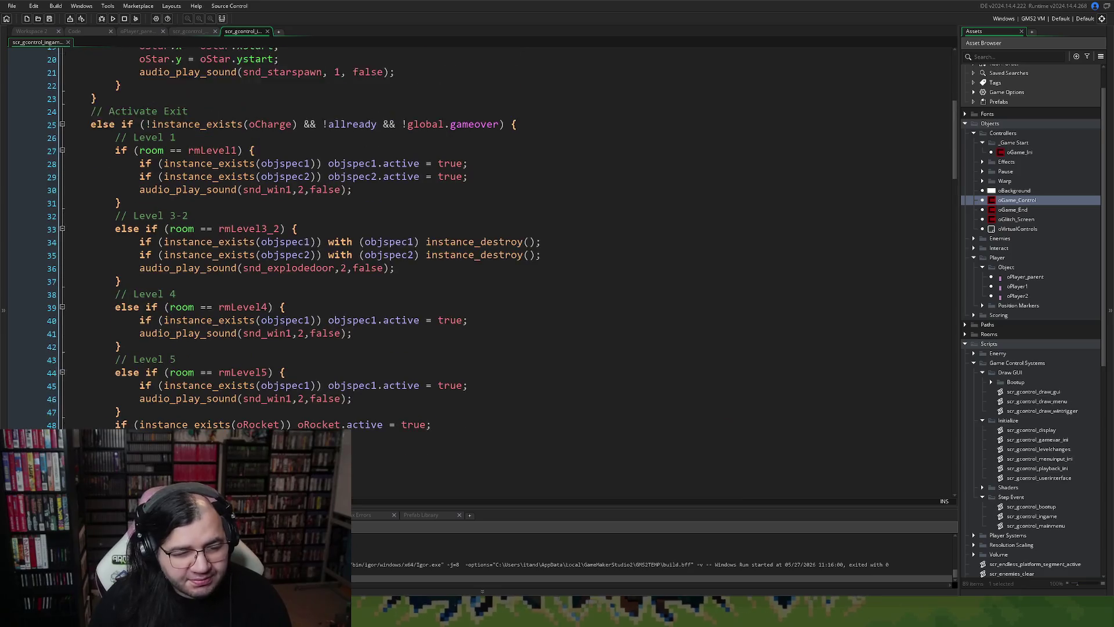
{"action": "scroll", "coordinate": [502, 267], "scroll_direction": "up", "scroll_amount": 4}
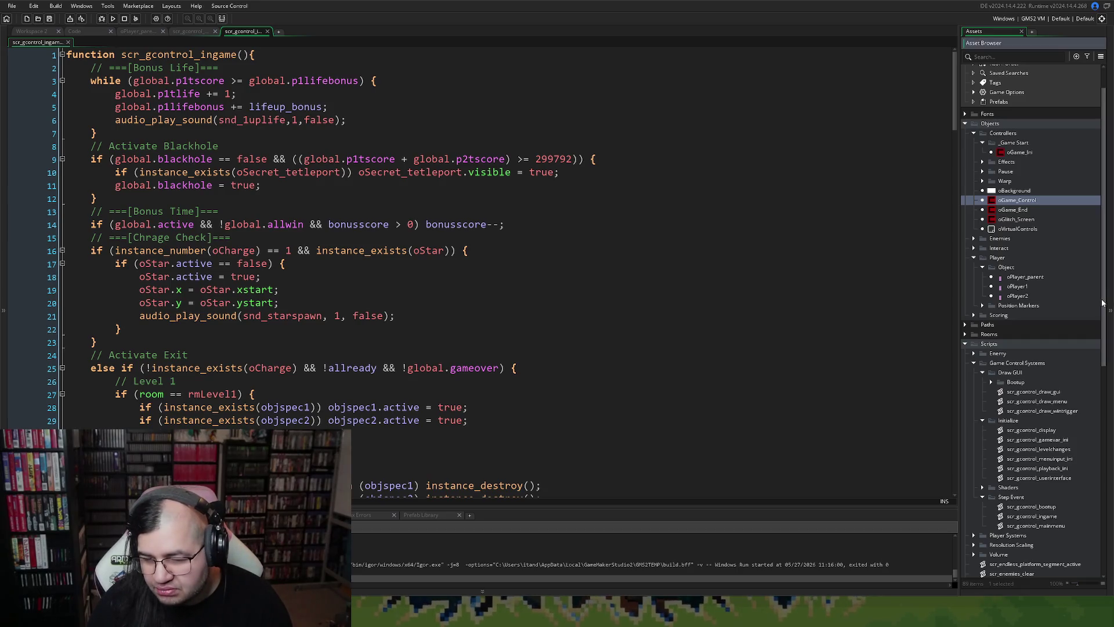
{"action": "scroll", "coordinate": [990, 481], "scroll_direction": "down", "scroll_amount": 10}
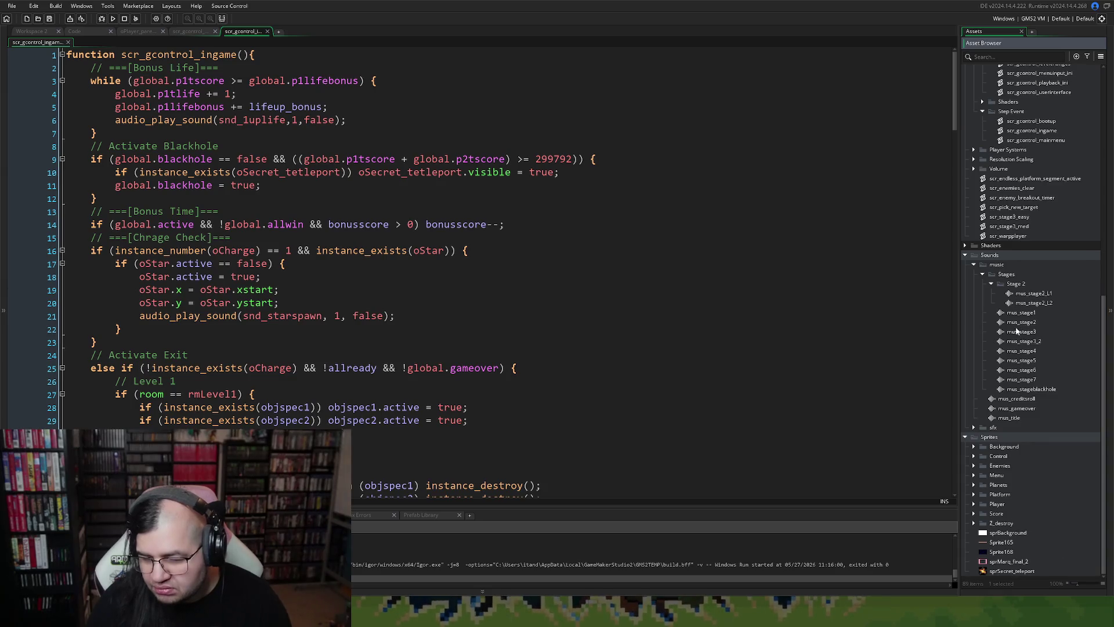
{"action": "left_click", "coordinate": [991, 286]}
{"action": "left_click", "coordinate": [983, 293]}
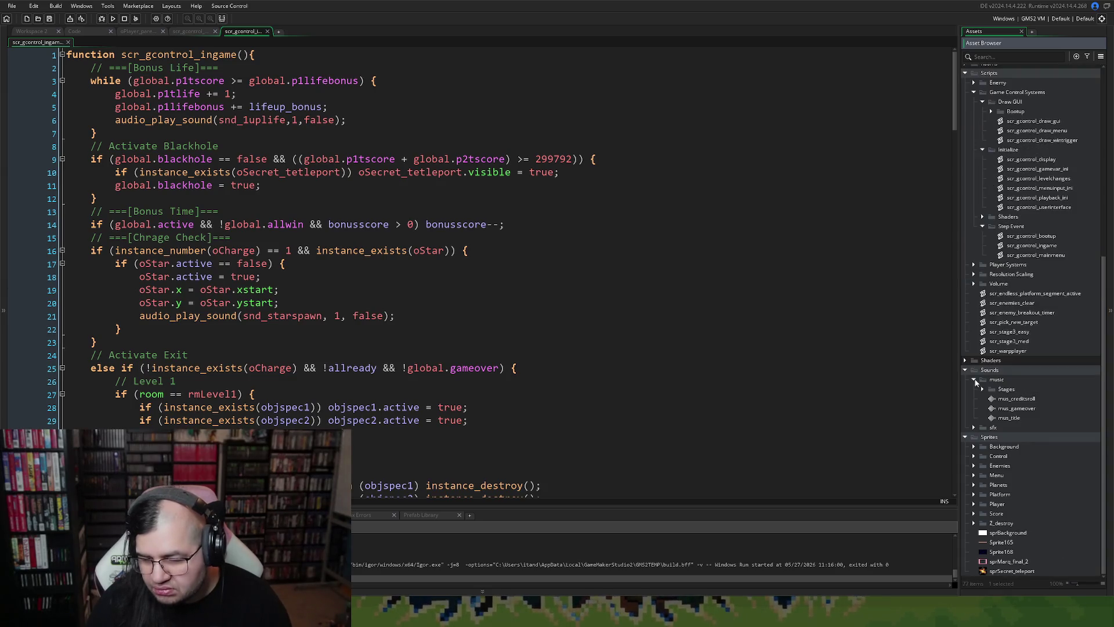
{"action": "left_click", "coordinate": [976, 380]}
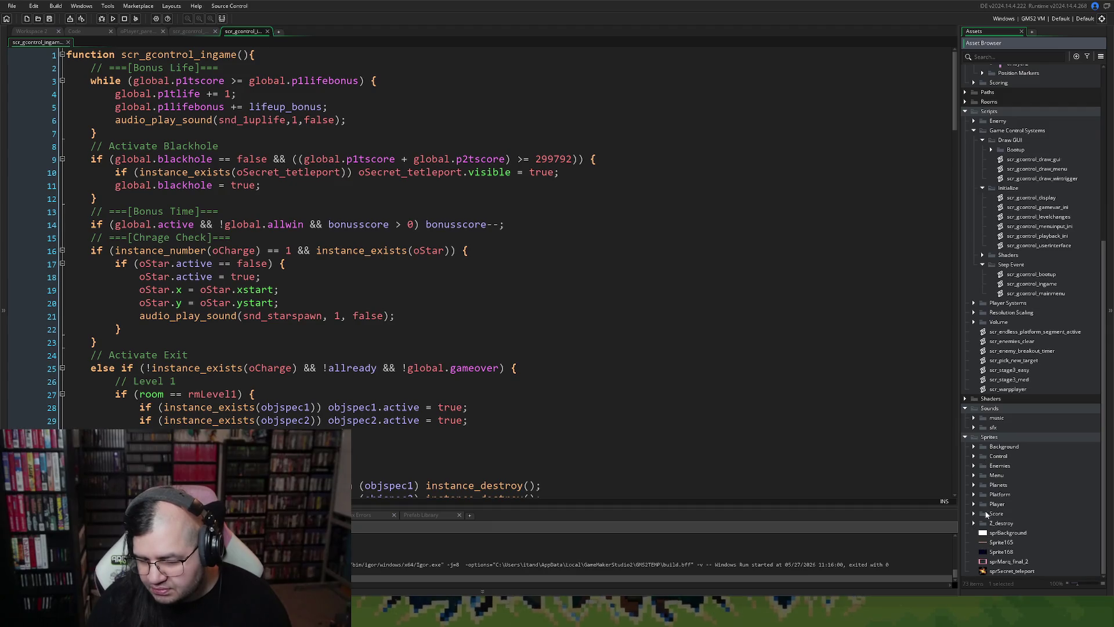
Expand Sprites > Player > Player 1 to list the sprPlayer sprites.
{"action": "left_click", "coordinate": [974, 504]}
{"action": "left_click", "coordinate": [982, 514]}
{"action": "scroll", "coordinate": [986, 515], "scroll_direction": "down", "scroll_amount": 5}
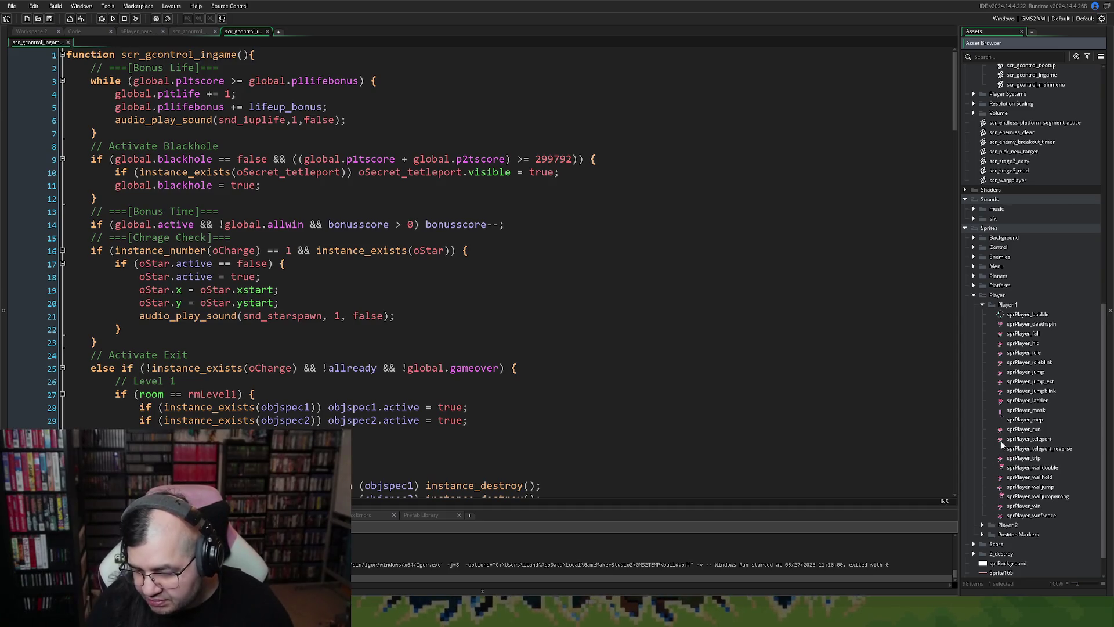
Preview the sprPlayer_teleport animation, then close its window.
{"action": "double_click", "coordinate": [1024, 439]}
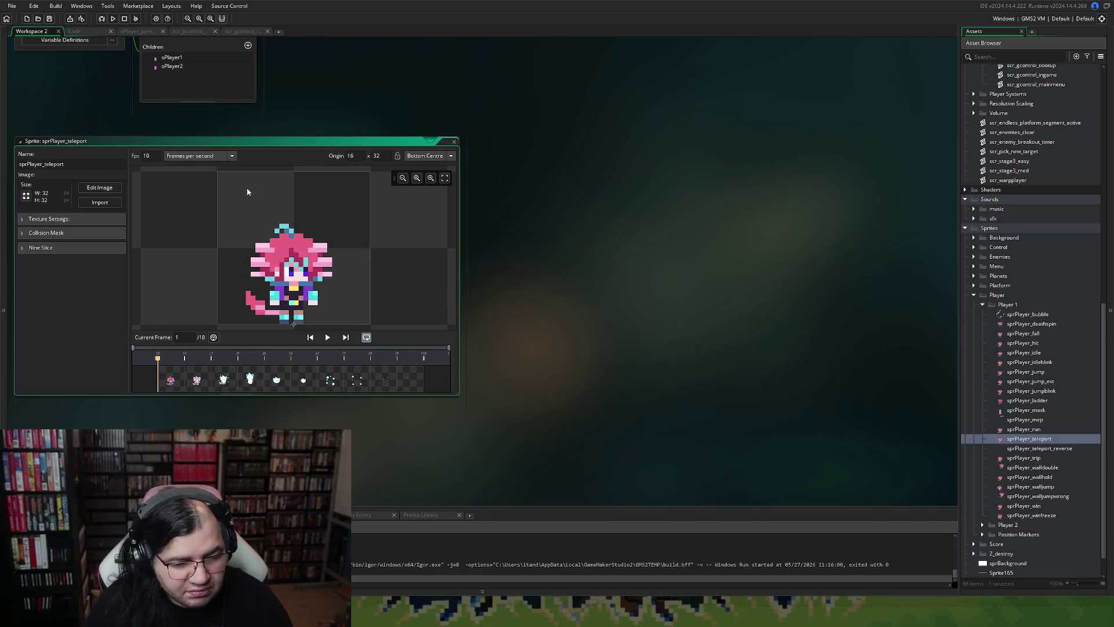
{"action": "left_click", "coordinate": [326, 338]}
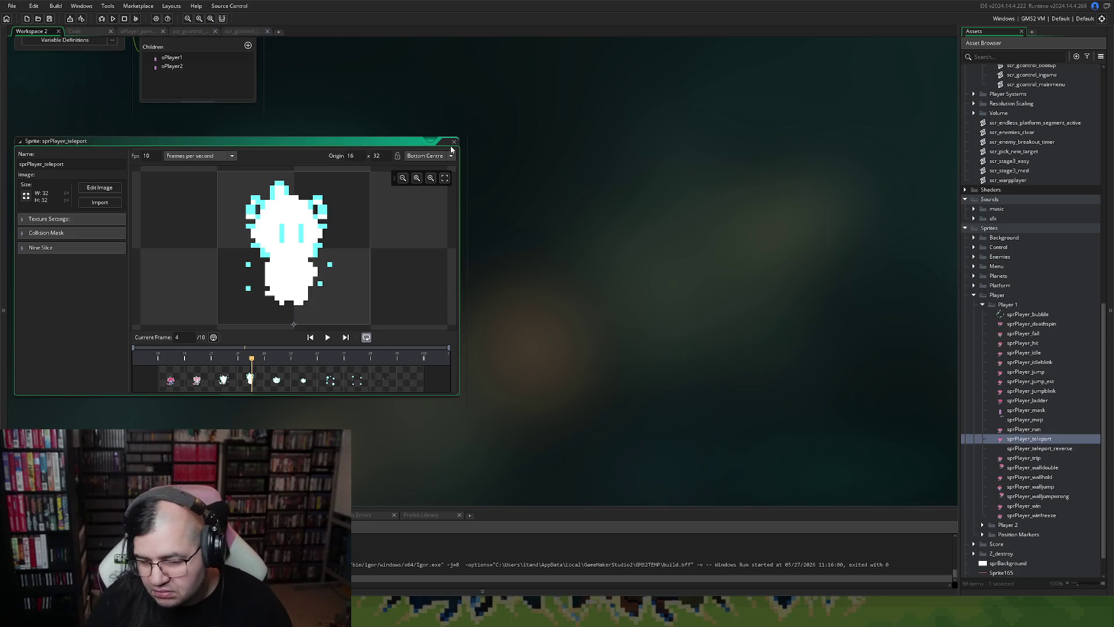
{"action": "left_click", "coordinate": [454, 142]}
Duplicate sprPlayer_teleport and rename the copy sprPlayer_death.
{"action": "right_click", "coordinate": [1030, 439]}
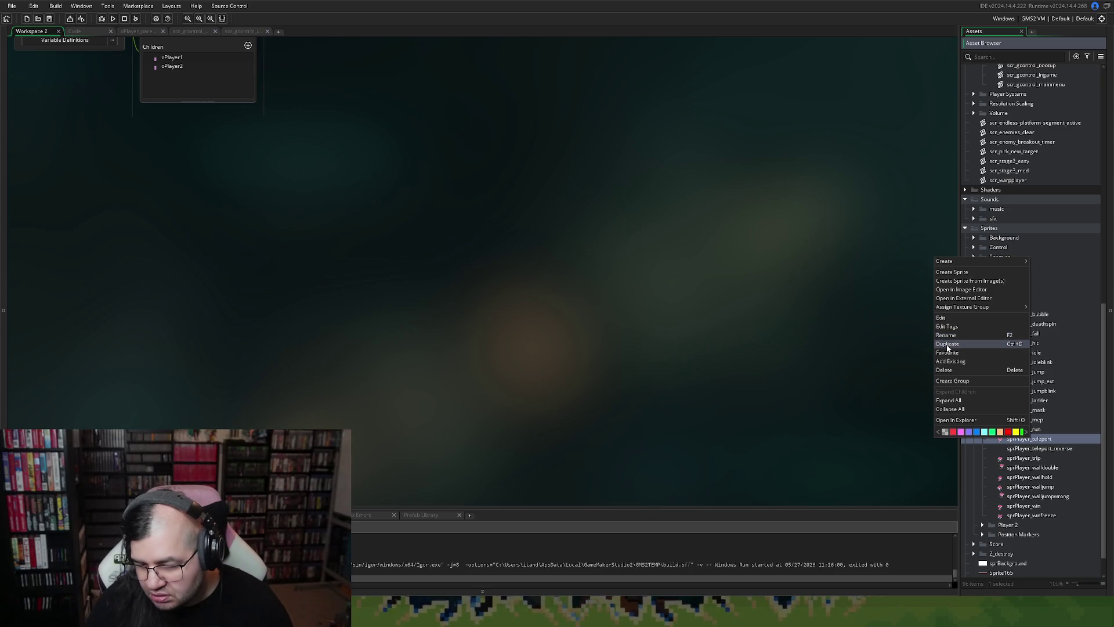
{"action": "left_click", "coordinate": [947, 344]}
{"action": "double_click", "coordinate": [1034, 449]}
{"action": "key", "text": "BackSpace"}
{"action": "type", "text": "death"}
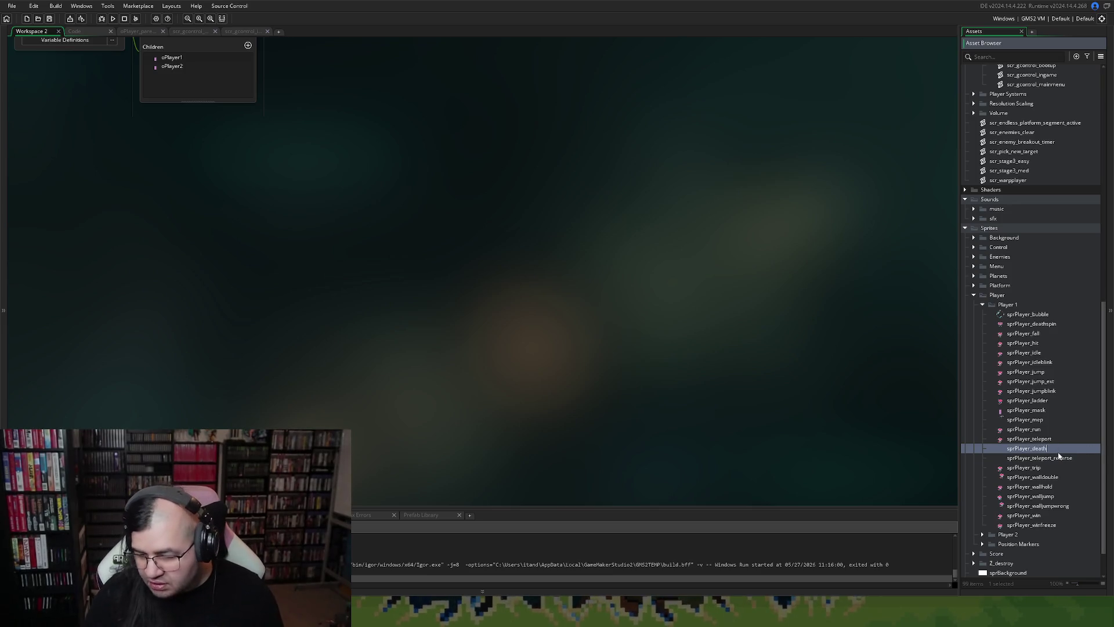
{"action": "key", "text": "Return"}
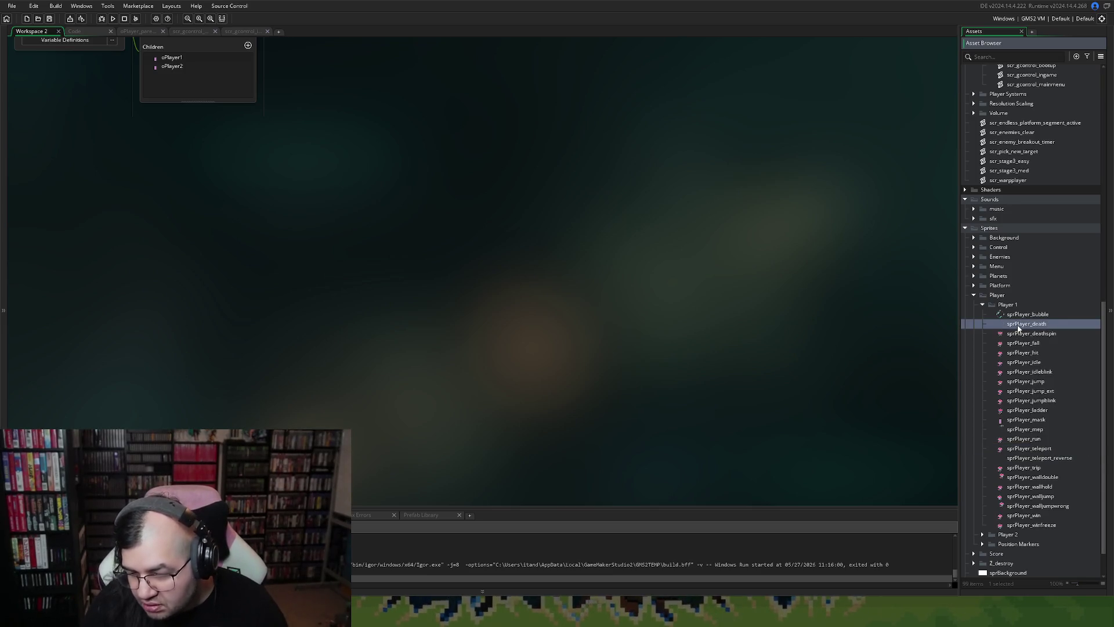
Open sprPlayer_death in the image editor and add a new frame after frame 10.
{"action": "double_click", "coordinate": [1018, 326]}
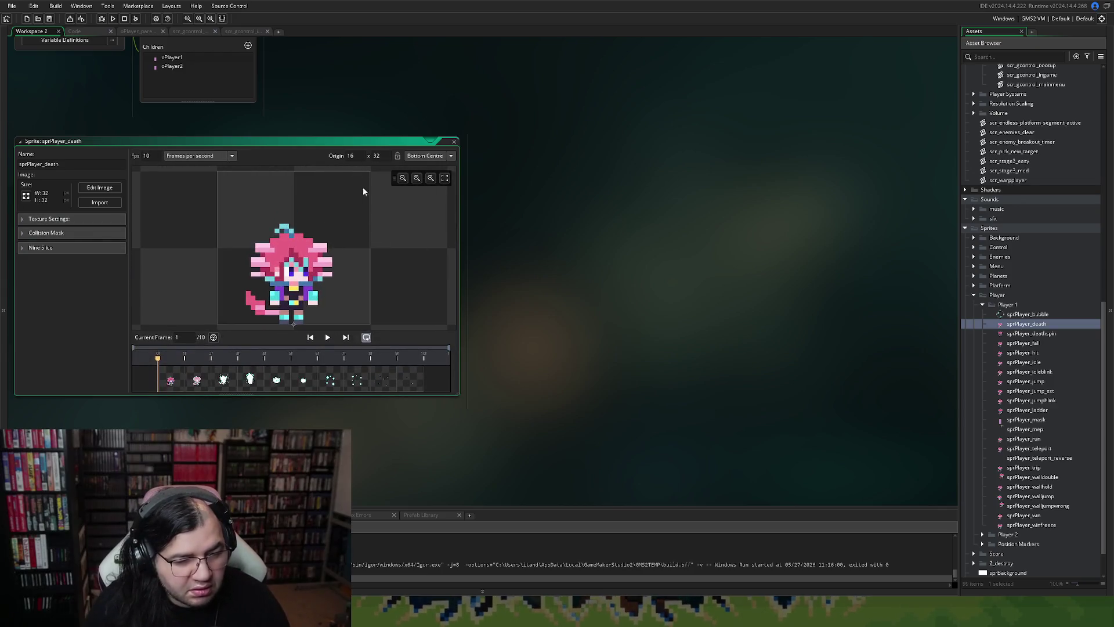
{"action": "left_click", "coordinate": [99, 187]}
{"action": "left_click", "coordinate": [377, 67]}
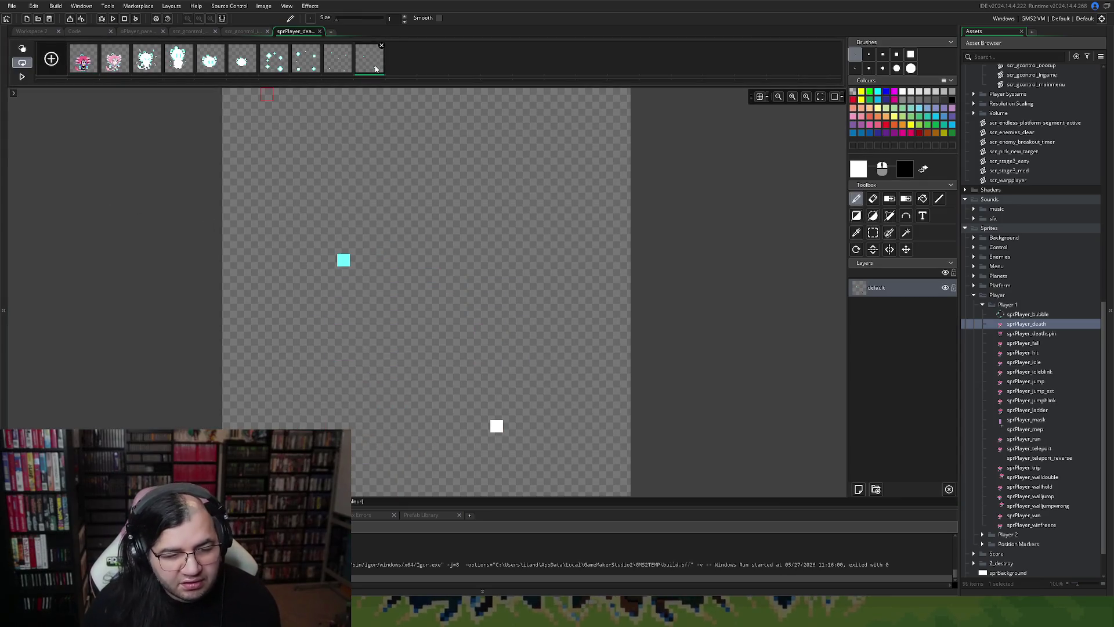
{"action": "key", "text": "ctrl+d"}
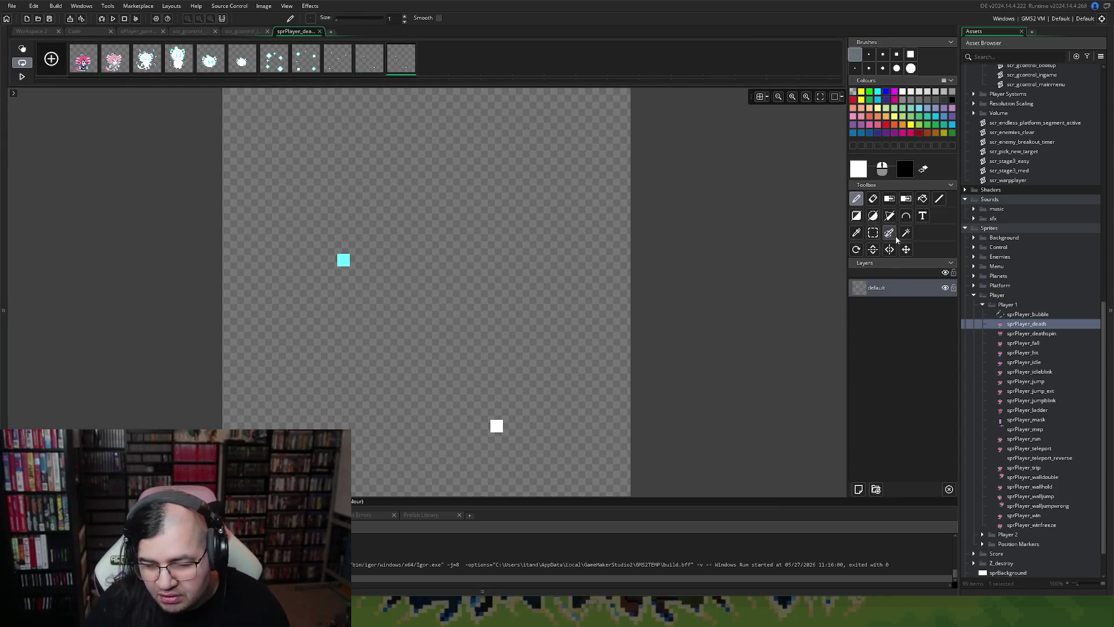
Clear all pixels on the new frame 11 with a rectangle selection.
{"action": "left_click", "coordinate": [872, 232]}
{"action": "left_click_drag", "start_coordinate": [304, 200], "coordinate": [627, 490]}
{"action": "key", "text": "Delete"}
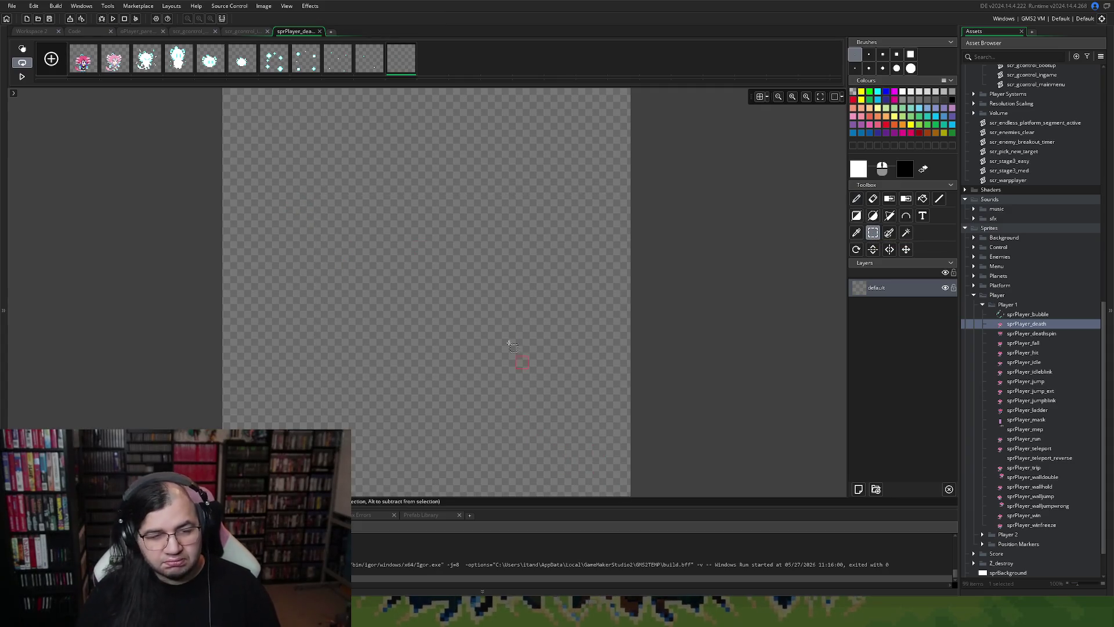